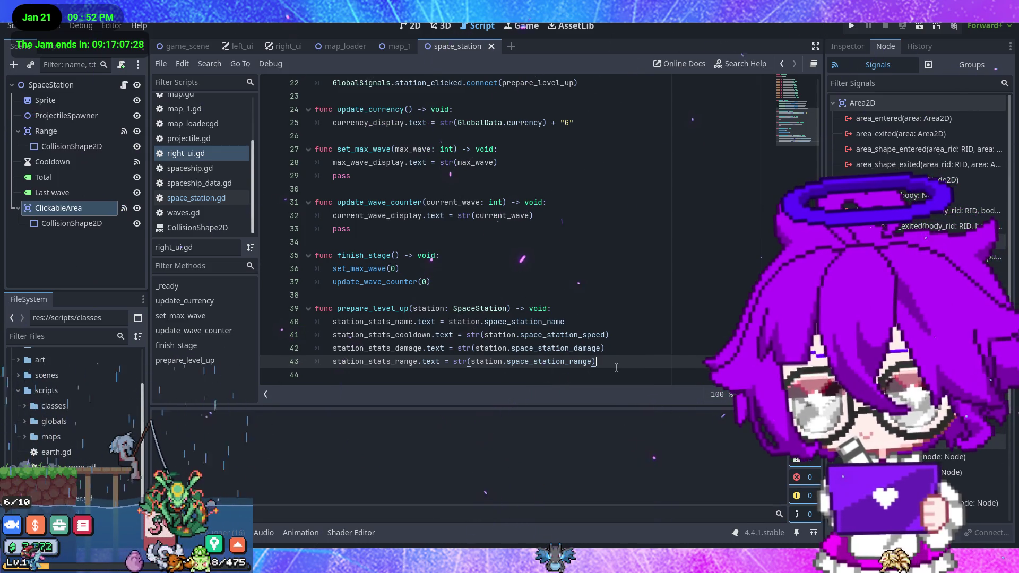
In prepare_level_up, add station_stats_level.text = str(station.space_station_level) below the range assignment.
{"action": "left_click", "coordinate": [847, 47]}
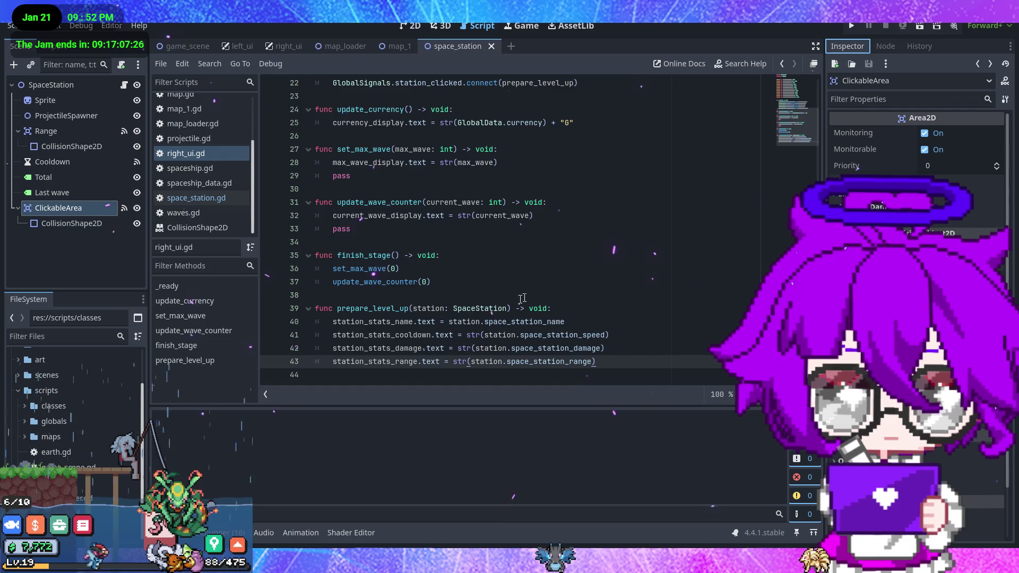
{"action": "scroll", "coordinate": [522, 298], "scroll_direction": "up", "scroll_amount": 6}
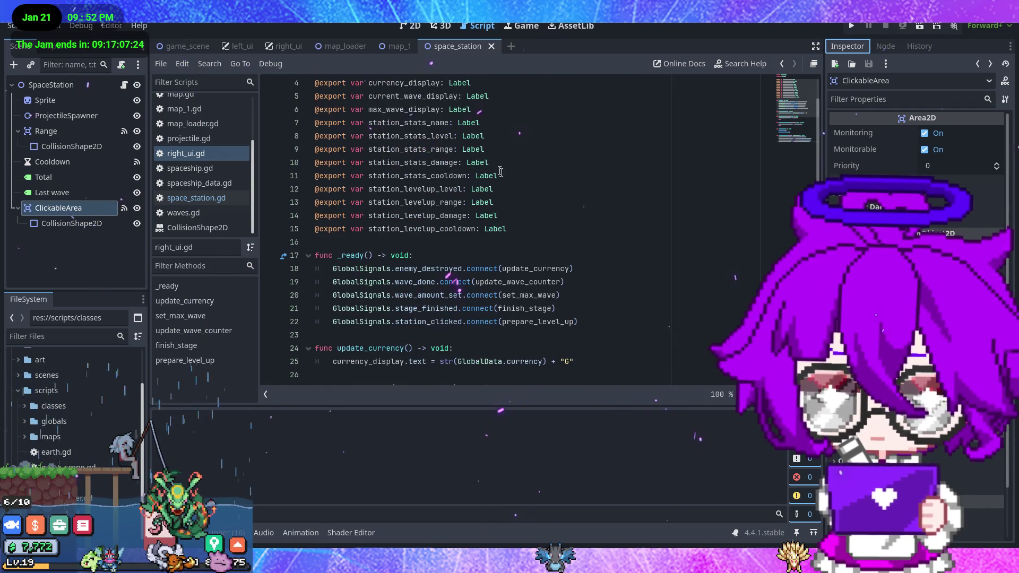
{"action": "scroll", "coordinate": [471, 139], "scroll_direction": "down", "scroll_amount": 6}
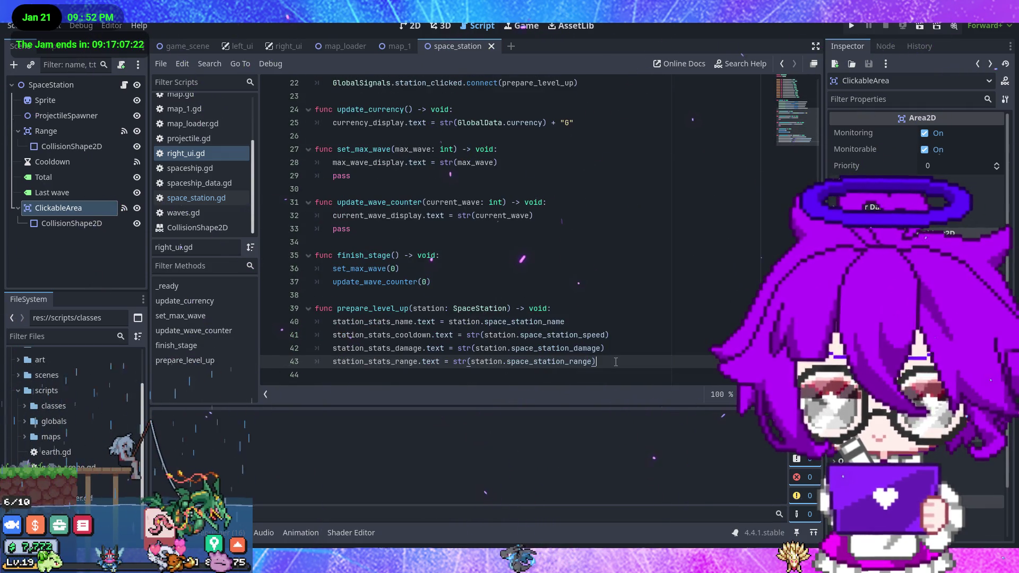
{"action": "key", "text": "Return"}
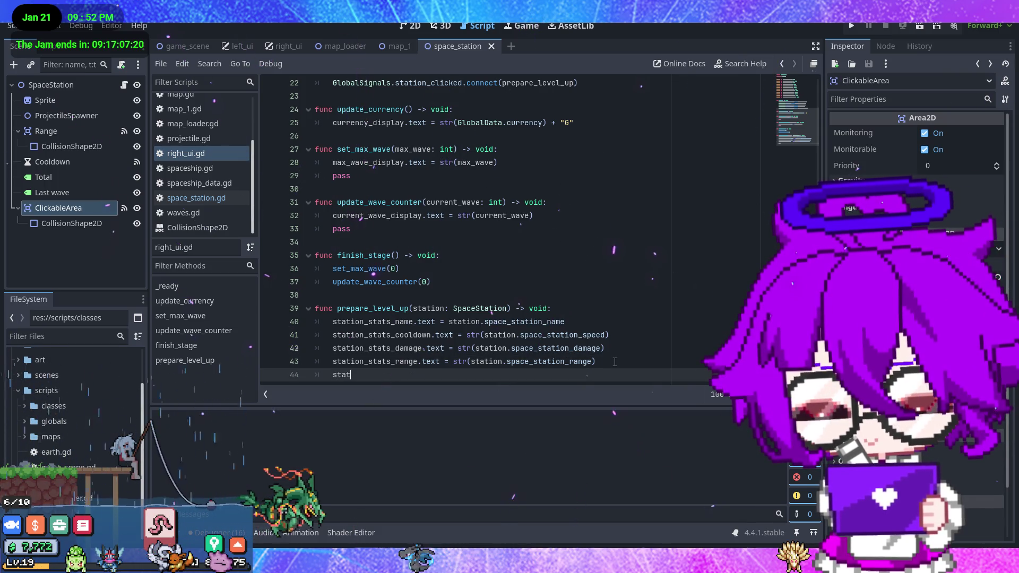
{"action": "type", "text": "station_sta"}
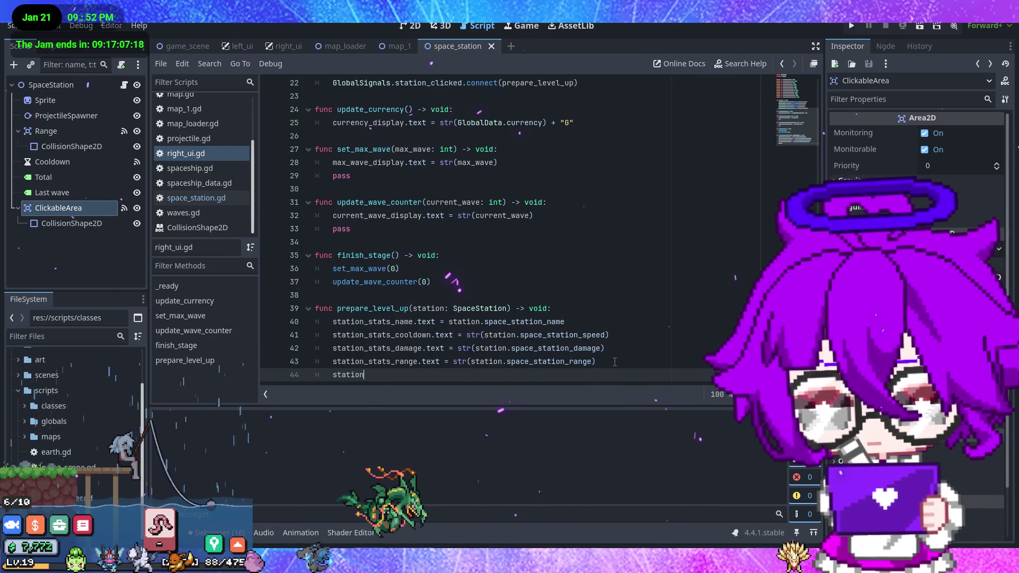
{"action": "type", "text": "ts_l"}
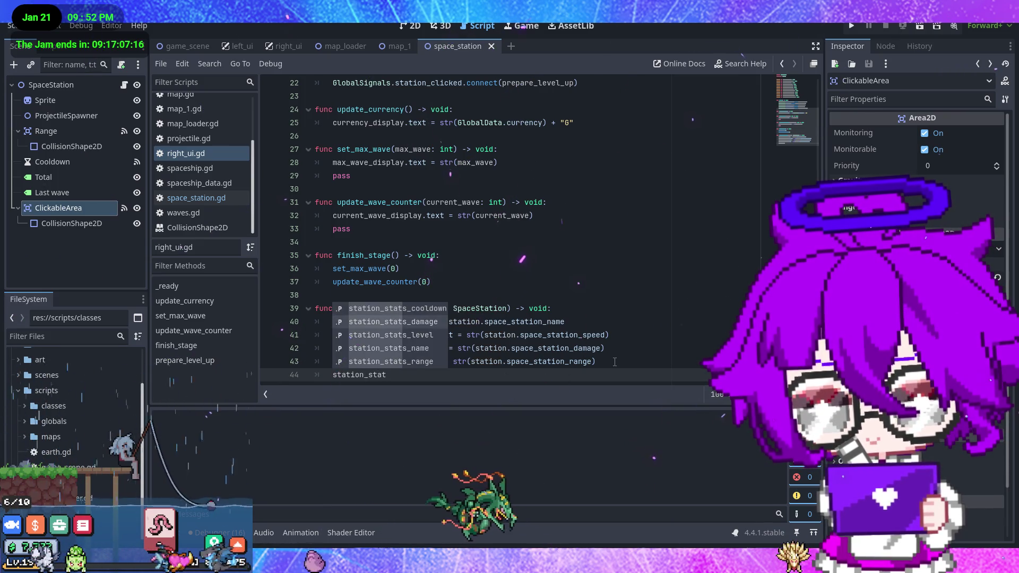
{"action": "key", "text": "Return"}
{"action": "type", "text": ".text "}
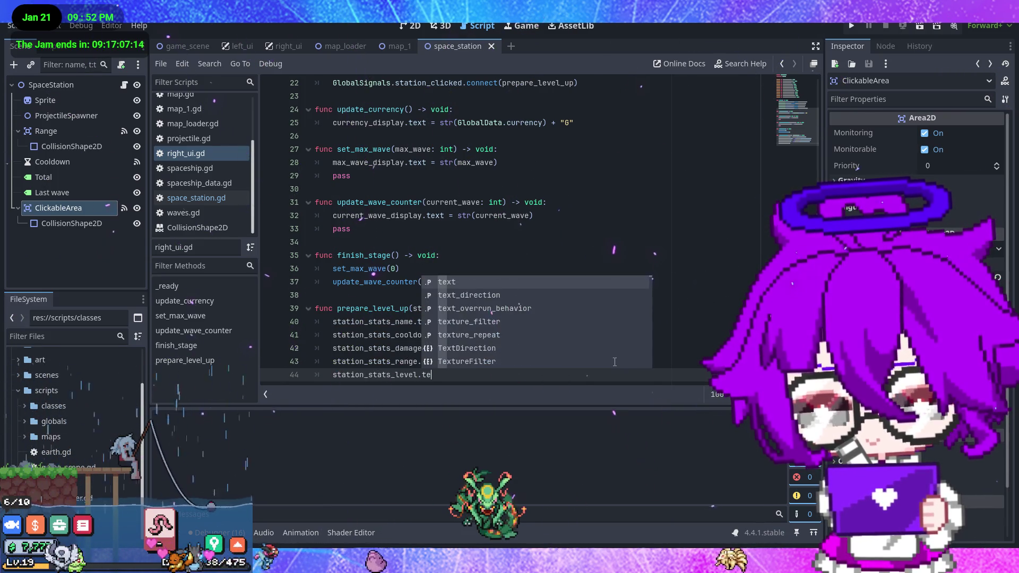
{"action": "type", "text": "= str"}
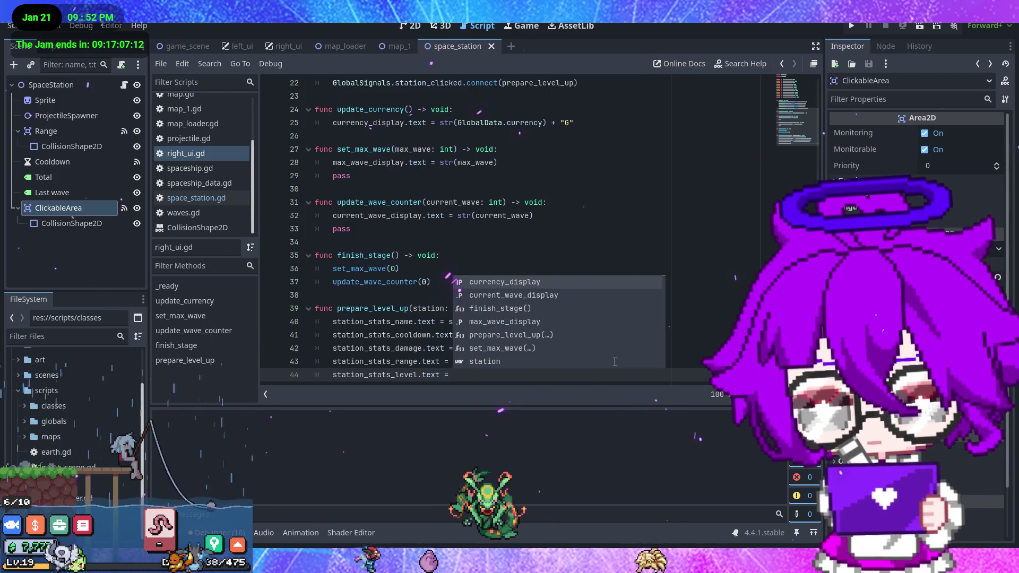
{"action": "type", "text": "(station"}
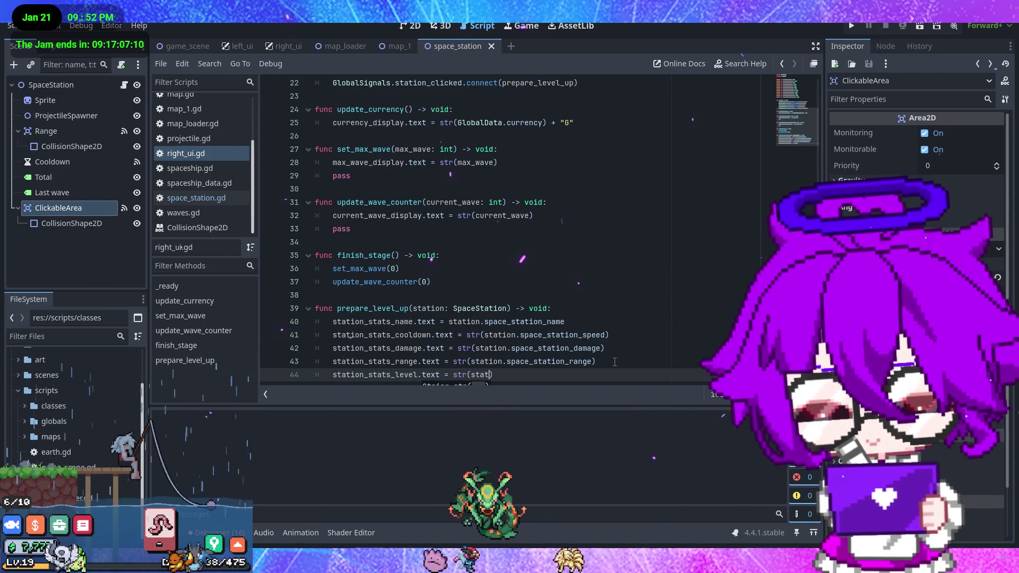
{"action": "type", "text": ".spac"}
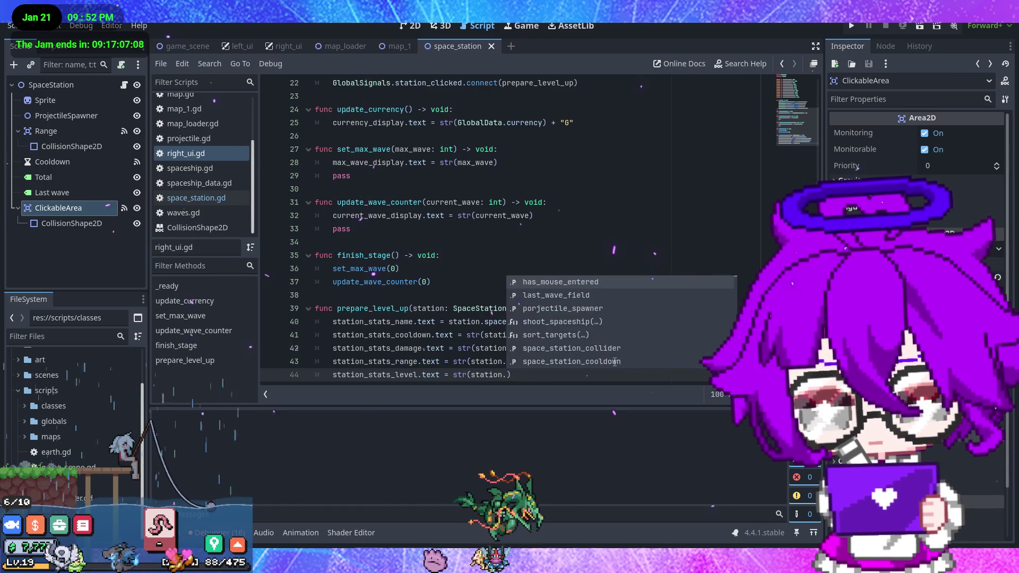
{"action": "type", "text": "e_station_level"}
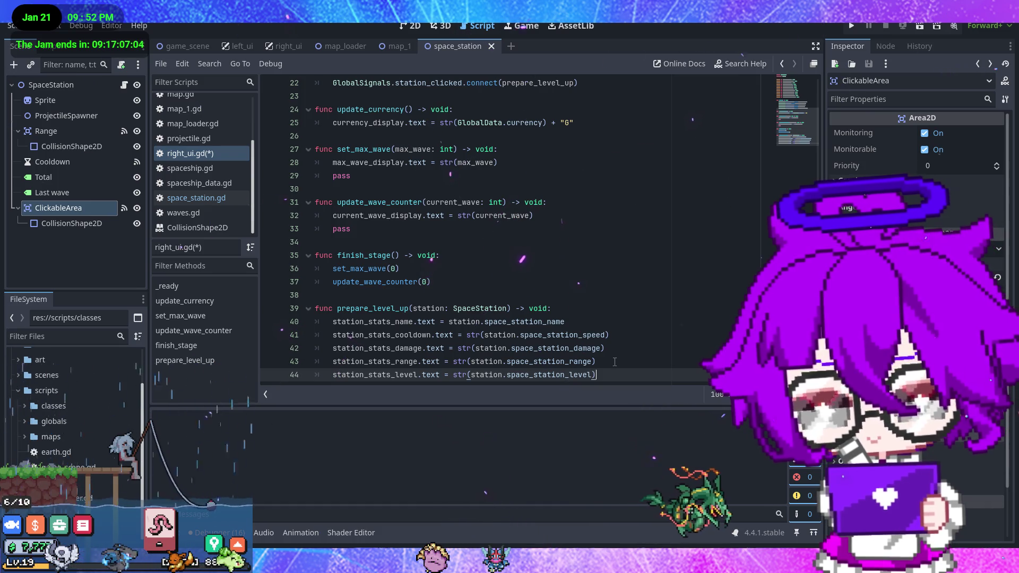
Begin a new line reading station_levelup_level.text = underneath it.
{"action": "key", "text": "Return"}
{"action": "type", "text": "tat"}
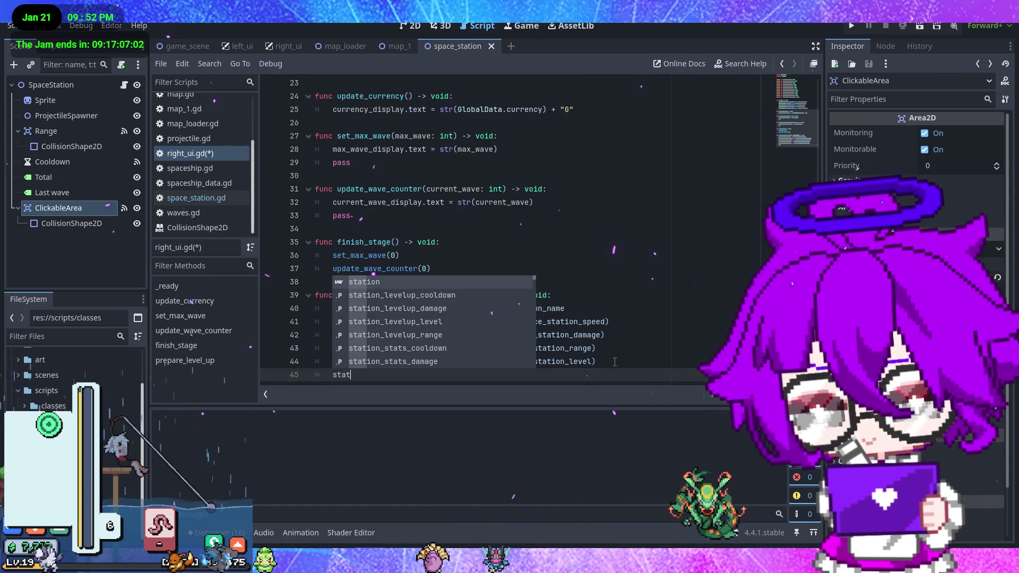
{"action": "key", "text": "Return"}
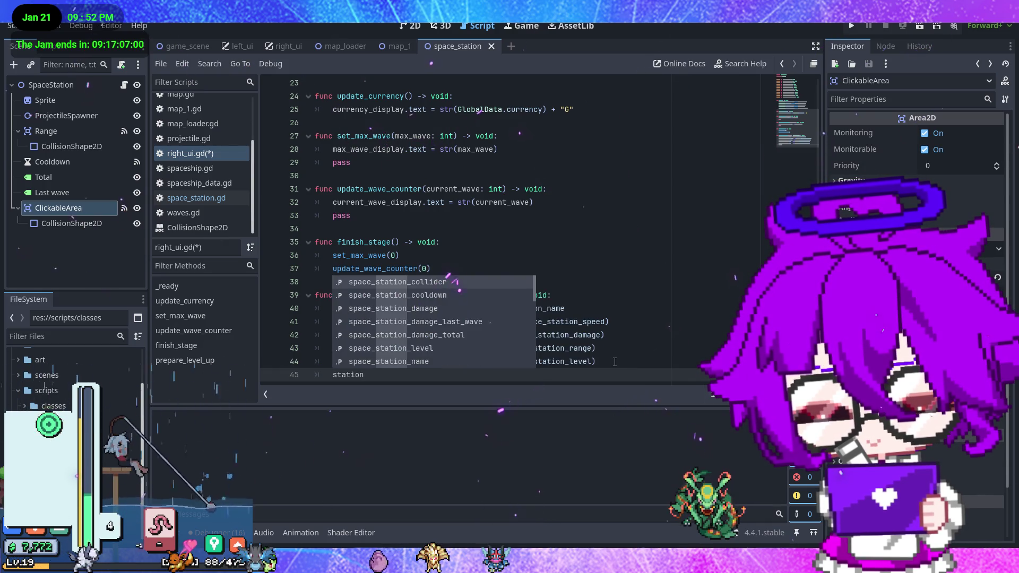
{"action": "key", "text": "BackSpace"}
{"action": "type", "text": "_le"}
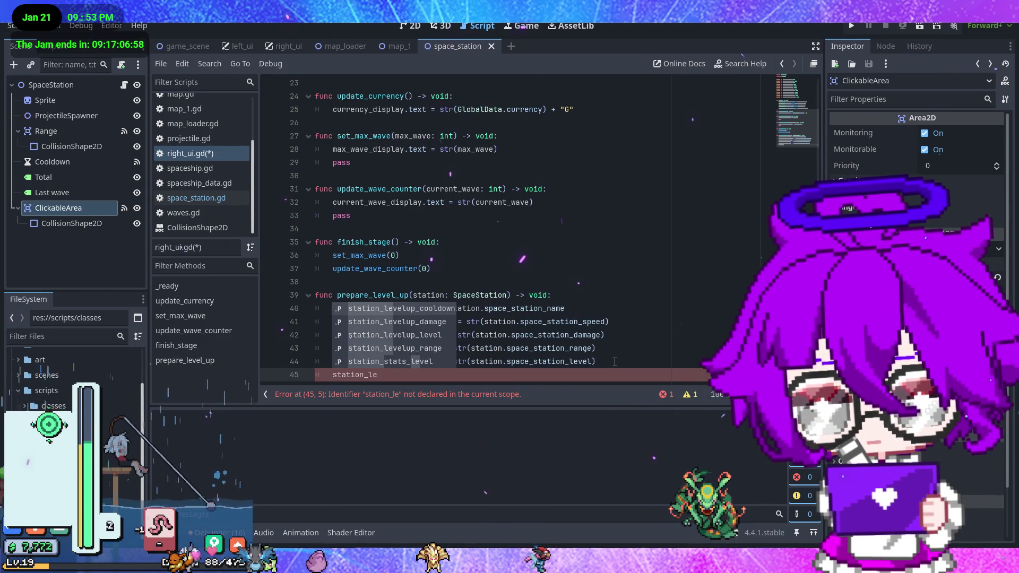
{"action": "key", "text": "Down"}
{"action": "key", "text": "Down"}
{"action": "key", "text": "Return"}
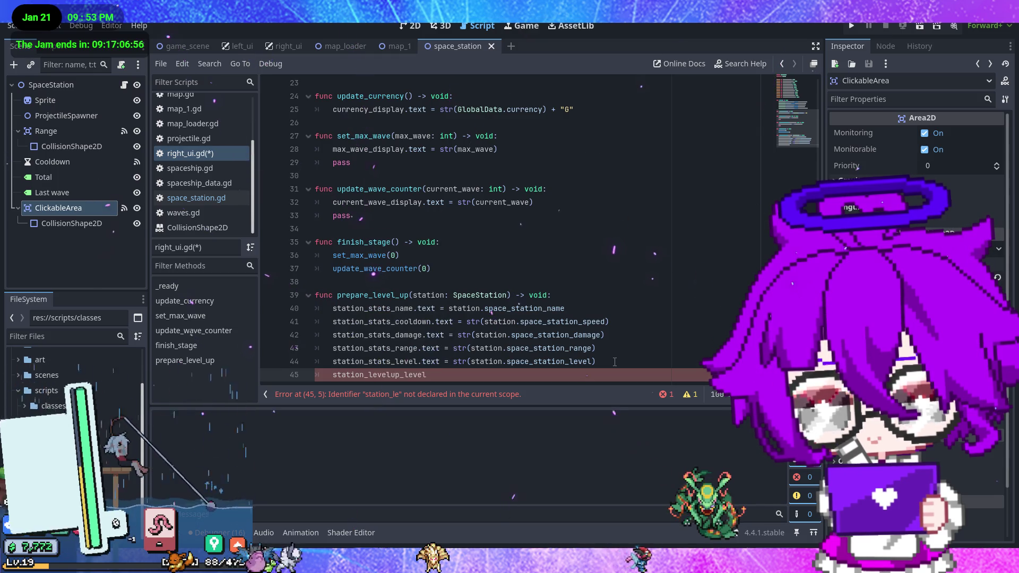
{"action": "type", "text": ".text "}
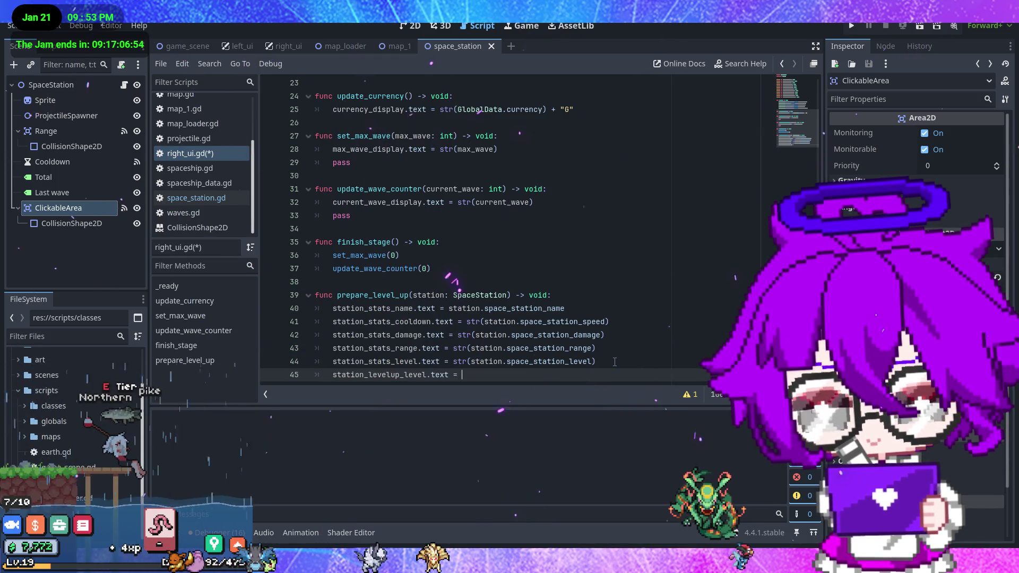
{"action": "type", "text": "="}
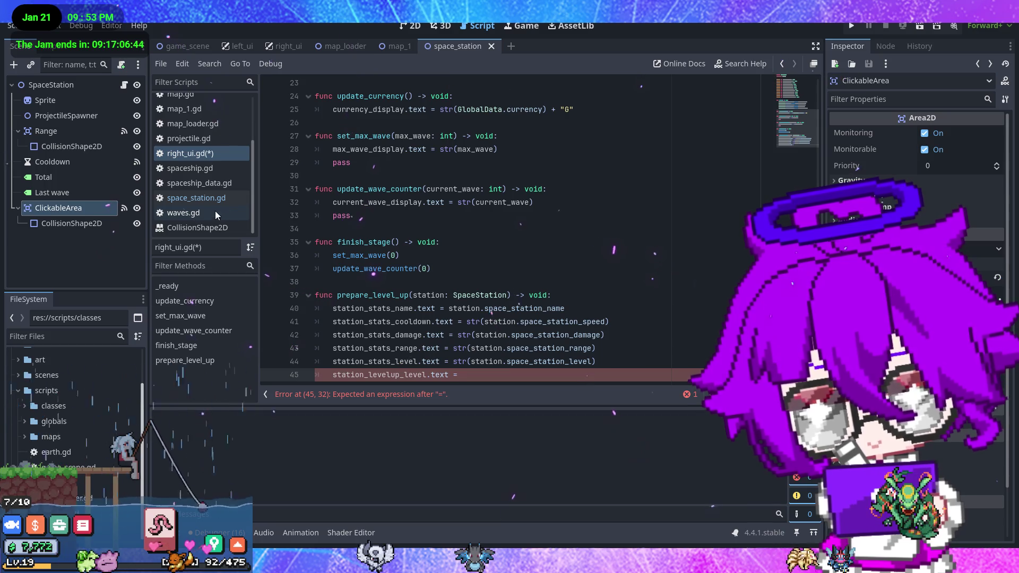
Create a new script named space_station_data.gd in the scripts/globals folder.
{"action": "left_click", "coordinate": [20, 397]}
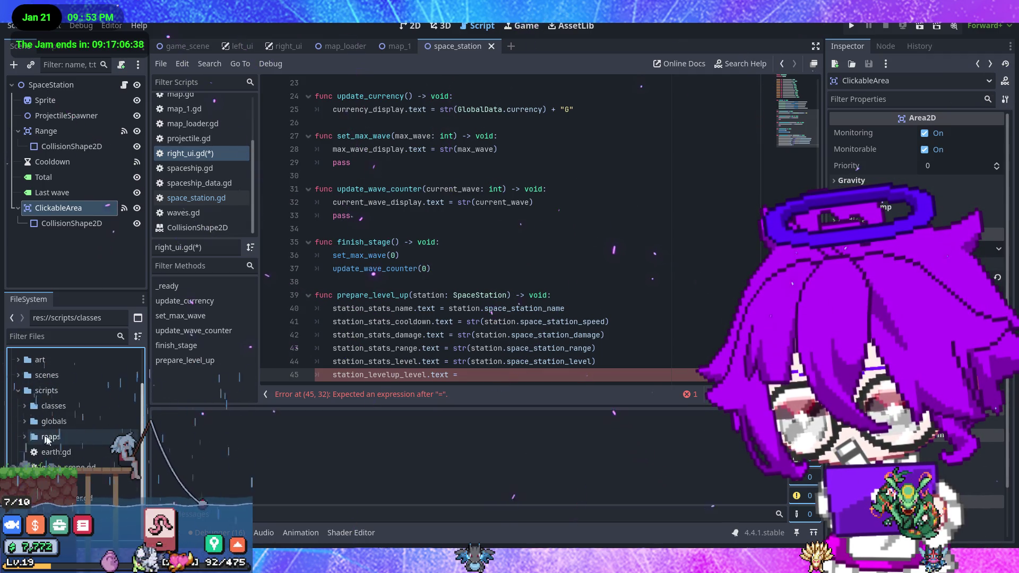
{"action": "left_click", "coordinate": [27, 422]}
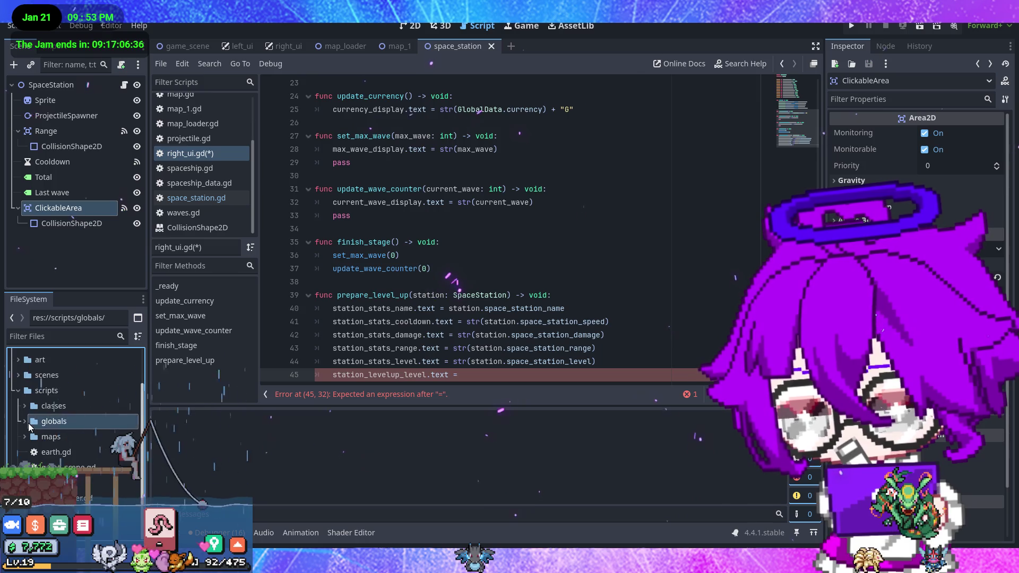
{"action": "right_click", "coordinate": [51, 426]}
{"action": "mouse_move", "coordinate": [122, 323]}
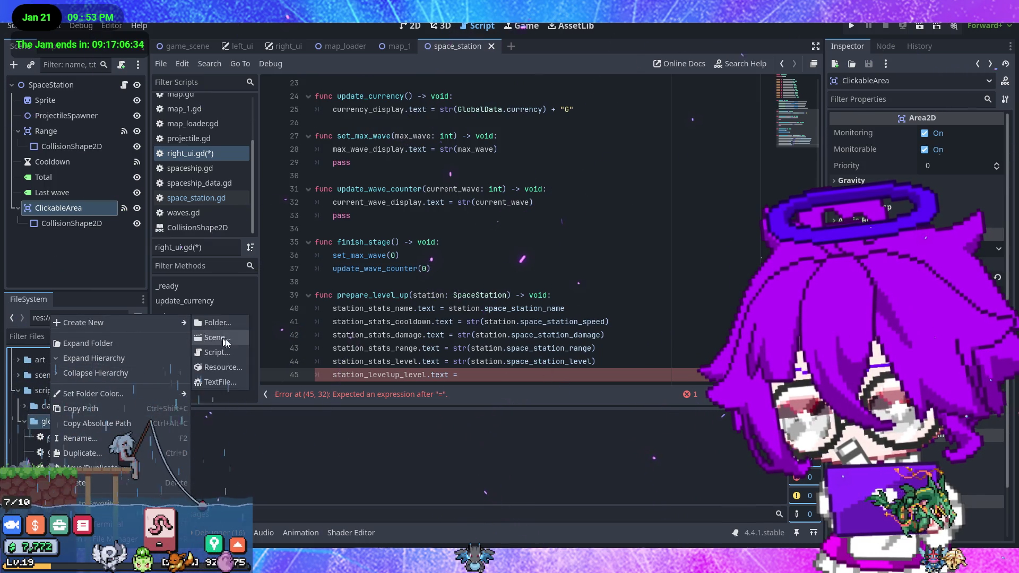
{"action": "left_click", "coordinate": [237, 352]}
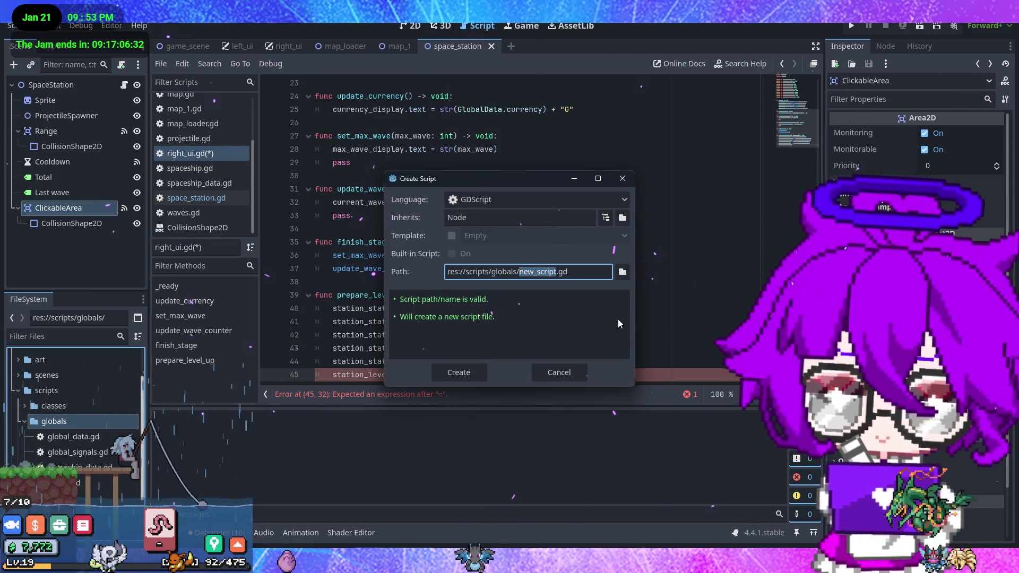
{"action": "type", "text": "space_stat"}
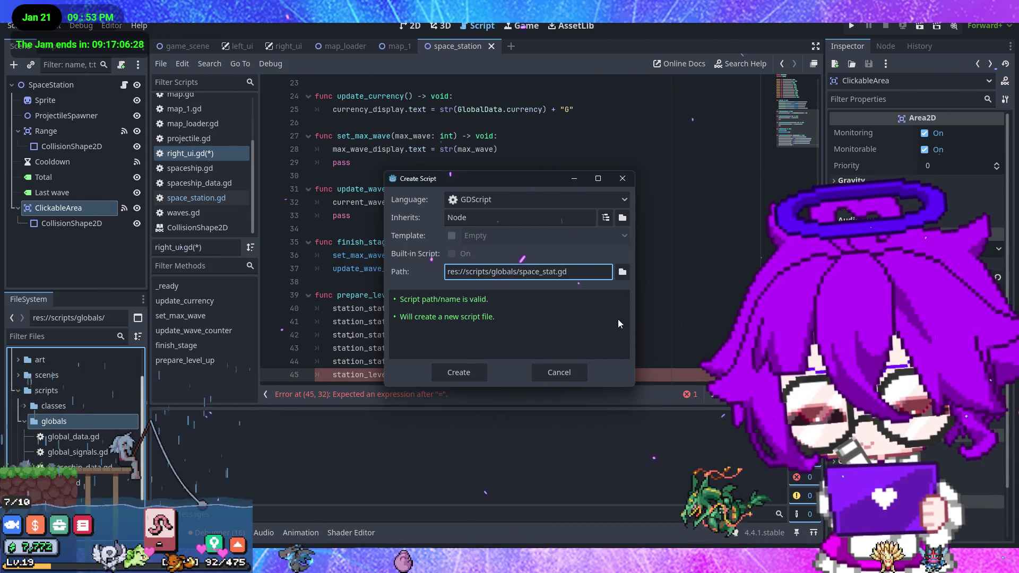
{"action": "type", "text": "ion_sa"}
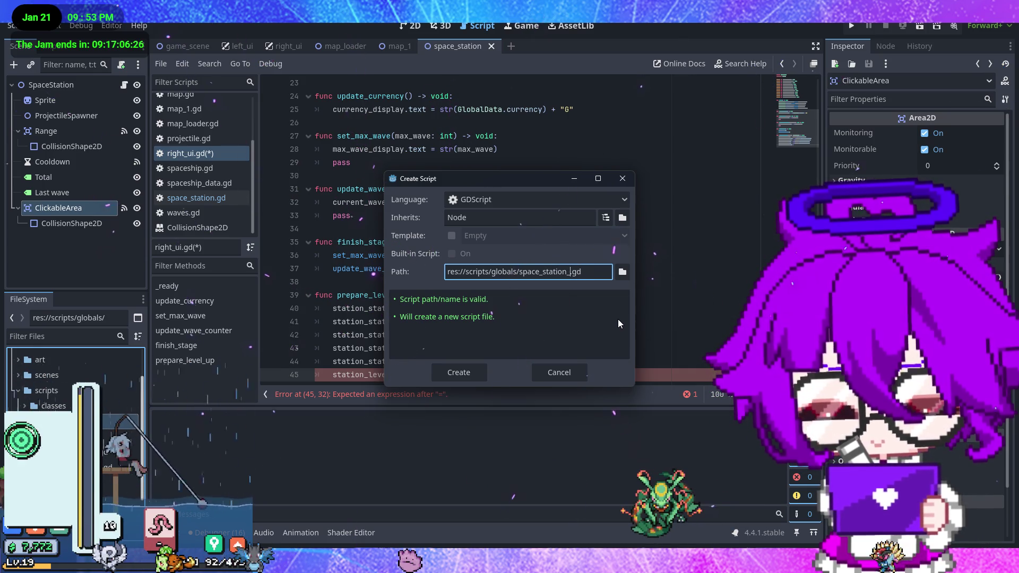
{"action": "key", "text": "BackSpace"}
{"action": "key", "text": "BackSpace"}
{"action": "type", "text": "da"}
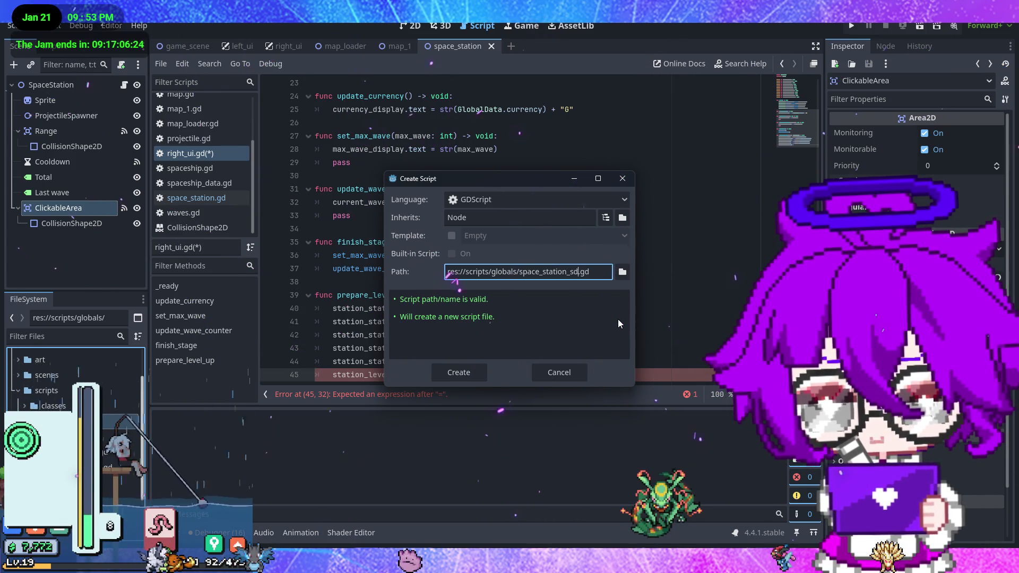
{"action": "type", "text": "ta"}
{"action": "key", "text": "Return"}
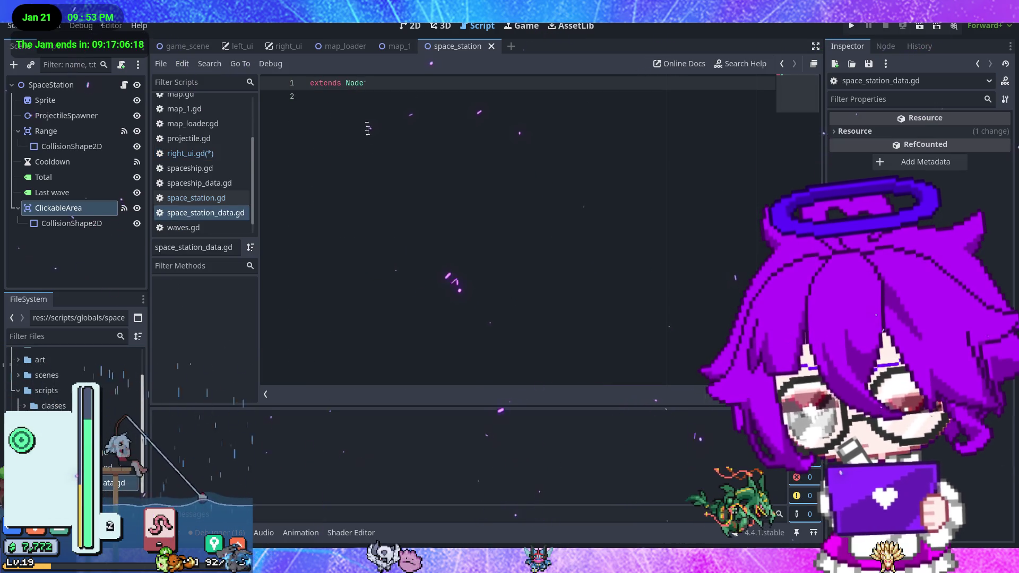
{"action": "left_click", "coordinate": [363, 110]}
{"action": "key", "text": "Return"}
{"action": "type", "text": "@export"}
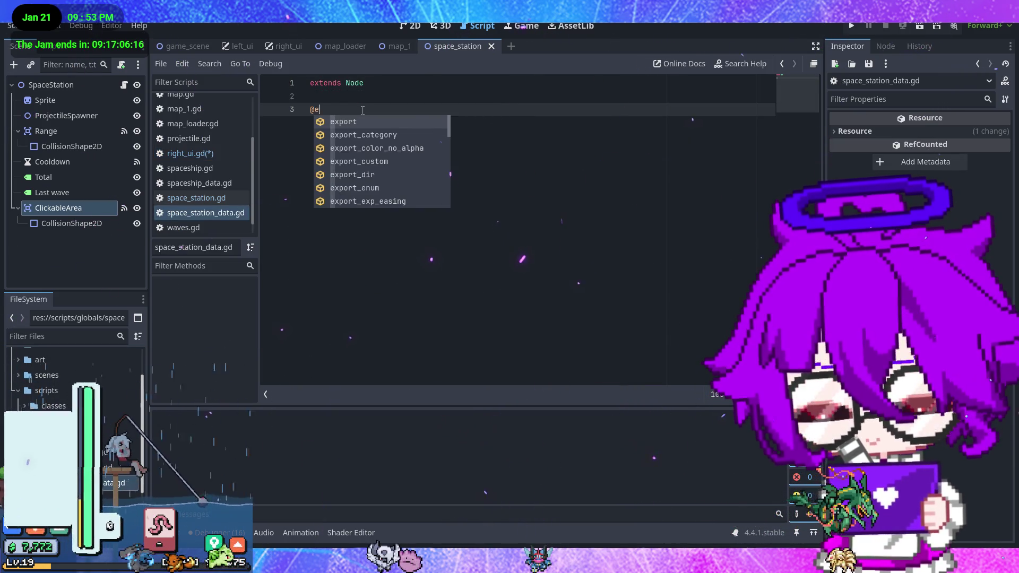
{"action": "type", "text": " var"}
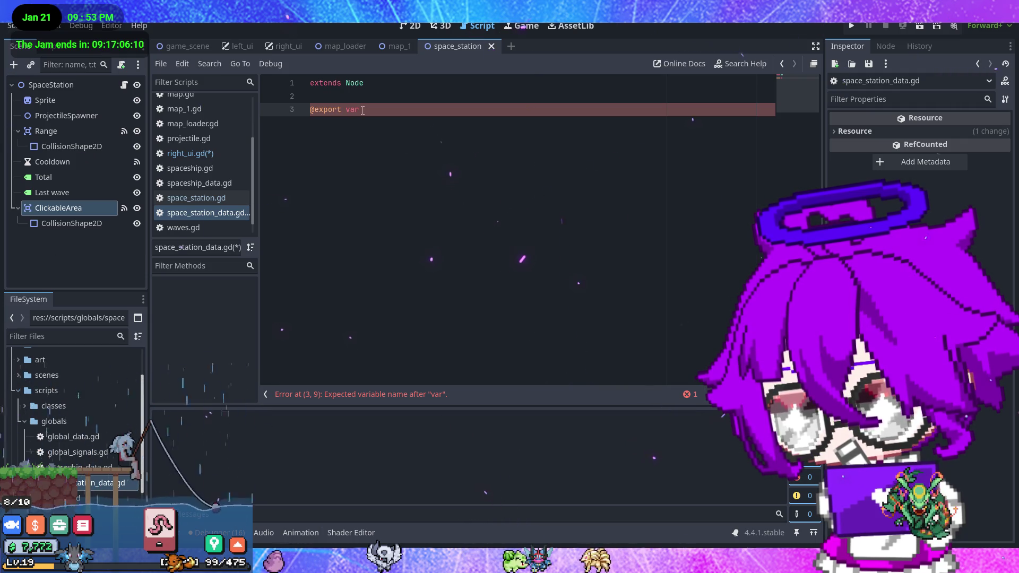
{"action": "type", "text": "velu"}
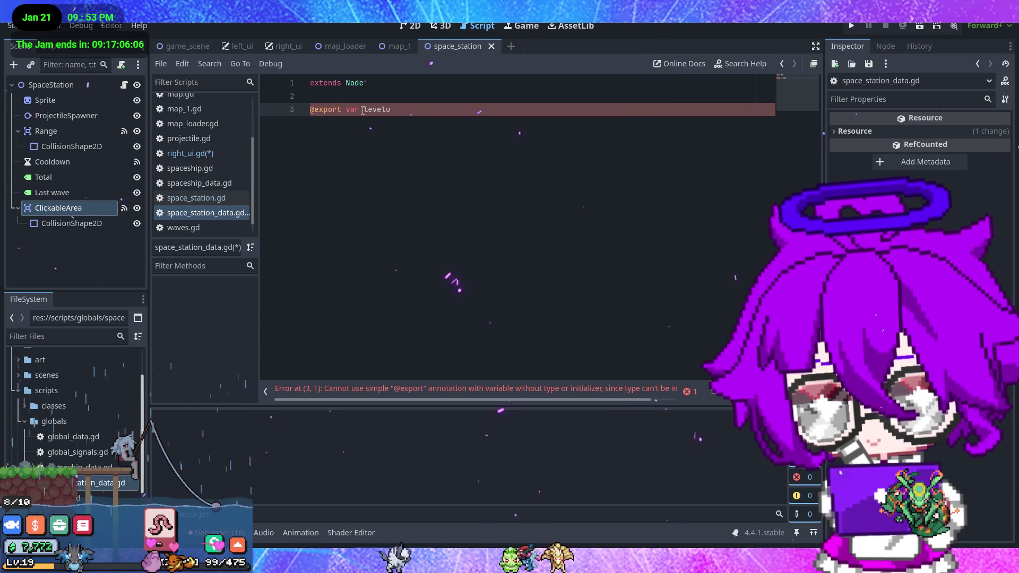
{"action": "type", "text": "p: Dictio"}
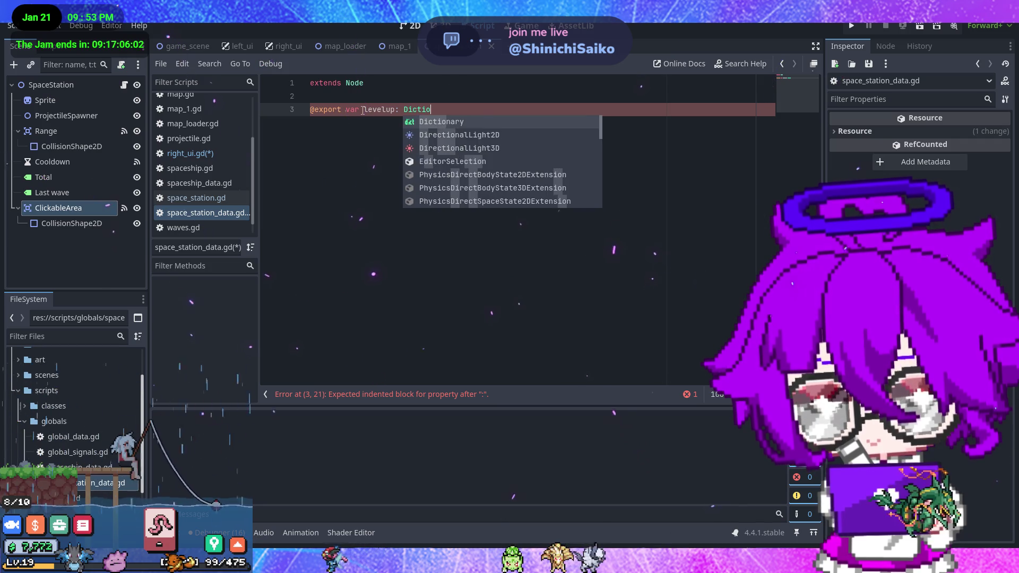
{"action": "key", "text": "Return"}
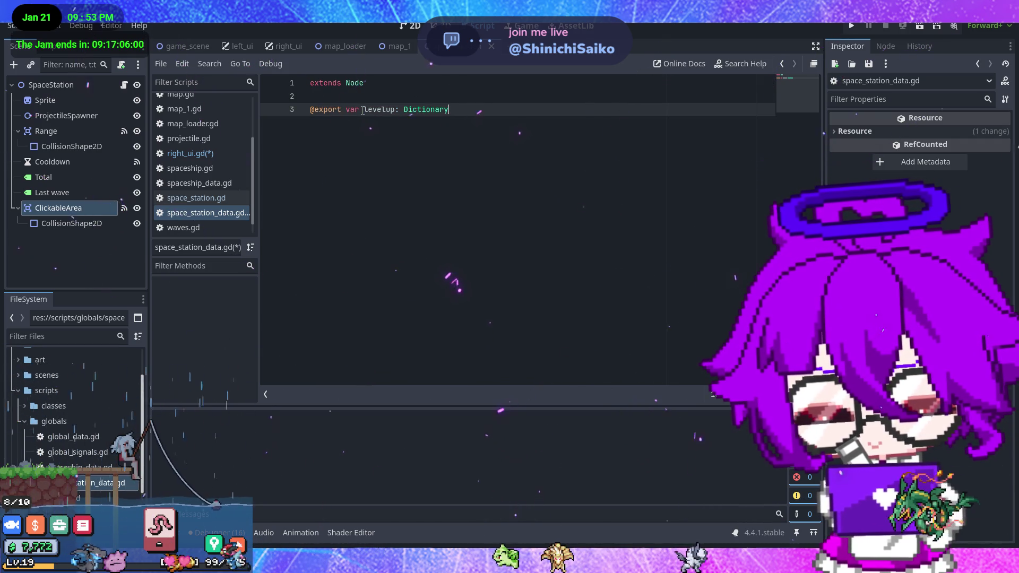
{"action": "key", "text": "Return"}
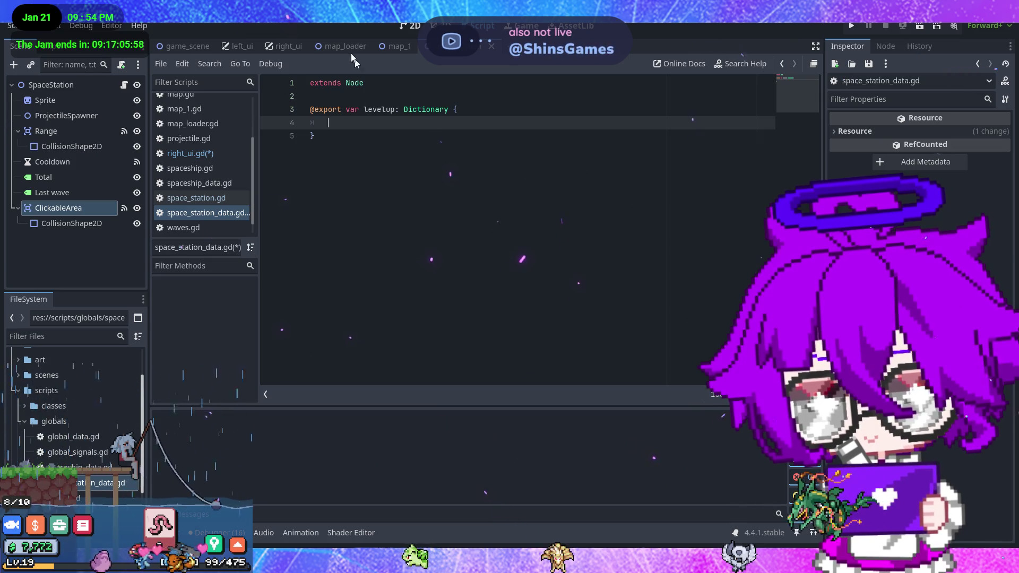
{"action": "left_click", "coordinate": [453, 110]}
{"action": "type", "text": "="}
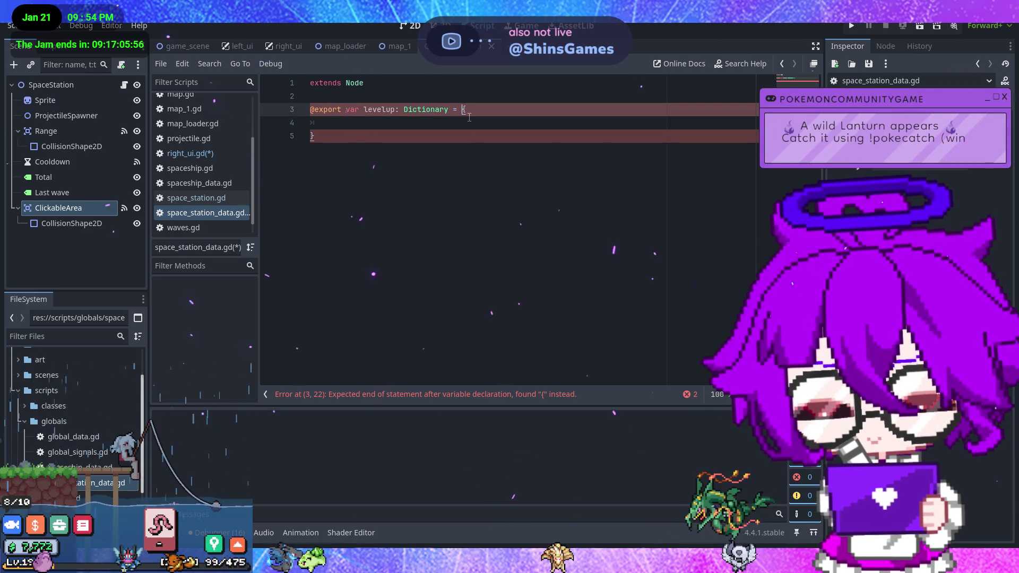
{"action": "key", "text": "ctrl+s"}
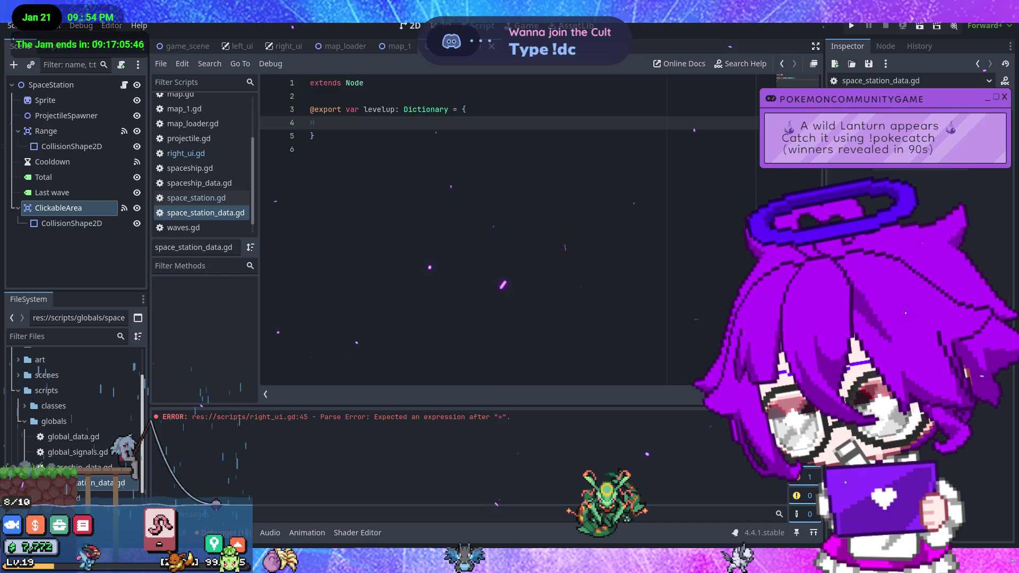
Browse the waves.gd, spaceship_data.gd and spaceship.gd scripts.
{"action": "left_click", "coordinate": [203, 228]}
{"action": "left_click", "coordinate": [213, 198]}
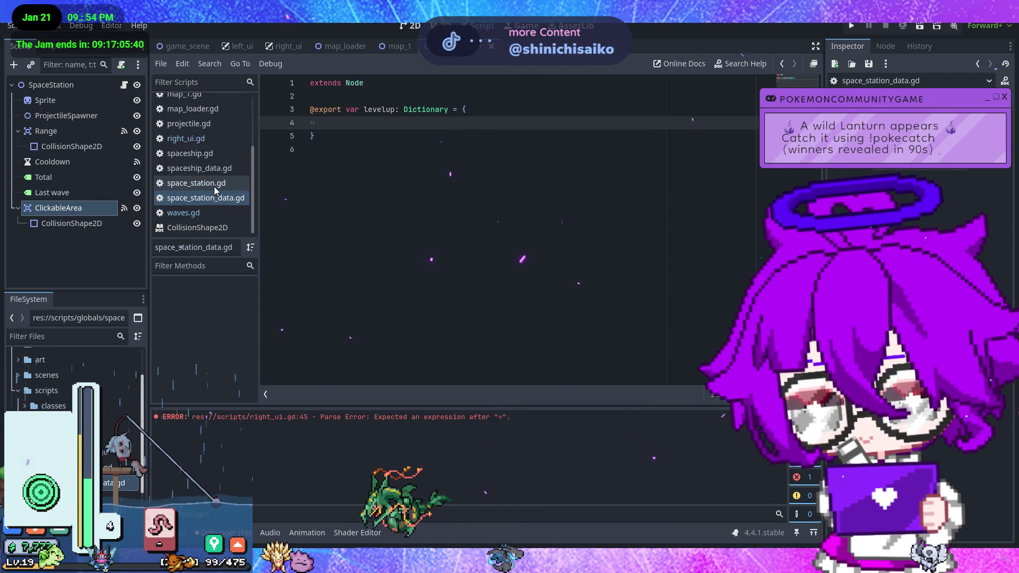
{"action": "left_click", "coordinate": [214, 186]}
{"action": "left_click", "coordinate": [206, 170]}
{"action": "left_click", "coordinate": [207, 158]}
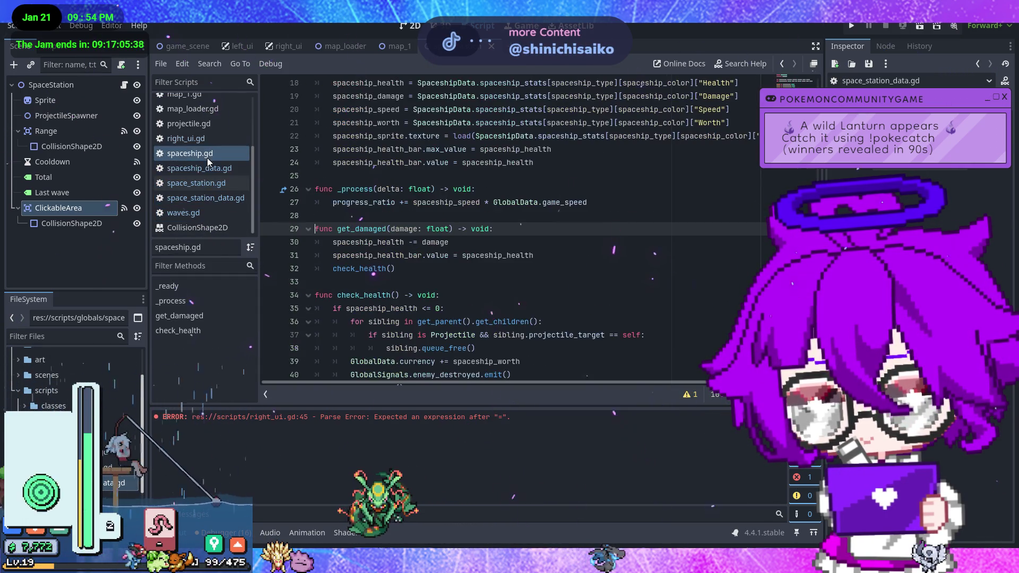
{"action": "left_click", "coordinate": [209, 170]}
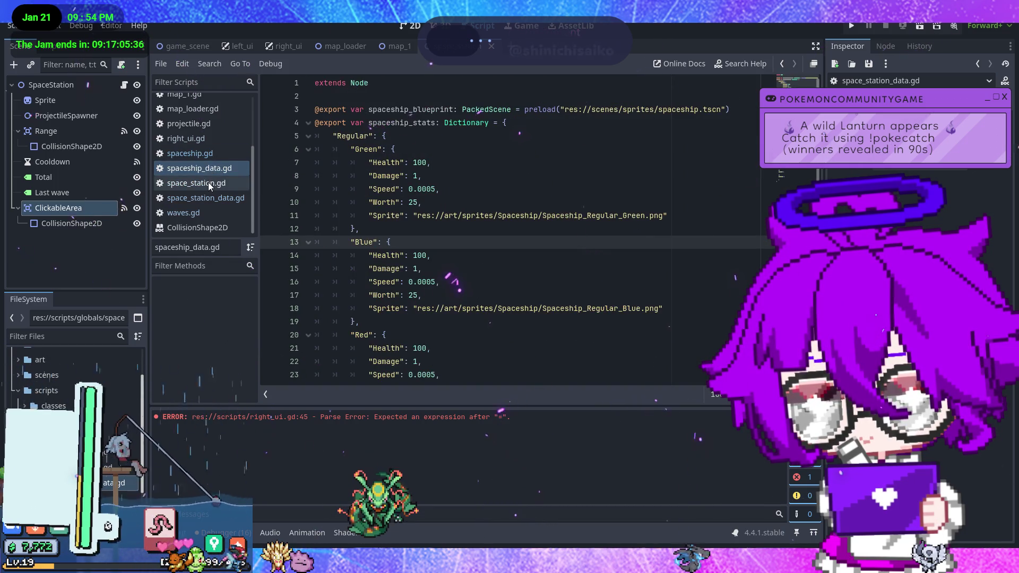
Open space_station.gd and scroll to its exported variables at the top.
{"action": "left_click", "coordinate": [209, 183]}
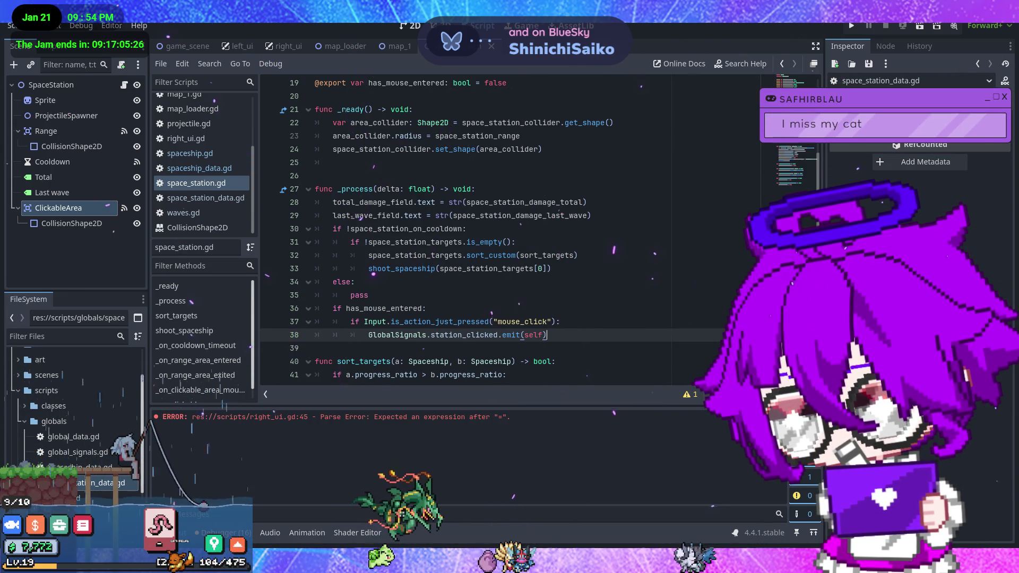
{"action": "left_click", "coordinate": [12, 525]}
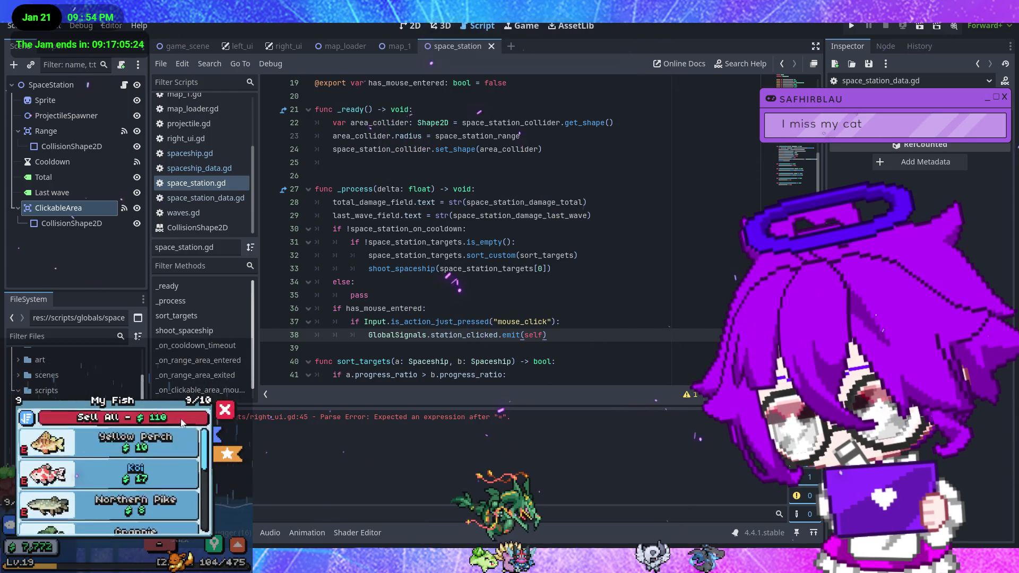
{"action": "left_click", "coordinate": [141, 417]}
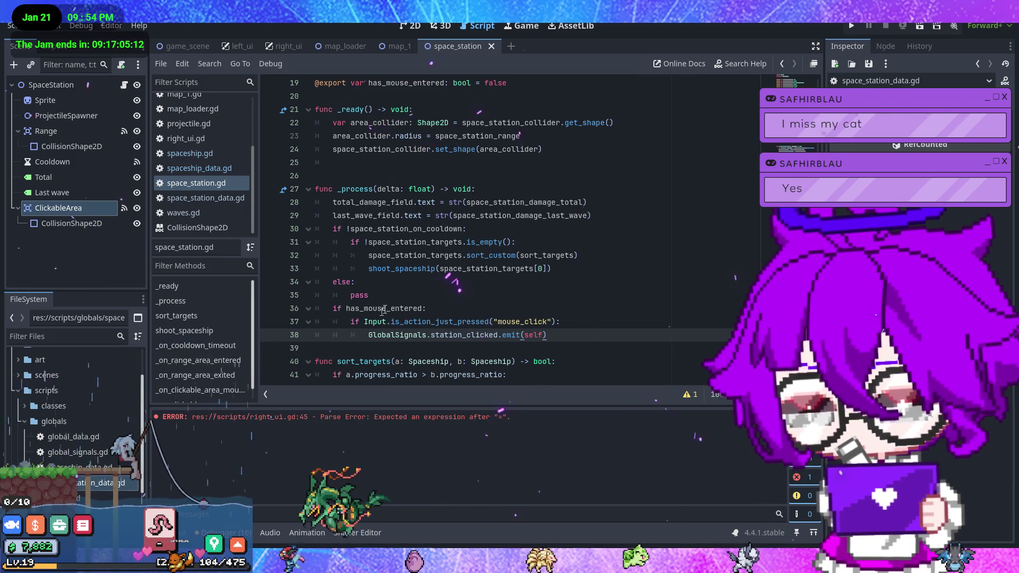
{"action": "scroll", "coordinate": [488, 290], "scroll_direction": "up", "scroll_amount": 3}
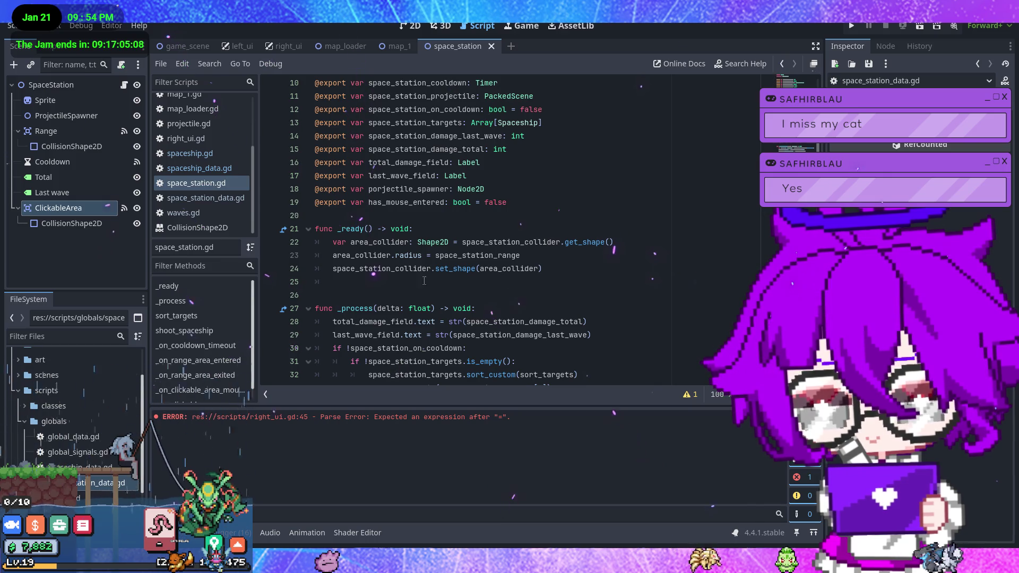
{"action": "scroll", "coordinate": [425, 283], "scroll_direction": "up", "scroll_amount": 1}
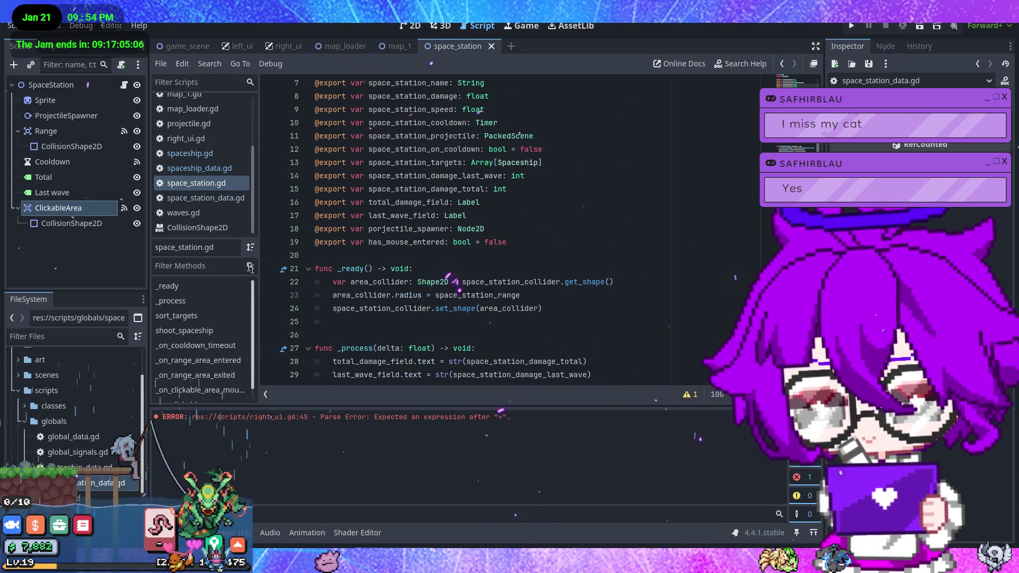
{"action": "left_click", "coordinate": [212, 186]}
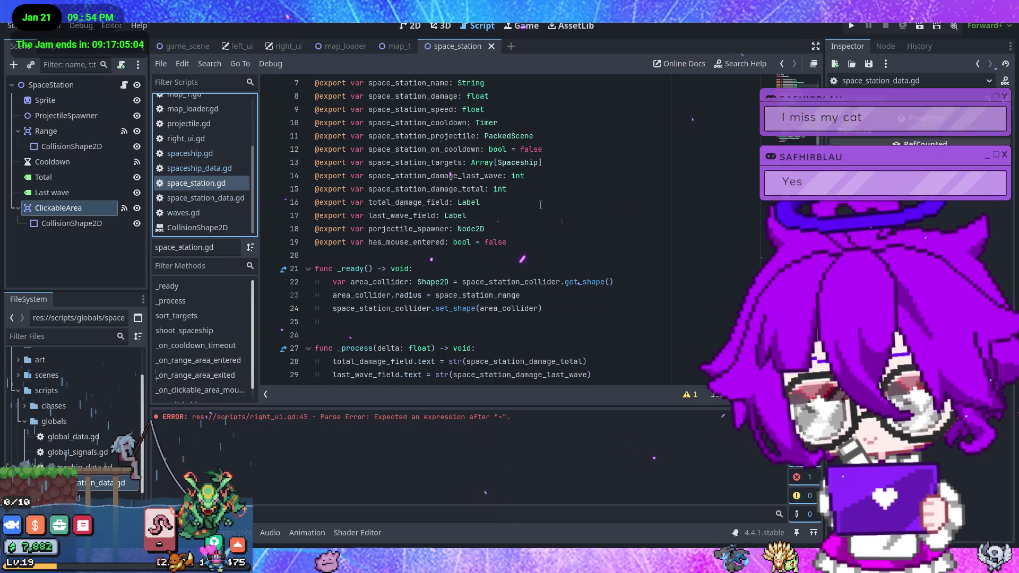
{"action": "scroll", "coordinate": [547, 203], "scroll_direction": "up", "scroll_amount": 2}
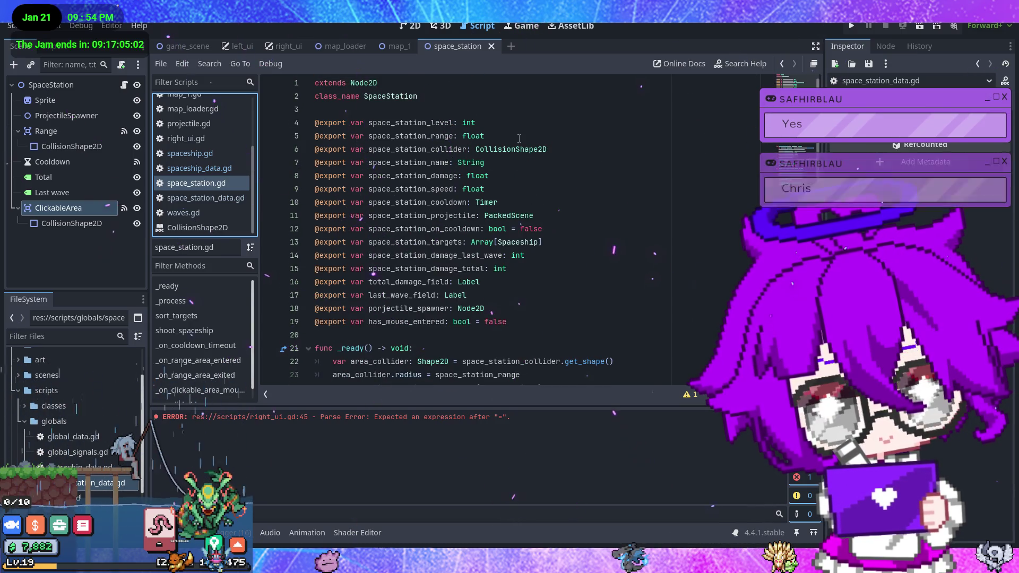
{"action": "left_click", "coordinate": [514, 191]}
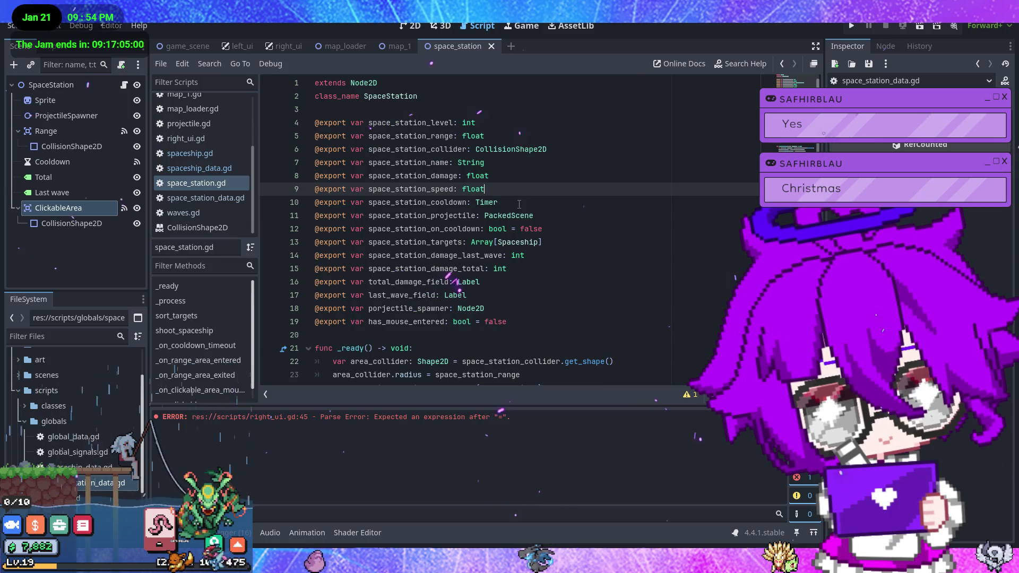
{"action": "key", "text": "Down"}
{"action": "key", "text": "Down"}
{"action": "key", "text": "Down"}
{"action": "key", "text": "Down"}
{"action": "key", "text": "Down"}
{"action": "key", "text": "Down"}
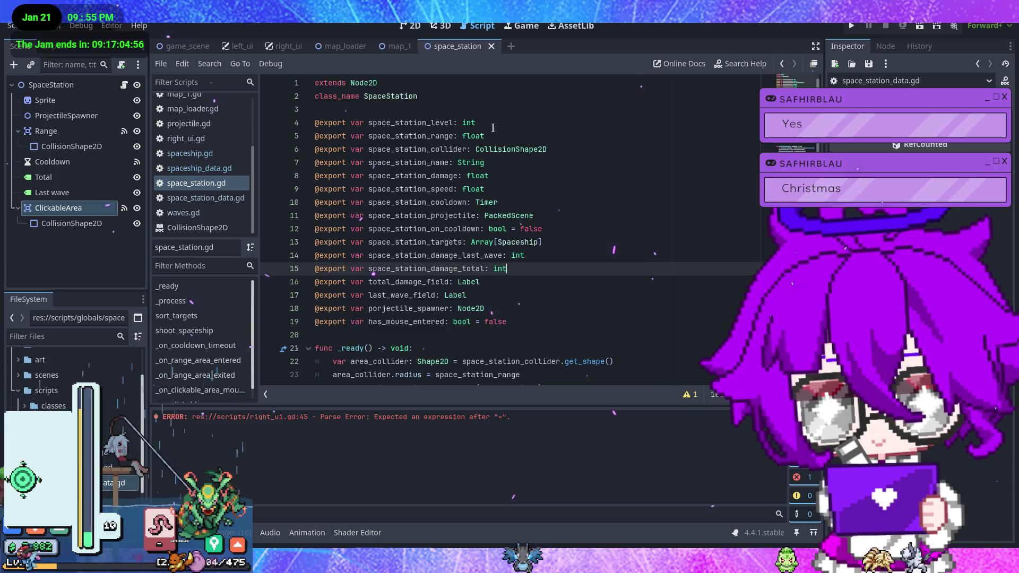
{"action": "left_click", "coordinate": [502, 114]}
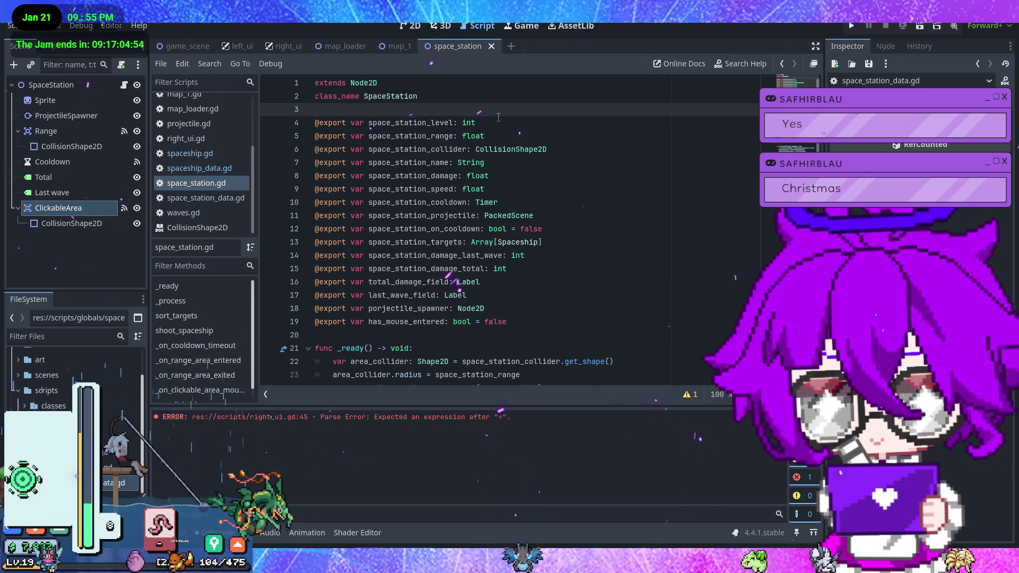
{"action": "key", "text": "Return"}
{"action": "type", "text": "@expor"}
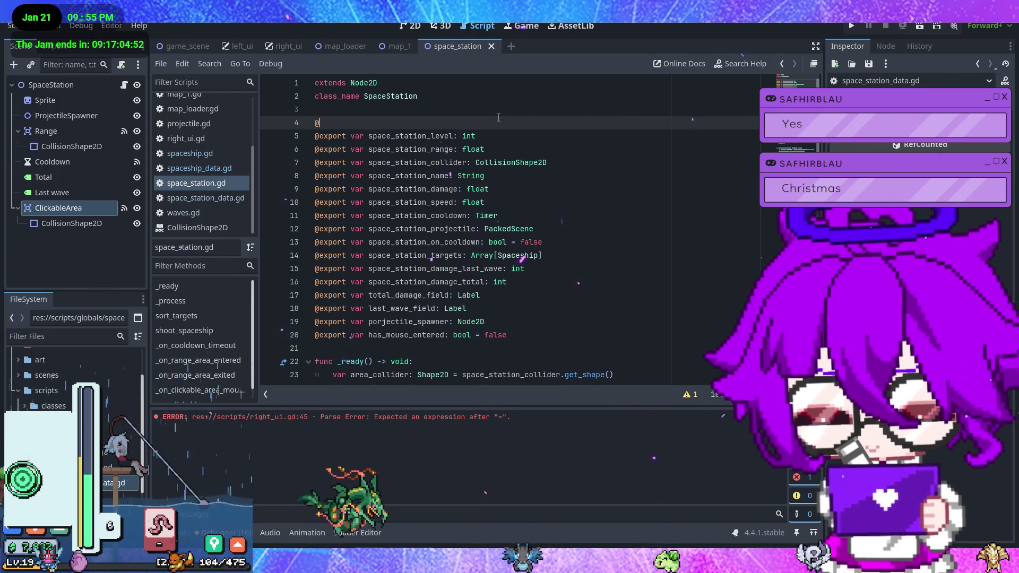
{"action": "type", "text": "t var space_statio"}
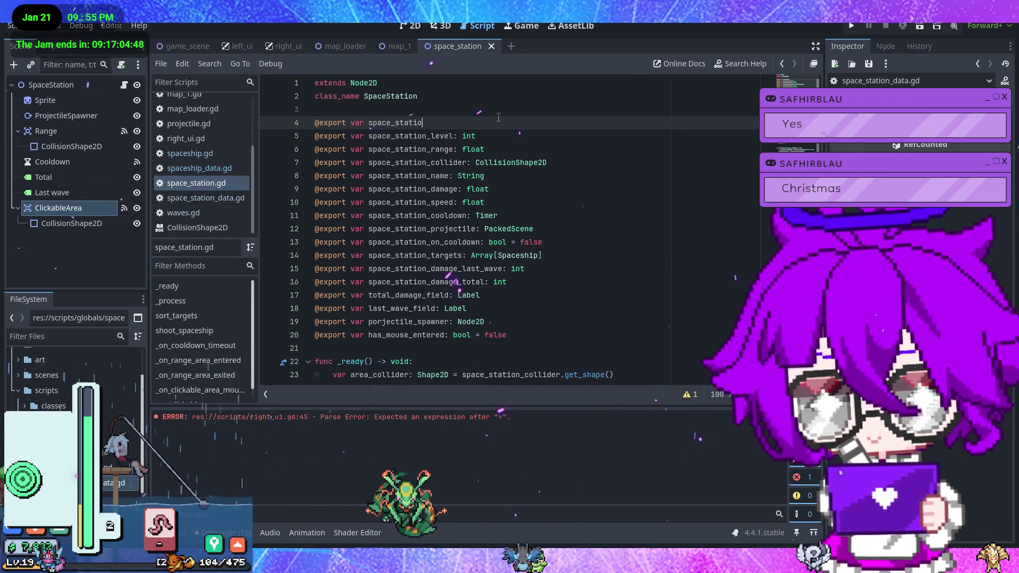
{"action": "type", "text": "n_ty"}
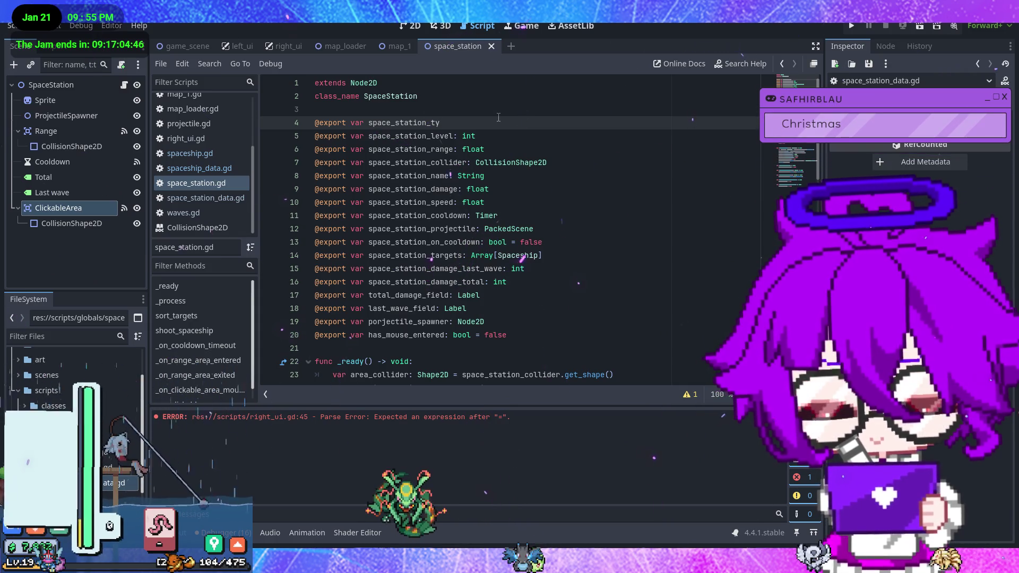
{"action": "type", "text": "pe"}
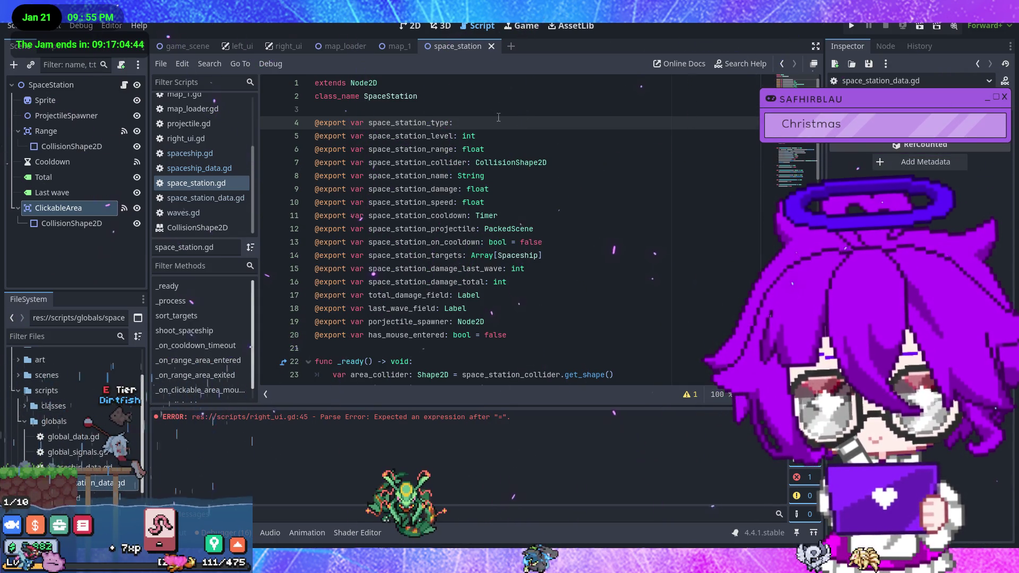
{"action": "type", "text": ":"}
{"action": "key", "text": "Return"}
{"action": "key", "text": "Return"}
{"action": "key", "text": "Up"}
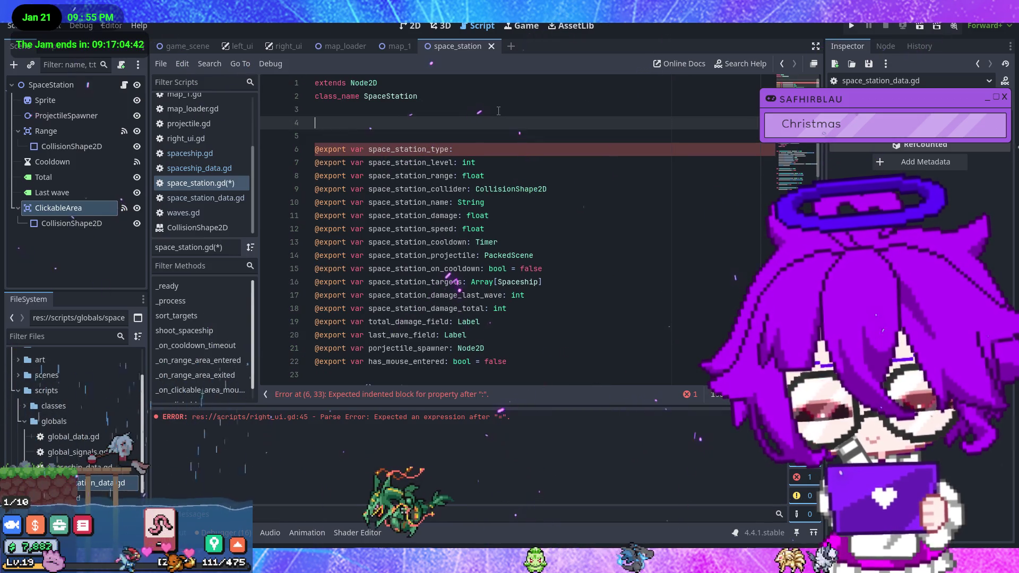
Define enum SpaceStationType {Gunner, Burner, Zapper}, type space_station_type as SpaceStationType, and save.
{"action": "type", "text": "En"}
{"action": "key", "text": "BackSpace"}
{"action": "key", "text": "BackSpace"}
{"action": "type", "text": "enum SpaceStationType {Gunner,"}
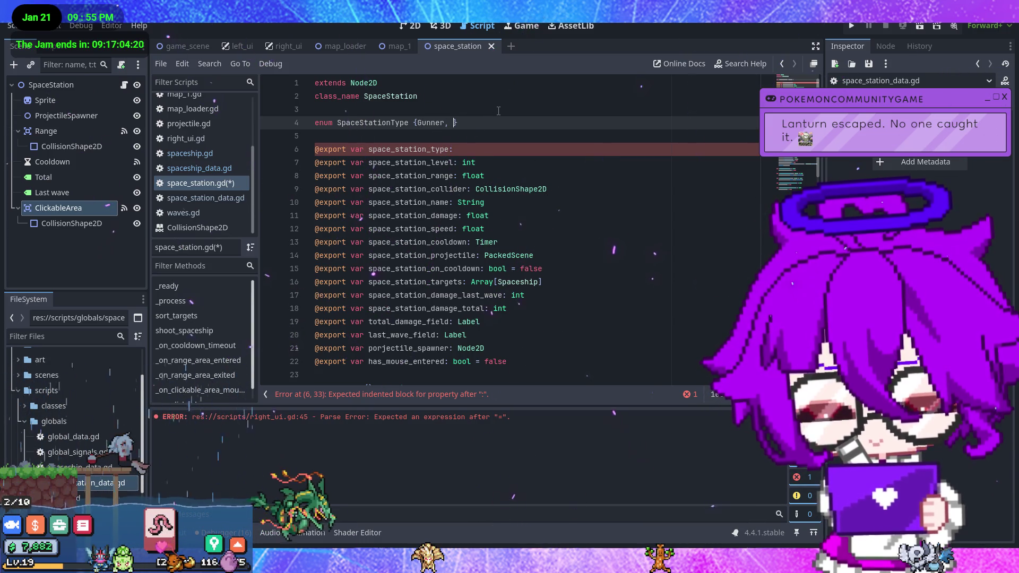
{"action": "type", "text": "Burner"}
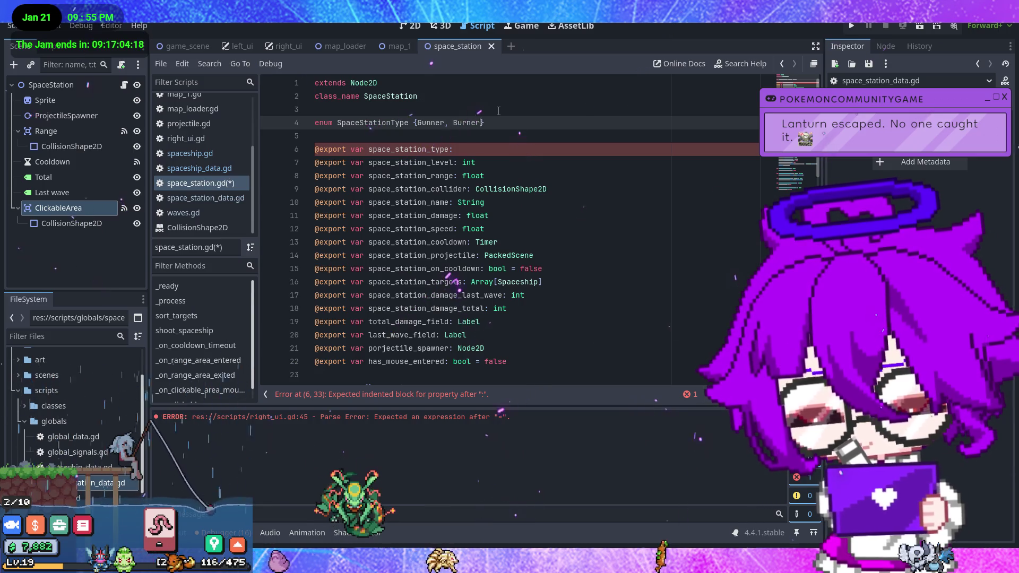
{"action": "type", "text": ", Zap"}
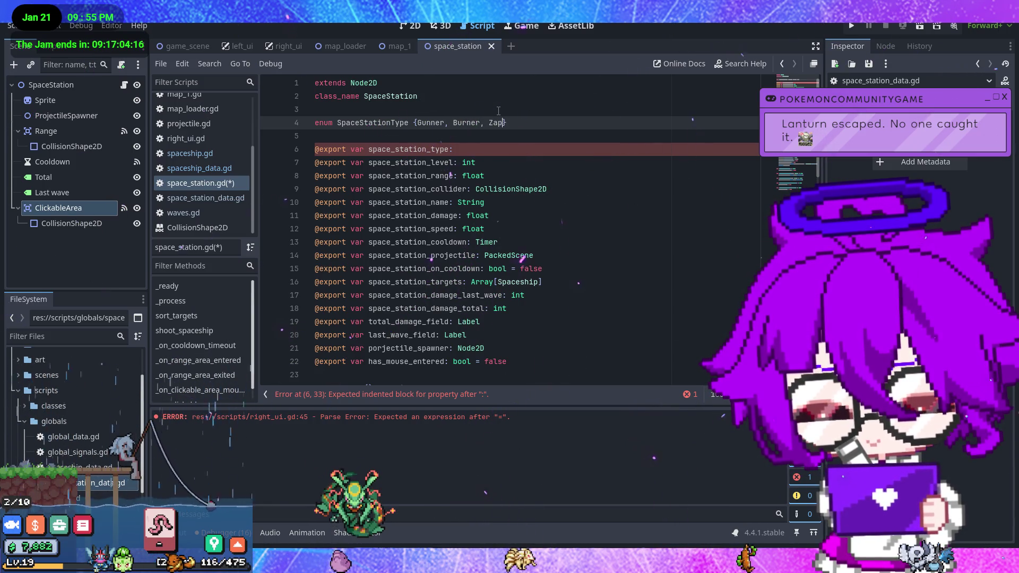
{"action": "type", "text": "per"}
{"action": "left_click", "coordinate": [493, 150]}
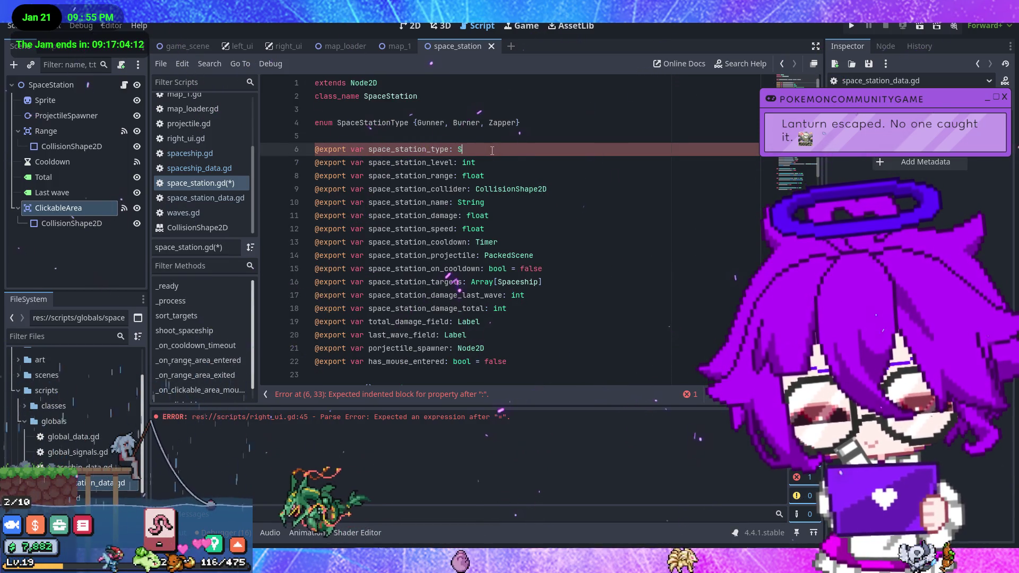
{"action": "type", "text": "Spa"}
{"action": "key", "text": "Return"}
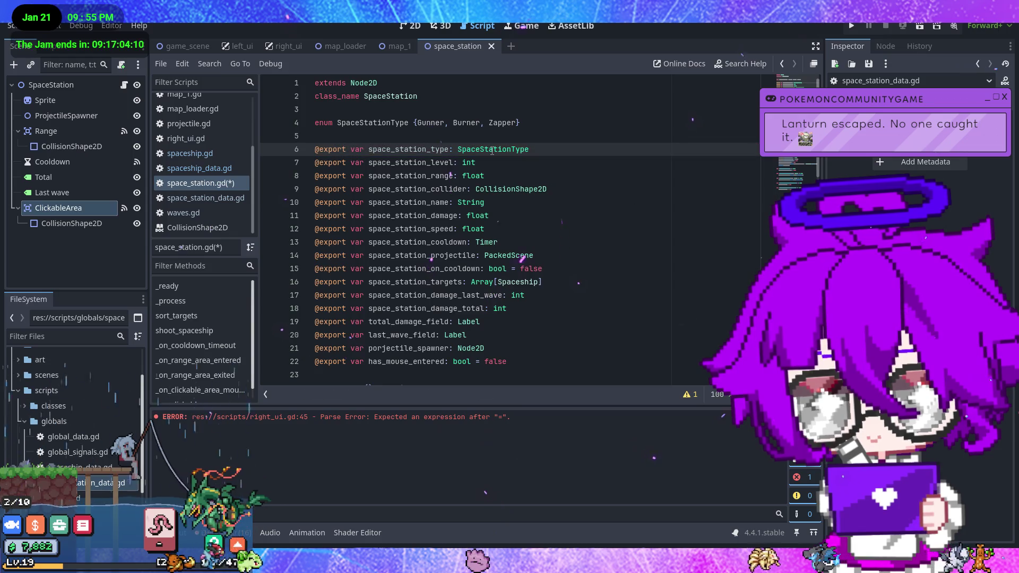
{"action": "key", "text": "ctrl+s"}
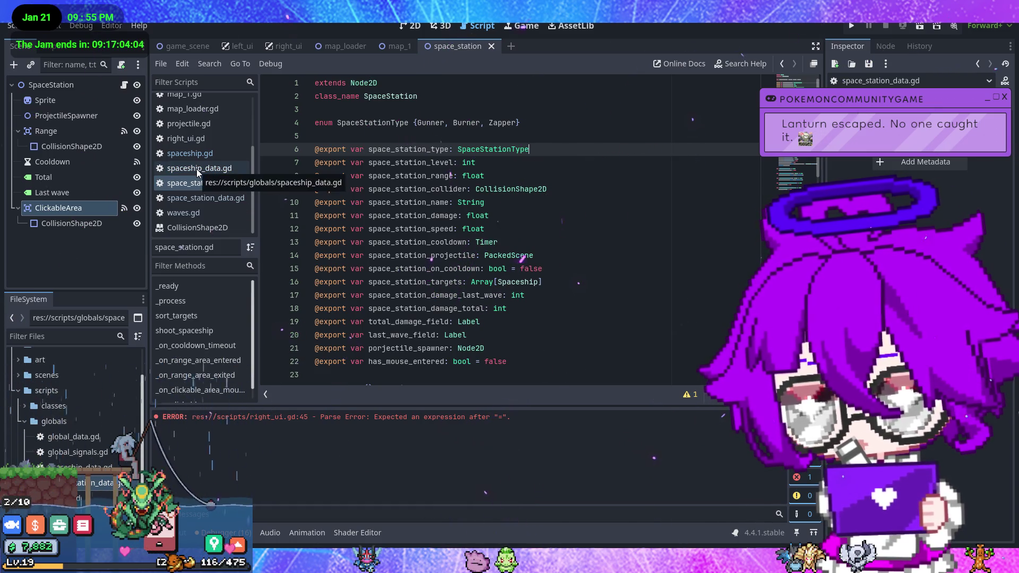
In space_station_data.gd, add a quoted "Gunner" key to levelup holding a nested dictionary.
{"action": "left_click", "coordinate": [204, 198]}
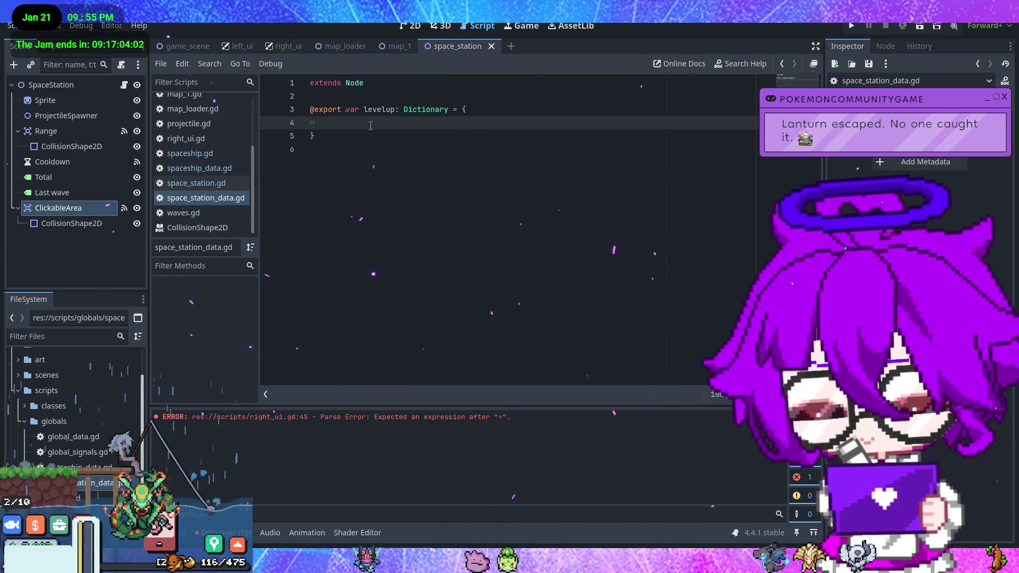
{"action": "type", "text": "nner"}
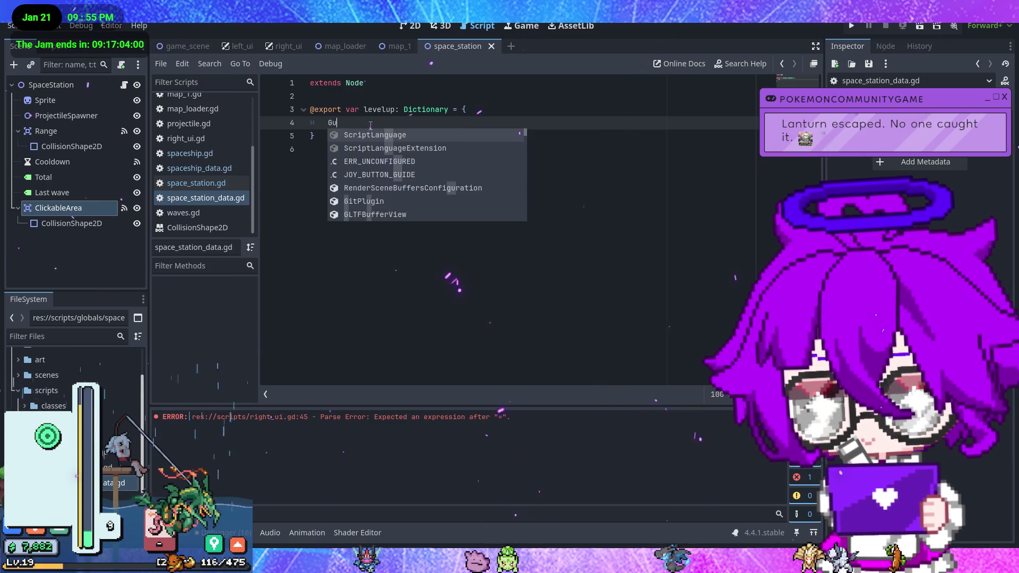
{"action": "type", "text": ":"}
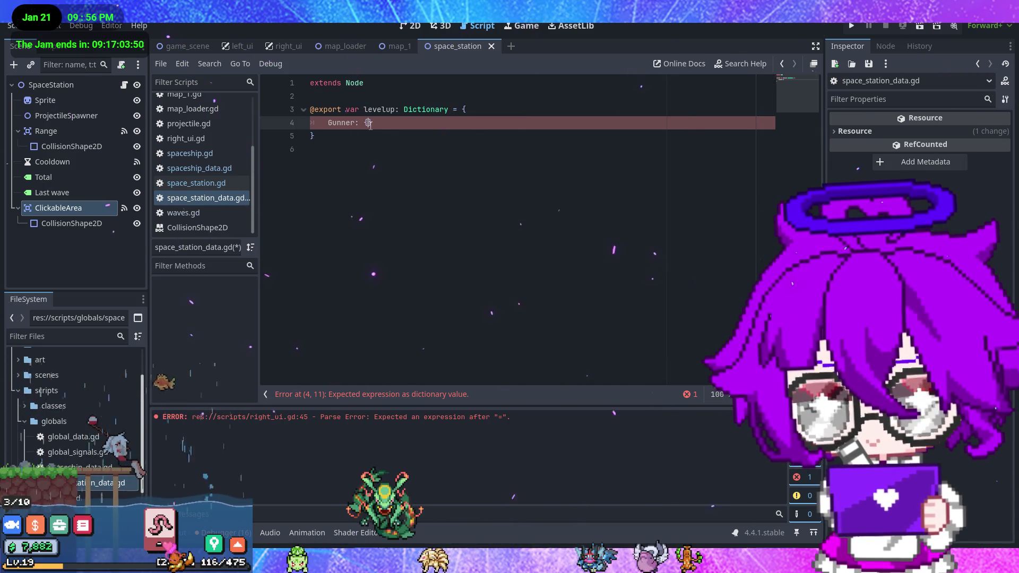
{"action": "type", "text": "{"}
{"action": "key", "text": "Return"}
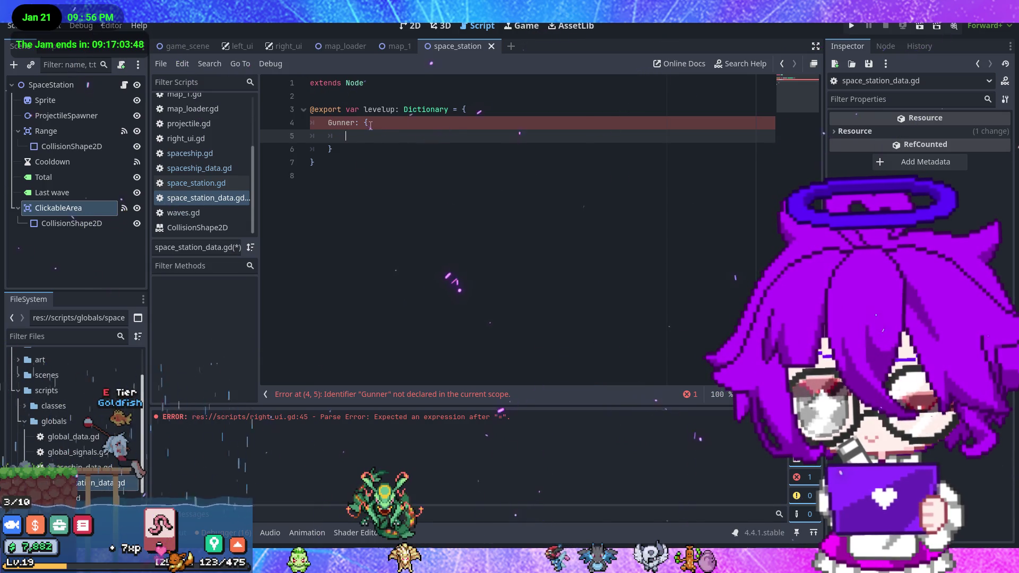
{"action": "double_click", "coordinate": [345, 122]}
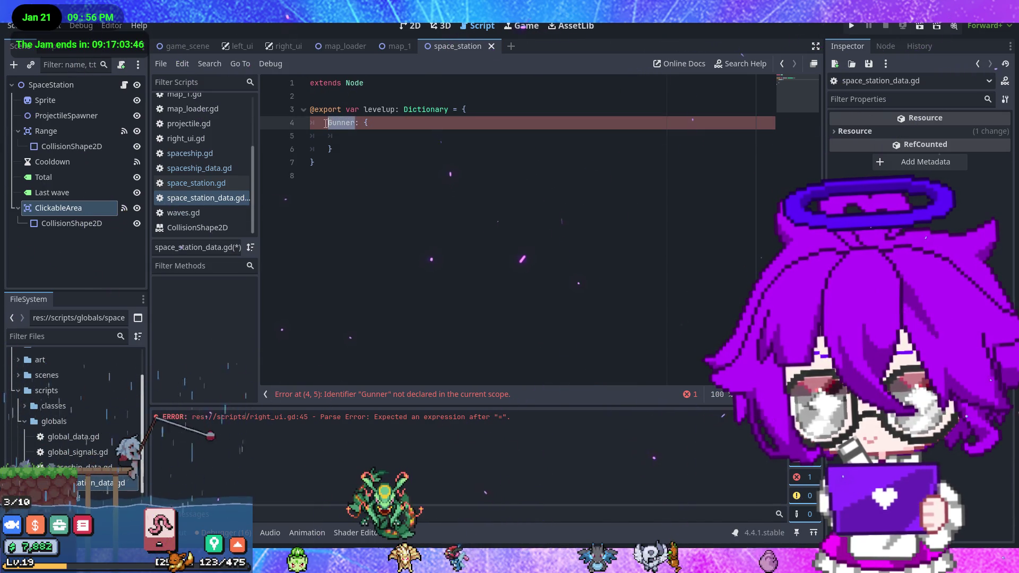
{"action": "type", "text": "\""}
{"action": "left_click", "coordinate": [362, 137]}
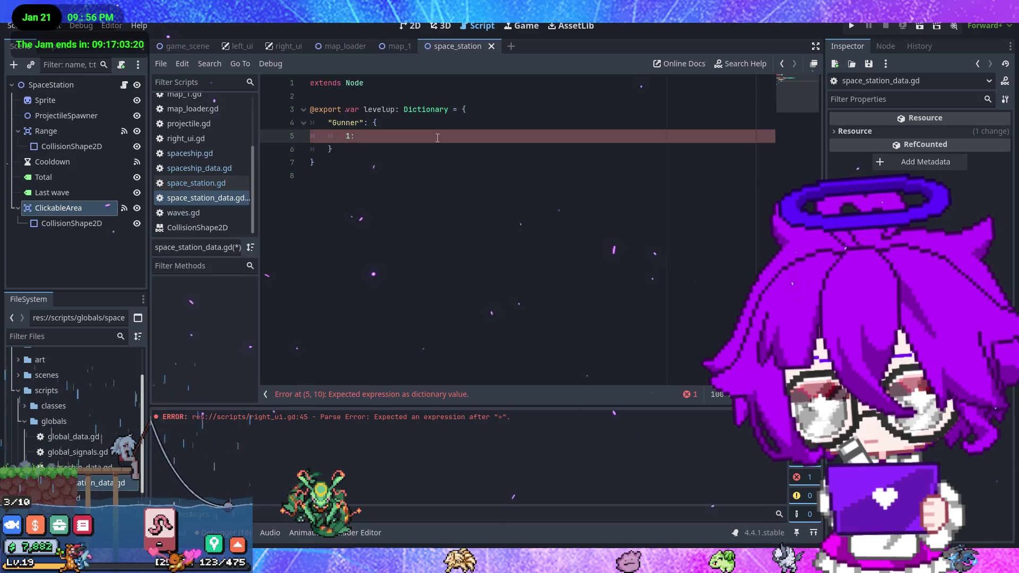
Open the level 1 block and add "Damage": 25 as its first entry.
{"action": "type", "text": "{"}
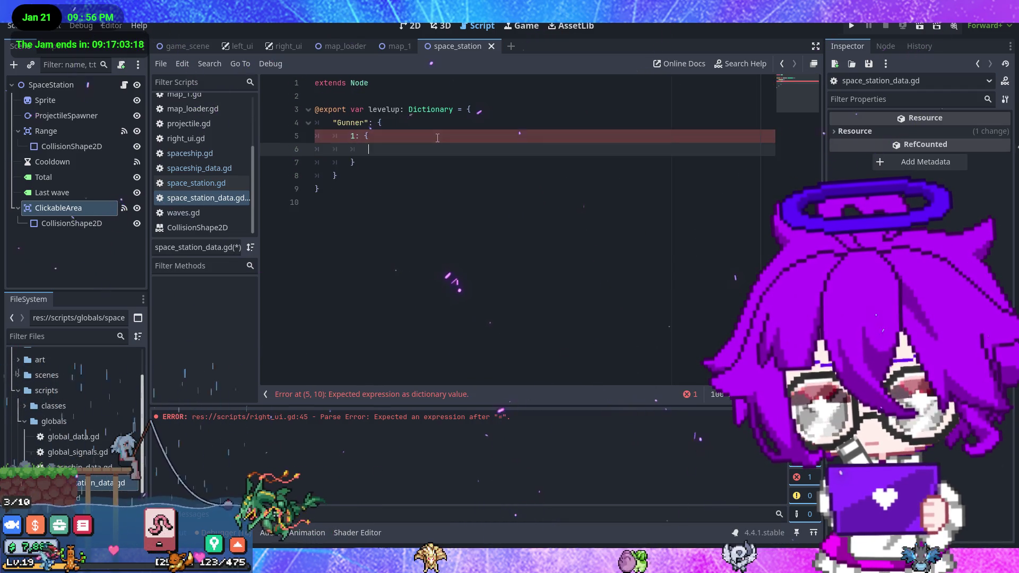
{"action": "key", "text": "Return"}
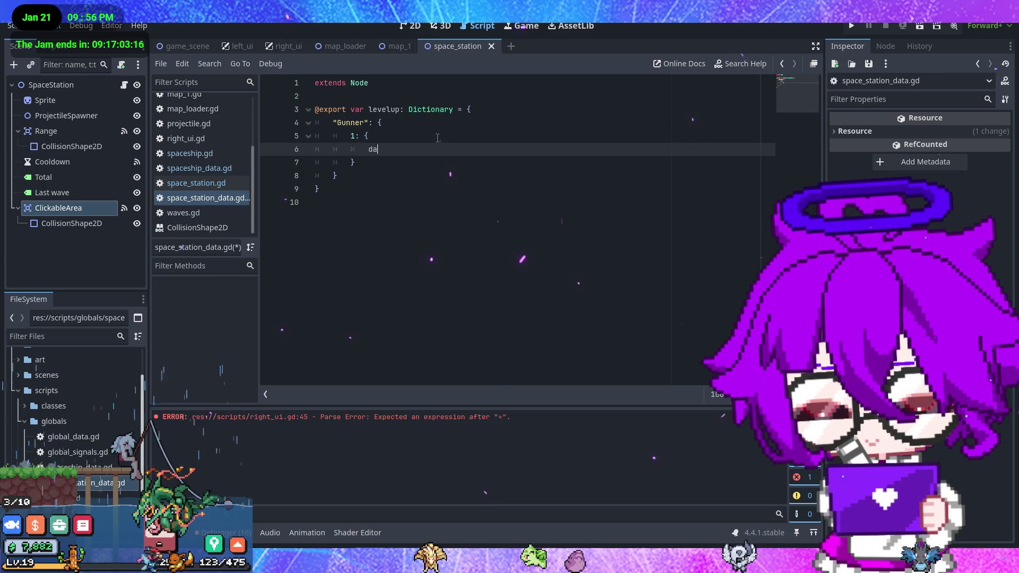
{"action": "key", "text": "BackSpace"}
{"action": "key", "text": "BackSpace"}
{"action": "key", "text": "BackSpace"}
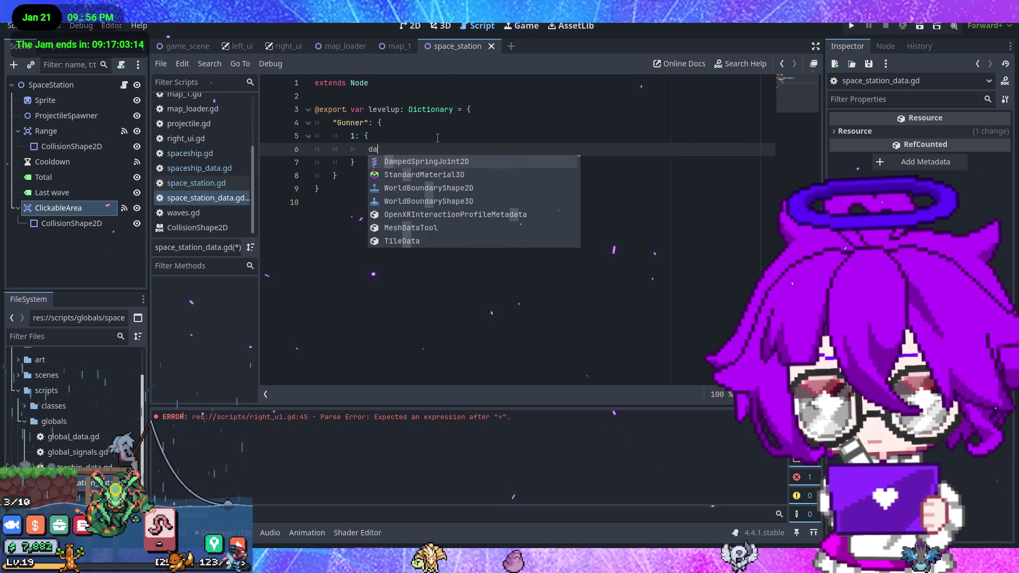
{"action": "type", "text": "Damage"}
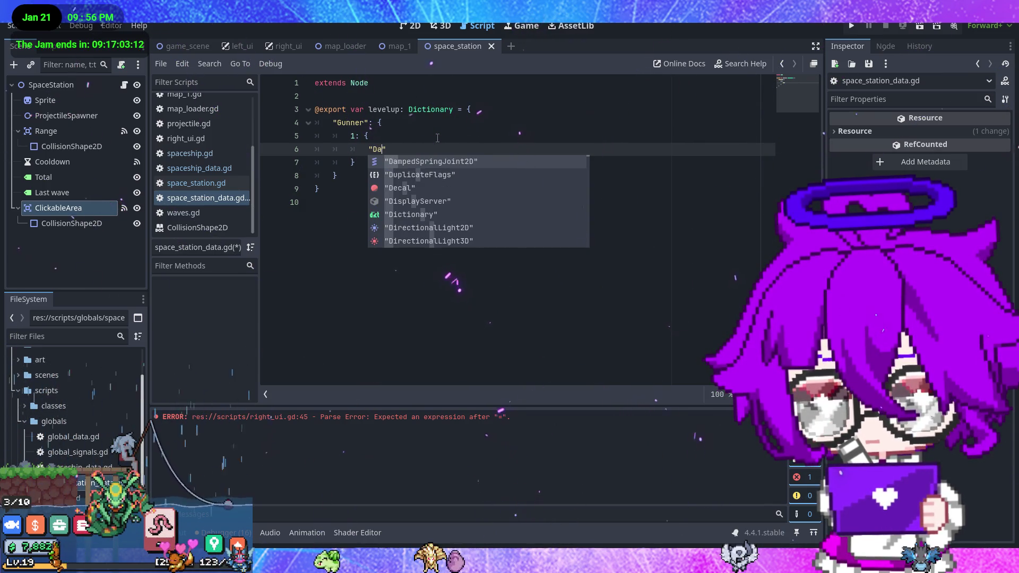
{"action": "key", "text": "Right"}
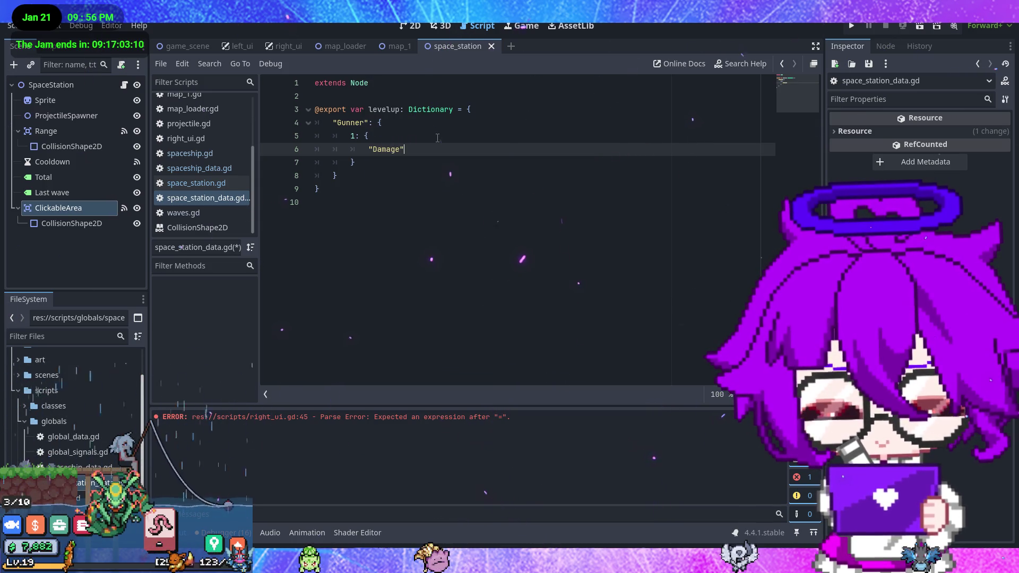
{"action": "key", "text": "ctrl+space"}
{"action": "key", "text": "Escape"}
{"action": "type", "text": "2"}
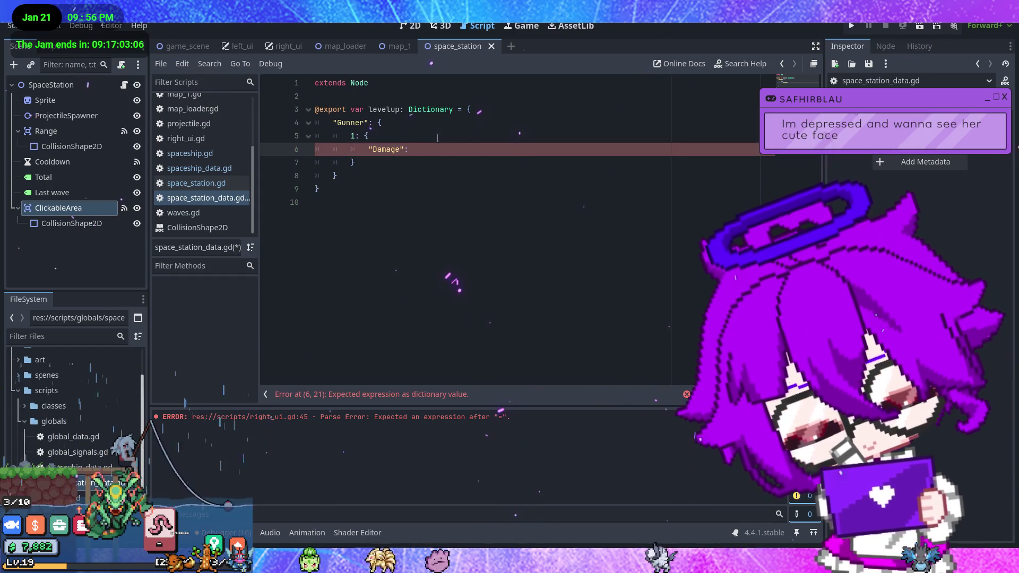
{"action": "type", "text": "5,"}
{"action": "key", "text": "Return"}
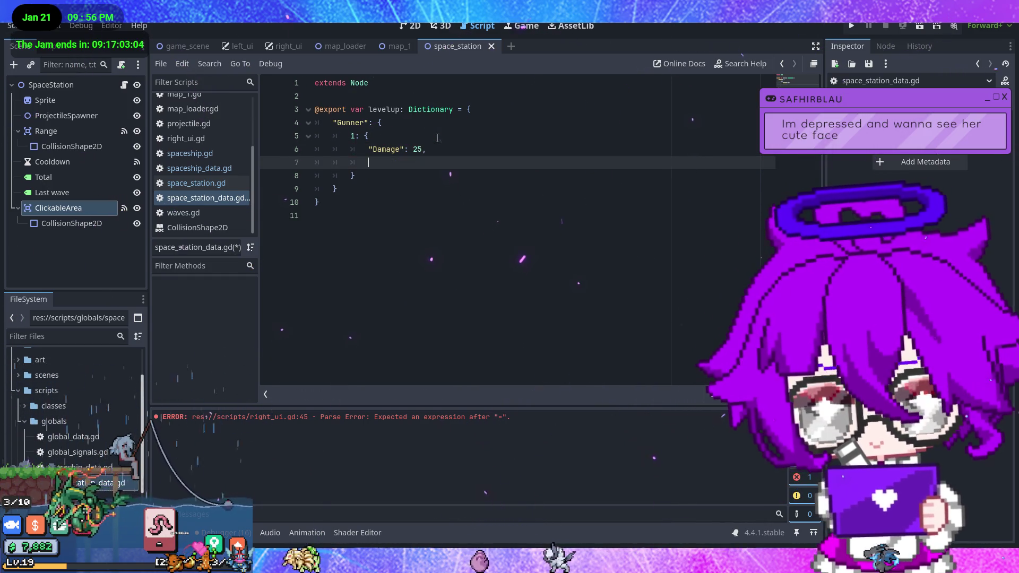
Add "Range": 115 and "Speed": 0.5 entries to level 1 and save.
{"action": "type", "text": "R"}
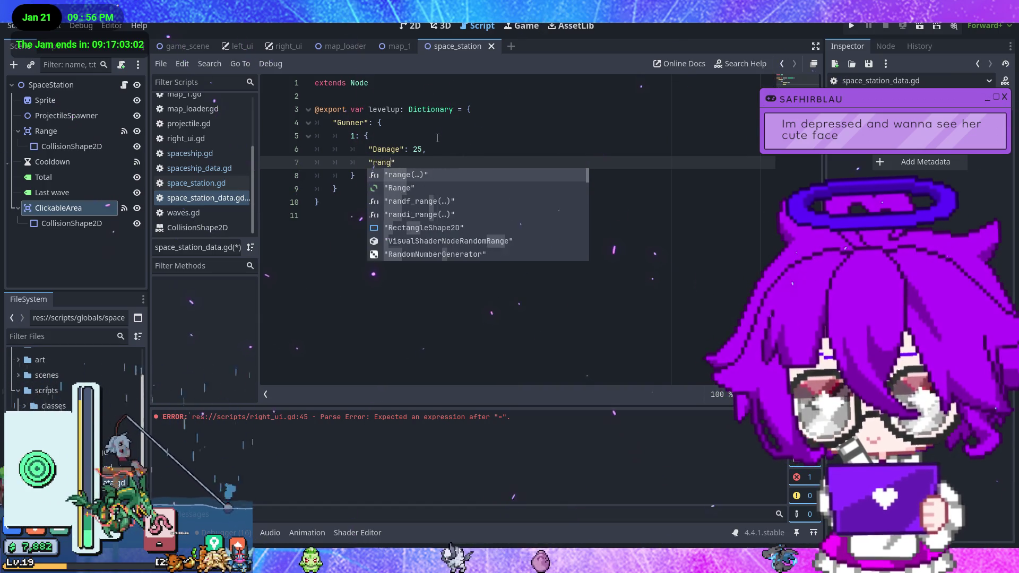
{"action": "type", "text": "ange"}
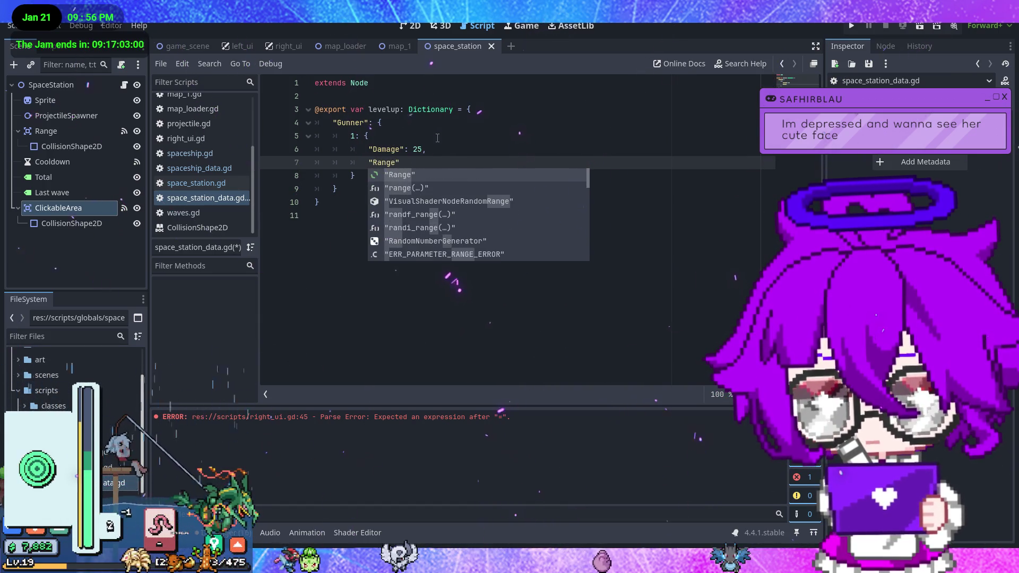
{"action": "key", "text": "Return"}
{"action": "type", "text": "115,"}
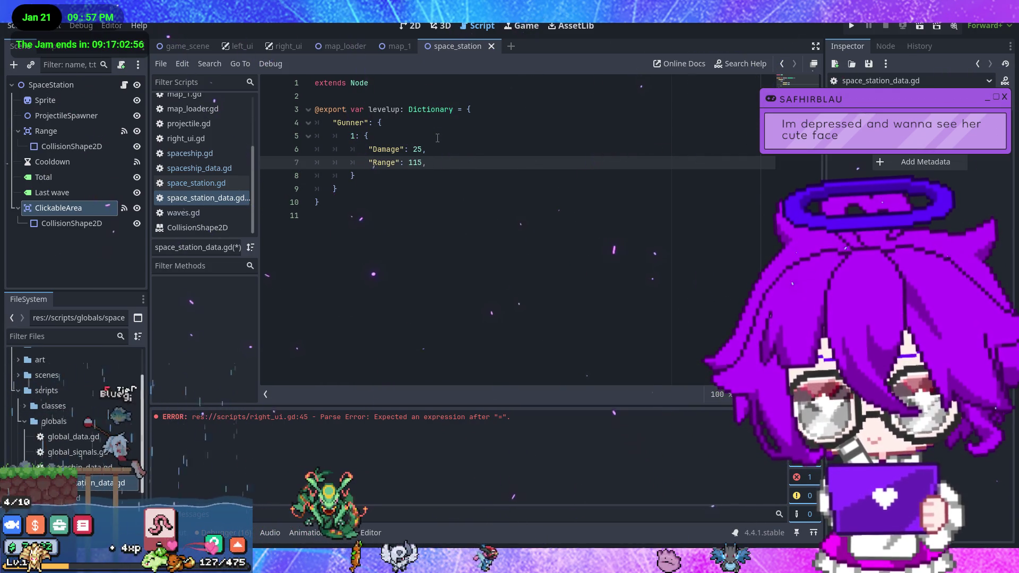
{"action": "key", "text": "Return"}
{"action": "type", "text": "\"S"}
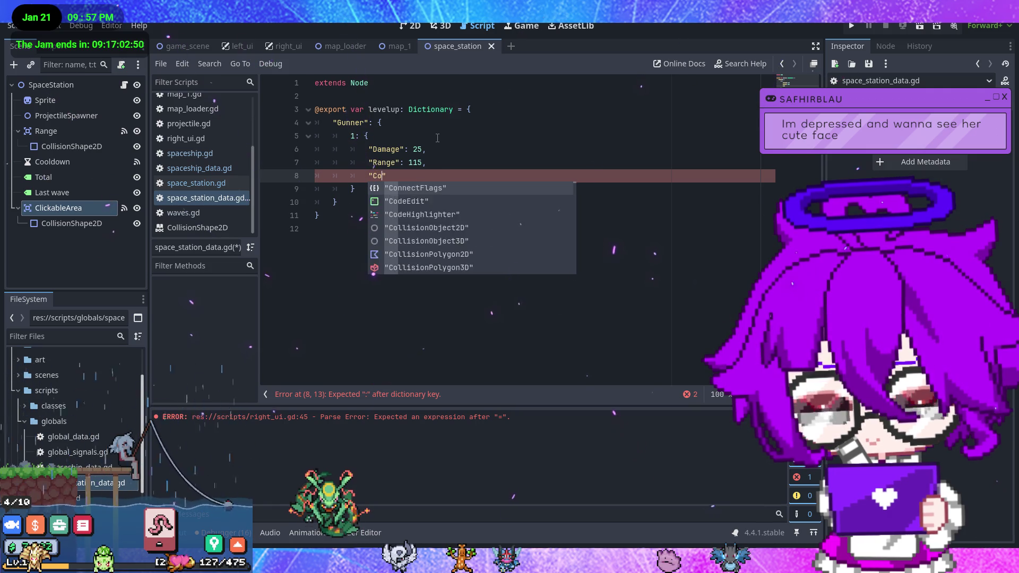
{"action": "type", "text": "Speed\""}
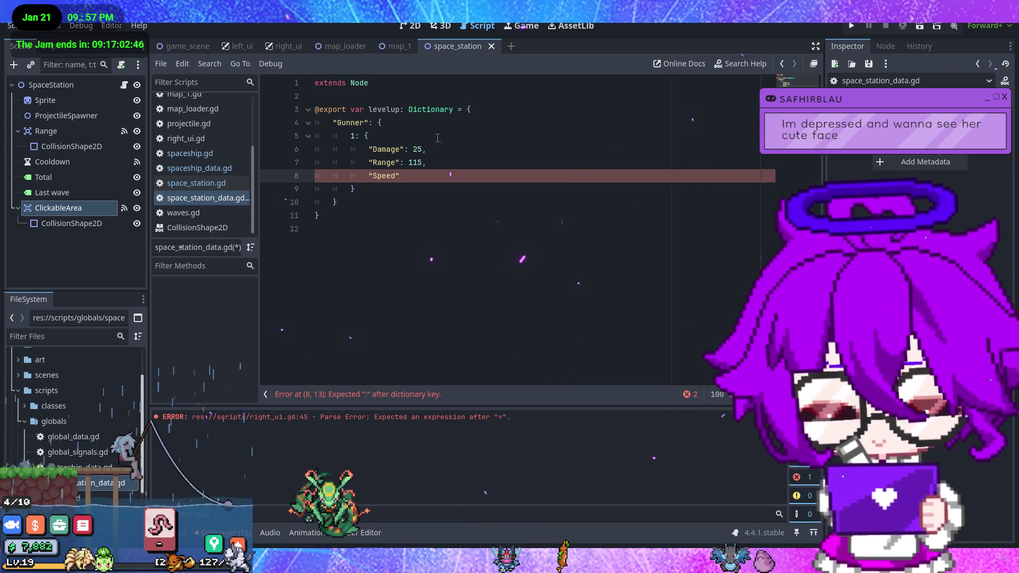
{"action": "type", "text": ": 0"}
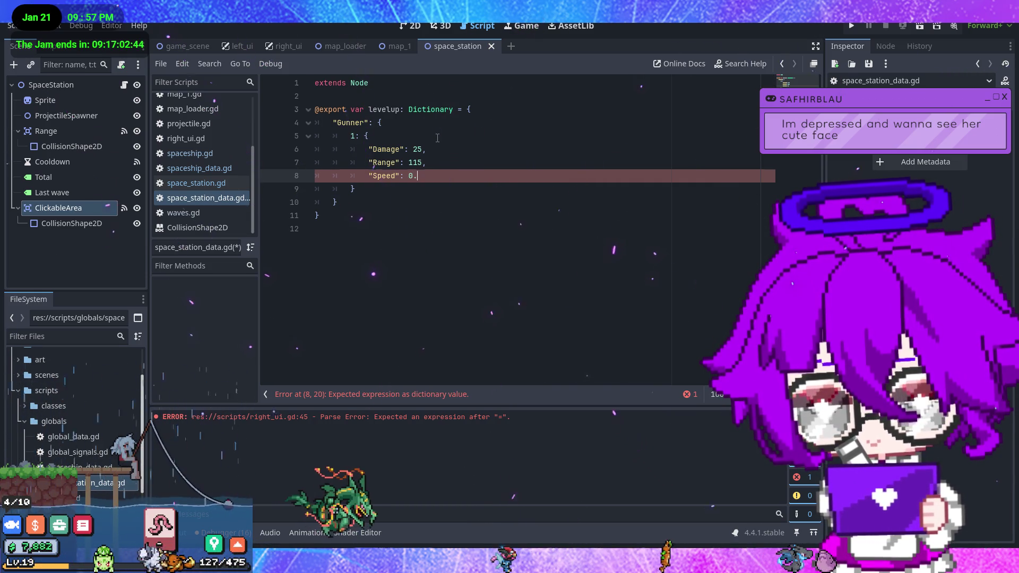
{"action": "type", "text": ".5"}
{"action": "key", "text": "ctrl+s"}
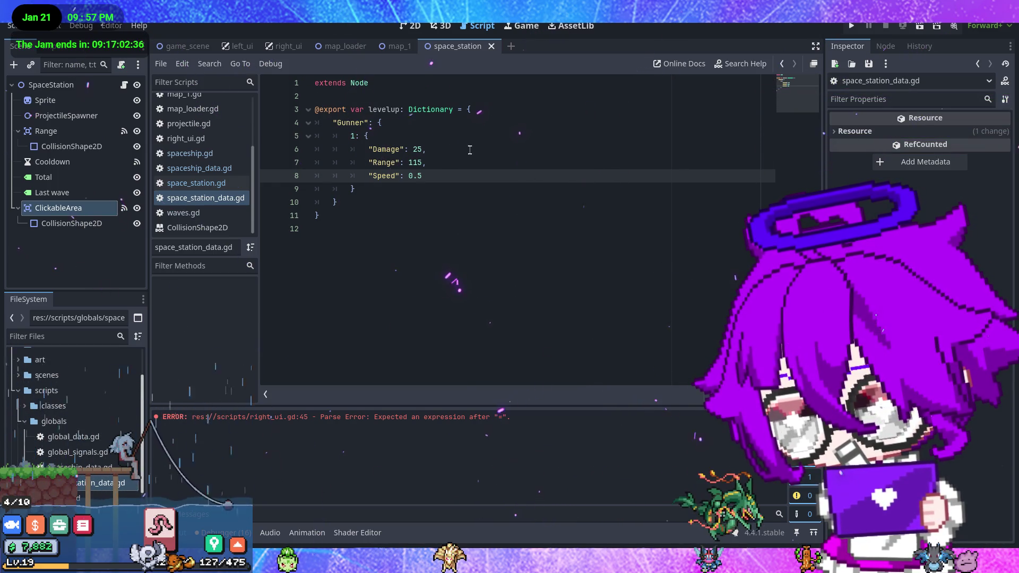
{"action": "type", "text": ","}
{"action": "key", "text": "Return"}
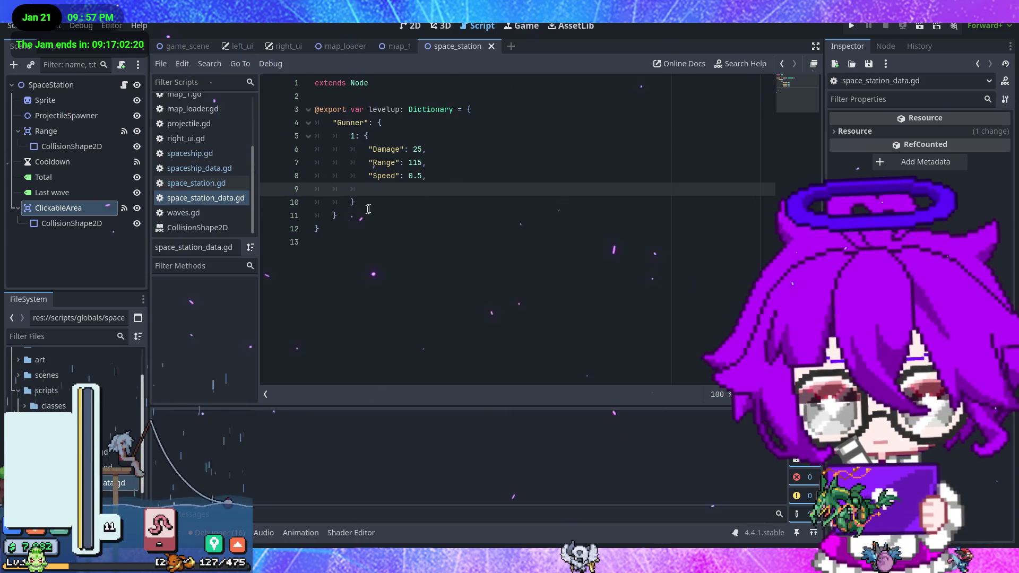
{"action": "left_click", "coordinate": [202, 184]}
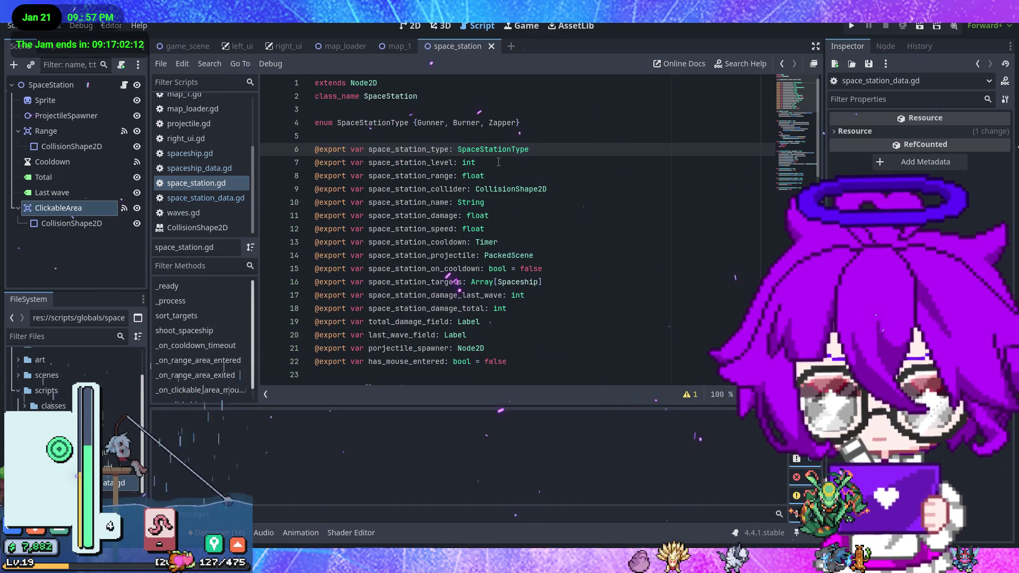
Review the name, damage and speed declarations in space_station.gd, then return to space_station_data.gd.
{"action": "left_click", "coordinate": [504, 202]}
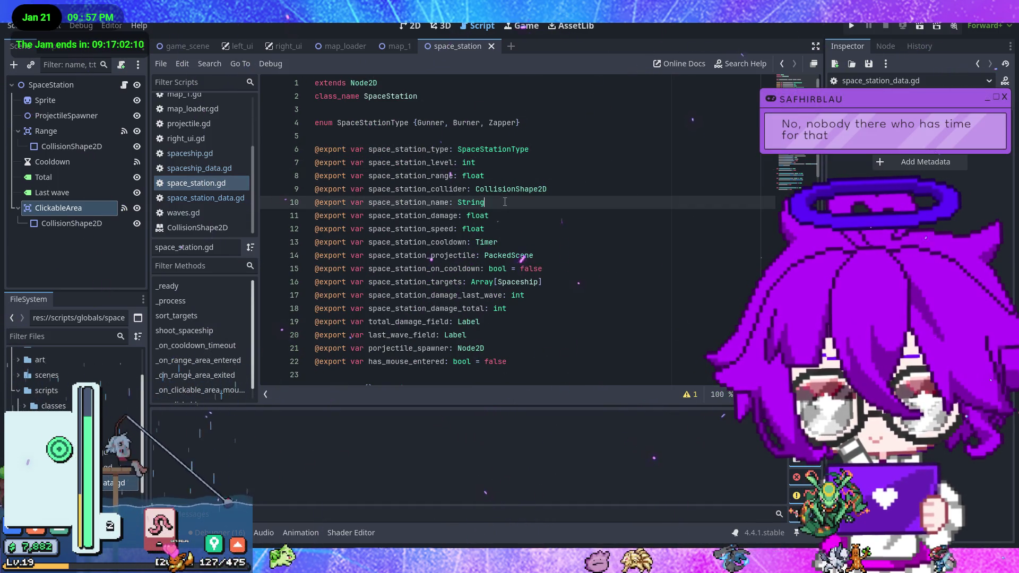
{"action": "left_click", "coordinate": [514, 215]}
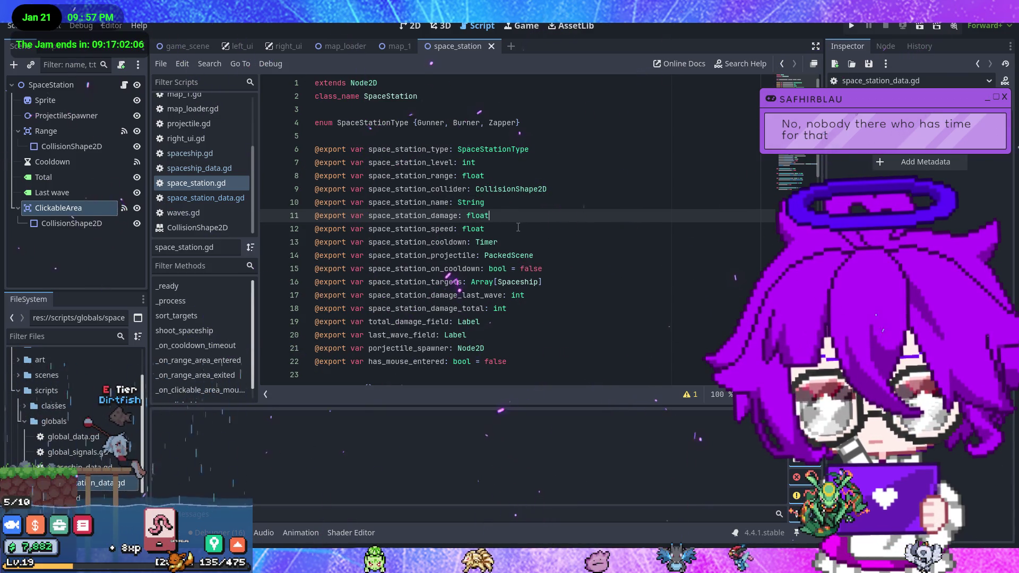
{"action": "left_click", "coordinate": [518, 227]}
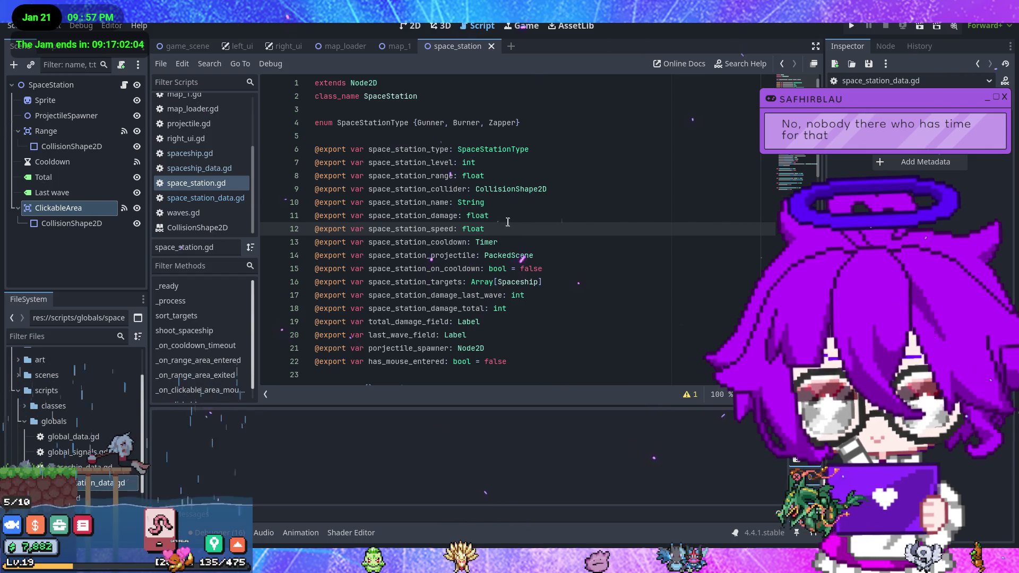
{"action": "left_click", "coordinate": [509, 215]}
{"action": "left_click", "coordinate": [207, 198]}
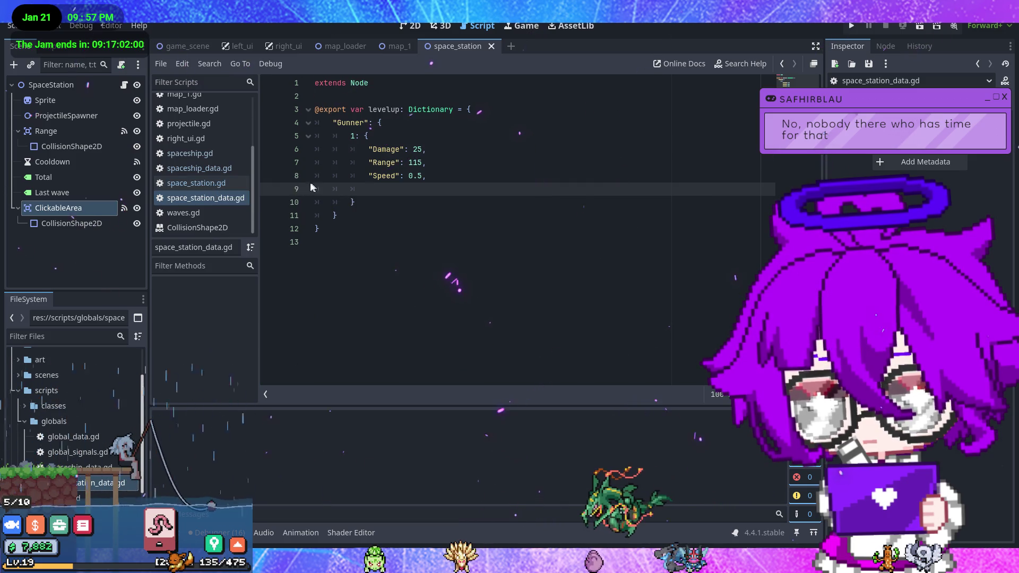
{"action": "left_click", "coordinate": [193, 184]}
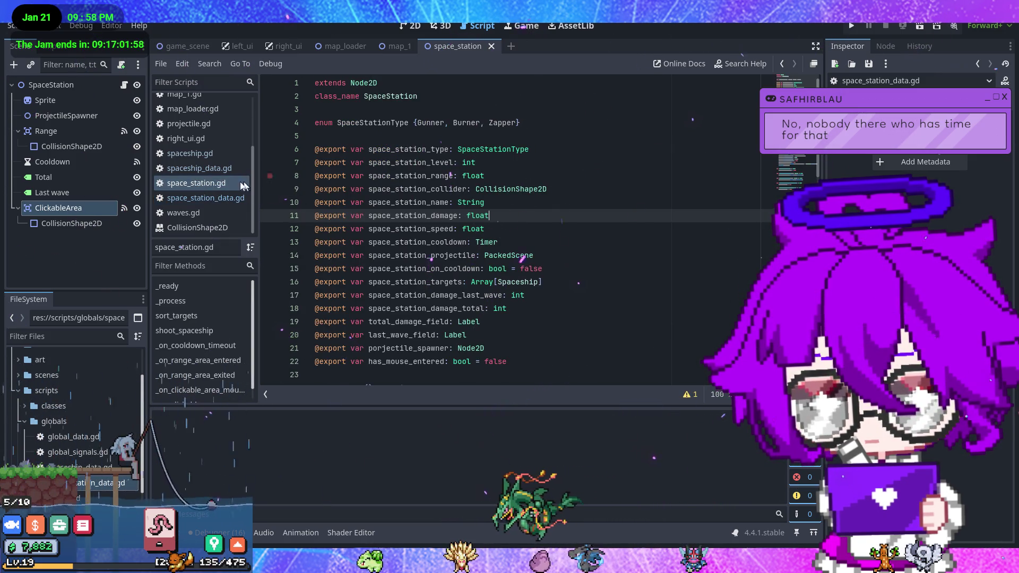
{"action": "left_click", "coordinate": [213, 198]}
{"action": "left_click", "coordinate": [209, 184]}
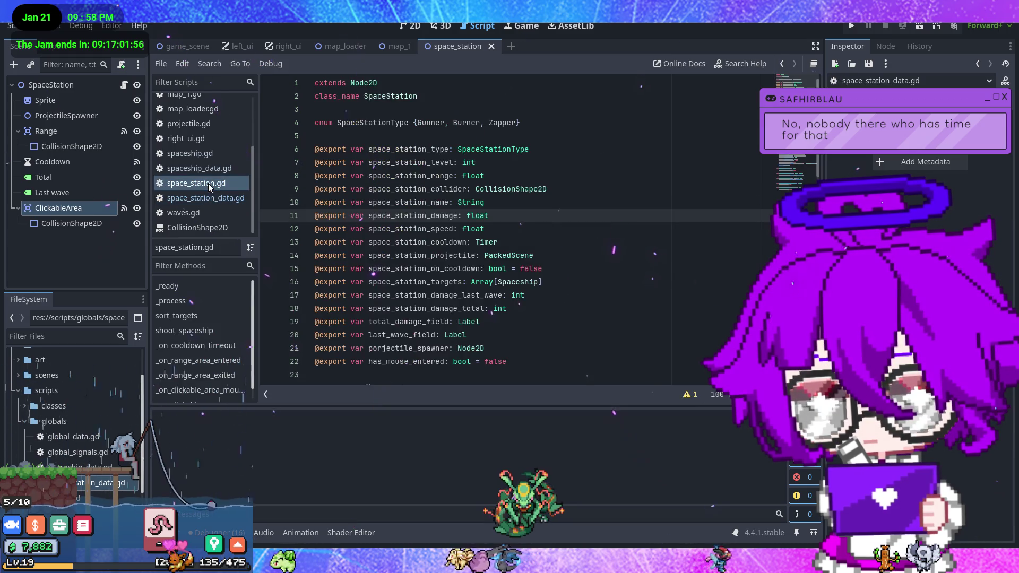
{"action": "left_click", "coordinate": [208, 193]}
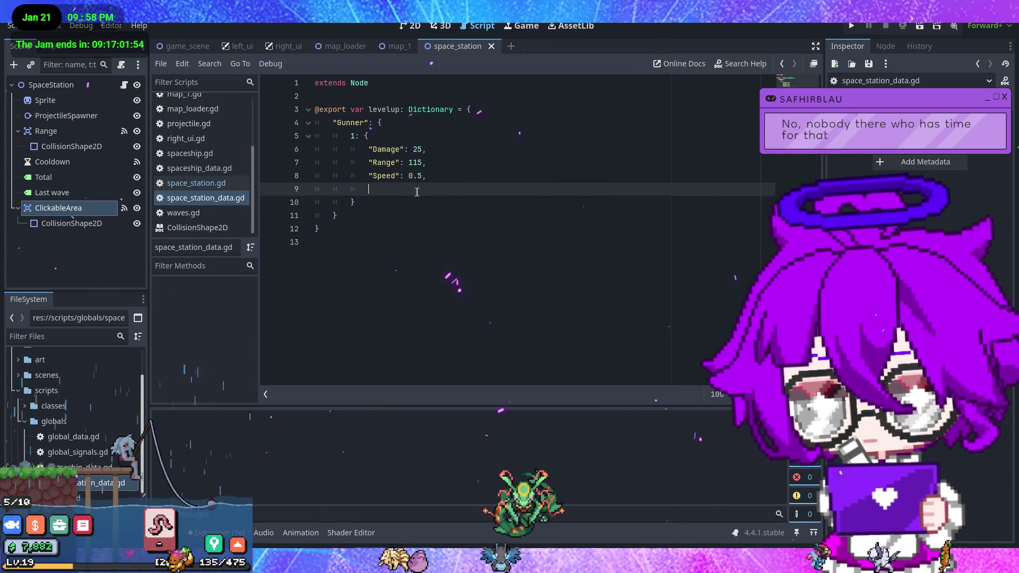
Close level 1 with a comma and paste three copies of its stat block below.
{"action": "key", "text": "BackSpace"}
{"action": "key", "text": "BackSpace"}
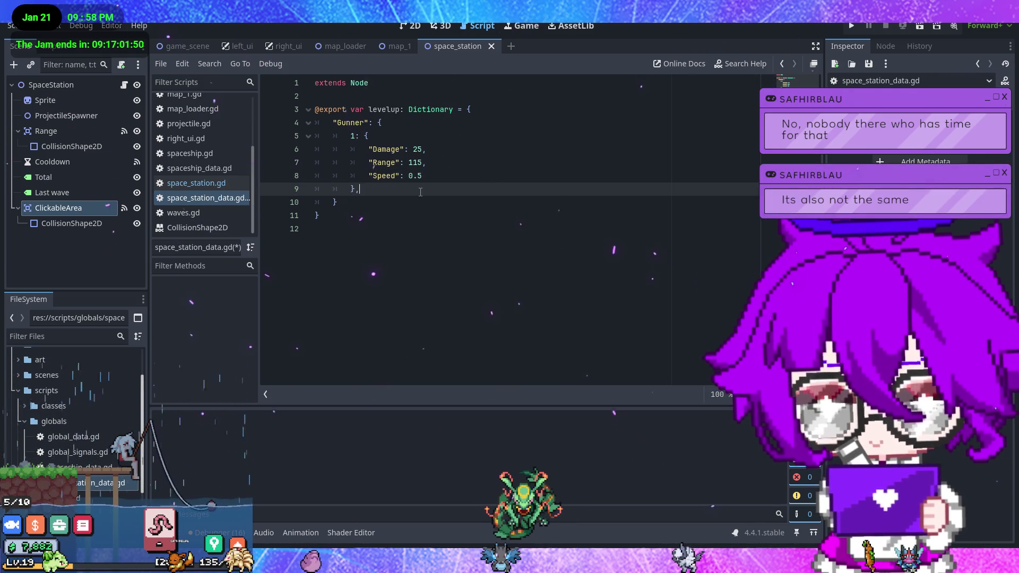
{"action": "type", "text": ","}
{"action": "key", "text": "Return"}
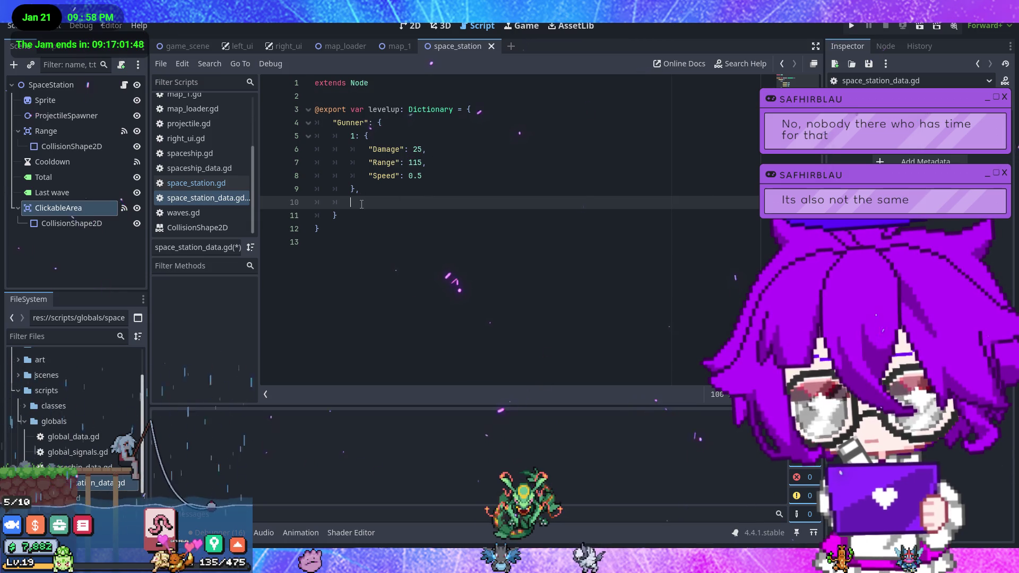
{"action": "left_click_drag", "start_coordinate": [361, 204], "coordinate": [351, 139]}
{"action": "key", "text": "ctrl+c"}
{"action": "left_click", "coordinate": [368, 203]}
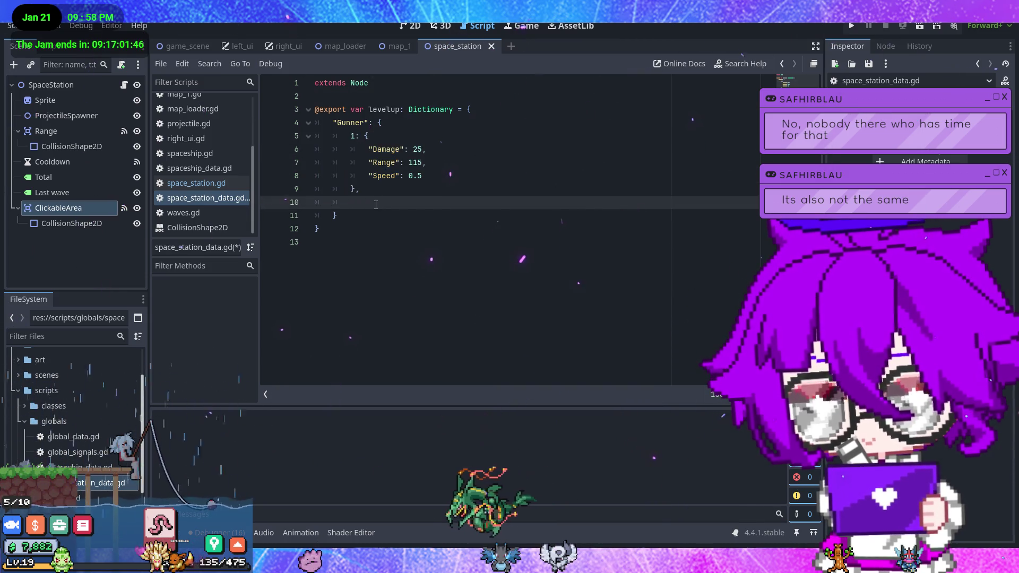
{"action": "key", "text": "Return"}
{"action": "key", "text": "ctrl+v"}
{"action": "key", "text": "Return"}
{"action": "key", "text": "ctrl+v"}
{"action": "key", "text": "Return"}
{"action": "key", "text": "ctrl+v"}
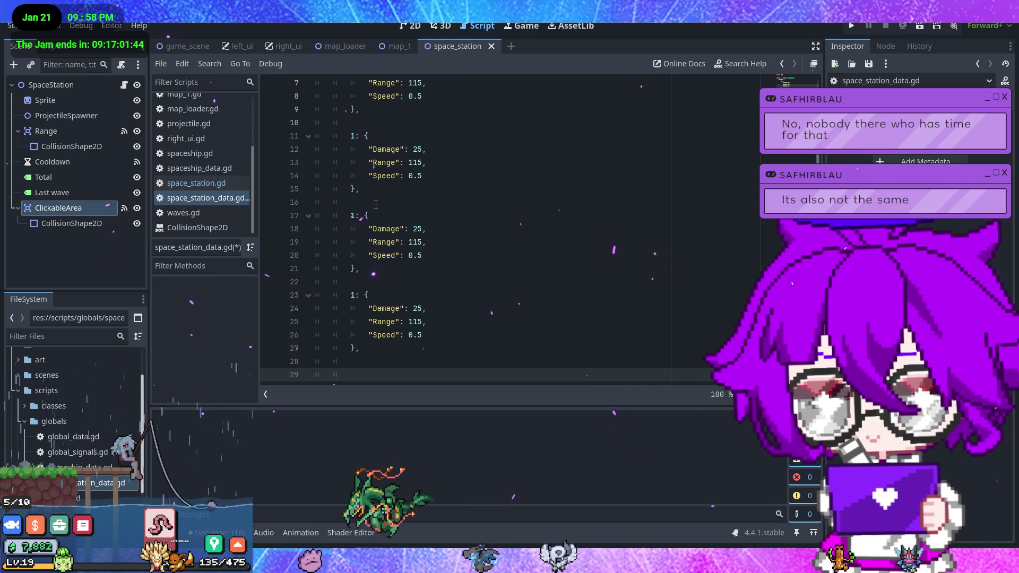
Delete the blank lines between the duplicated level blocks.
{"action": "key", "text": "BackSpace"}
{"action": "key", "text": "BackSpace"}
{"action": "key", "text": "BackSpace"}
{"action": "left_click", "coordinate": [364, 289]}
{"action": "key", "text": "BackSpace"}
{"action": "key", "text": "BackSpace"}
{"action": "key", "text": "BackSpace"}
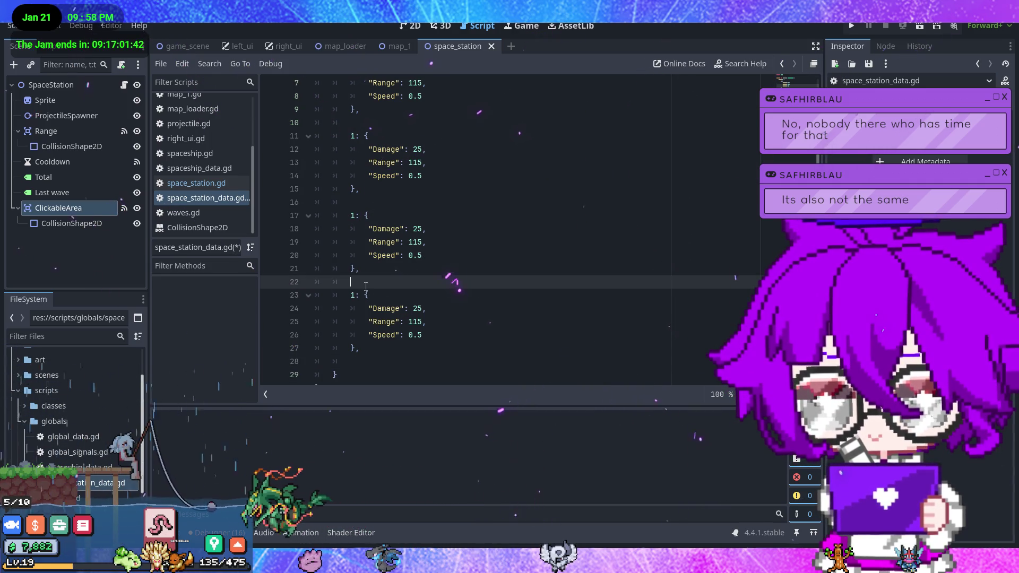
{"action": "left_click", "coordinate": [359, 200]}
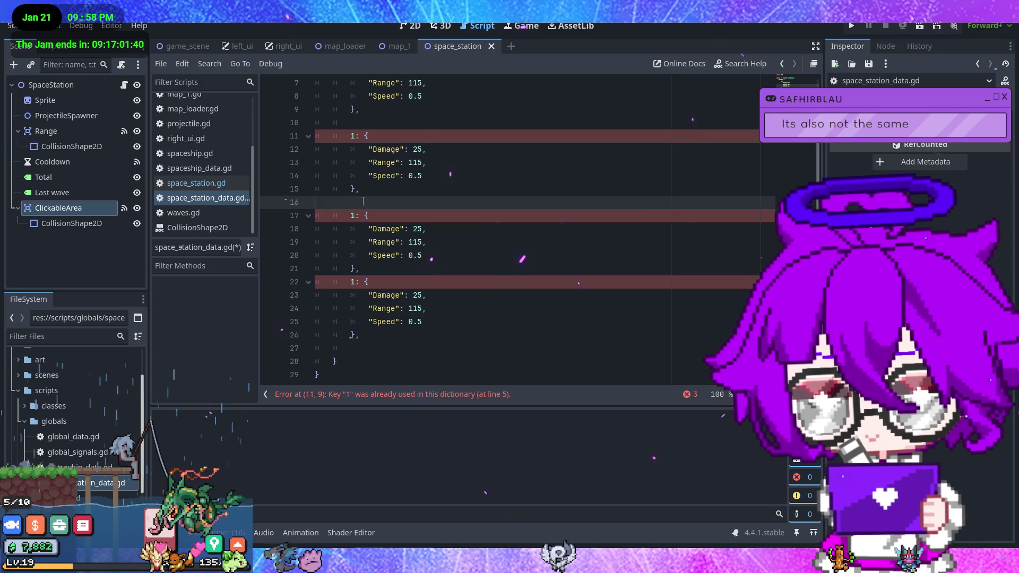
{"action": "key", "text": "BackSpace"}
{"action": "scroll", "coordinate": [363, 201], "scroll_direction": "up", "scroll_amount": 1}
{"action": "left_click", "coordinate": [363, 162]}
{"action": "key", "text": "BackSpace"}
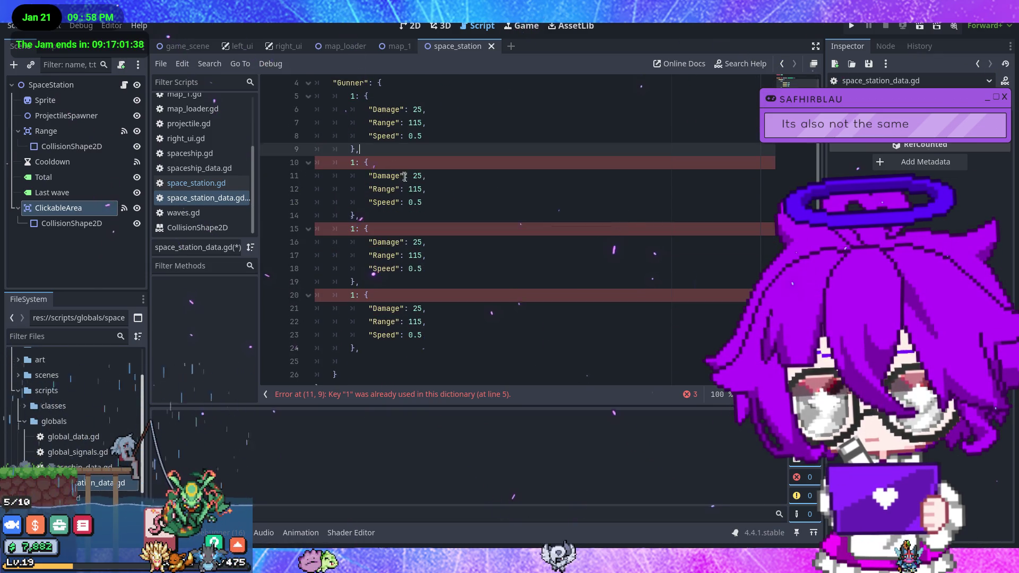
Renumber the duplicated level keys so the blocks run 1 to 4.
{"action": "scroll", "coordinate": [366, 198], "scroll_direction": "up", "scroll_amount": 1}
{"action": "double_click", "coordinate": [353, 203]}
{"action": "type", "text": "2"}
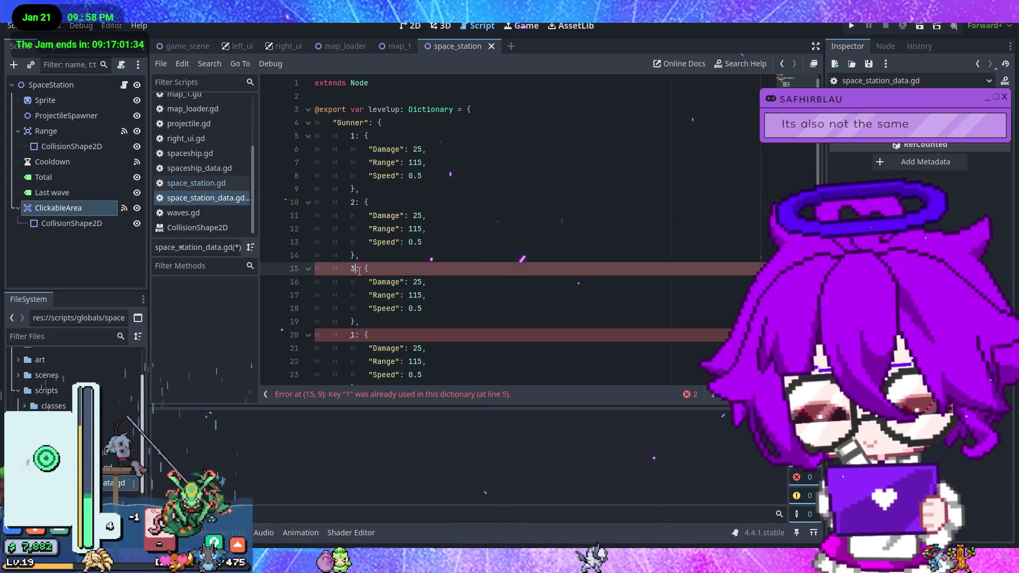
{"action": "double_click", "coordinate": [353, 335]}
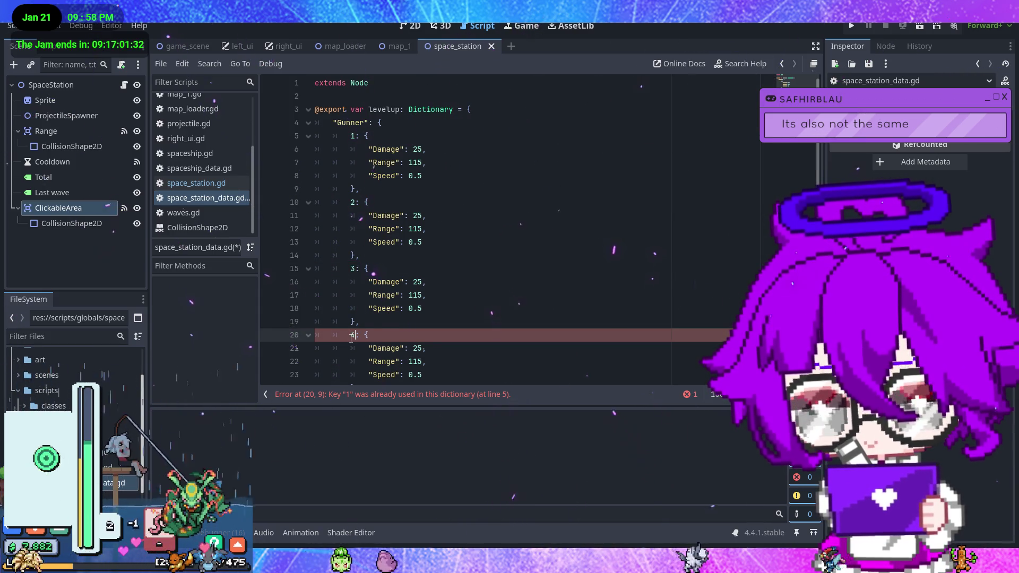
{"action": "type", "text": "4"}
{"action": "scroll", "coordinate": [351, 343], "scroll_direction": "down", "scroll_amount": 1}
{"action": "left_click", "coordinate": [353, 359]}
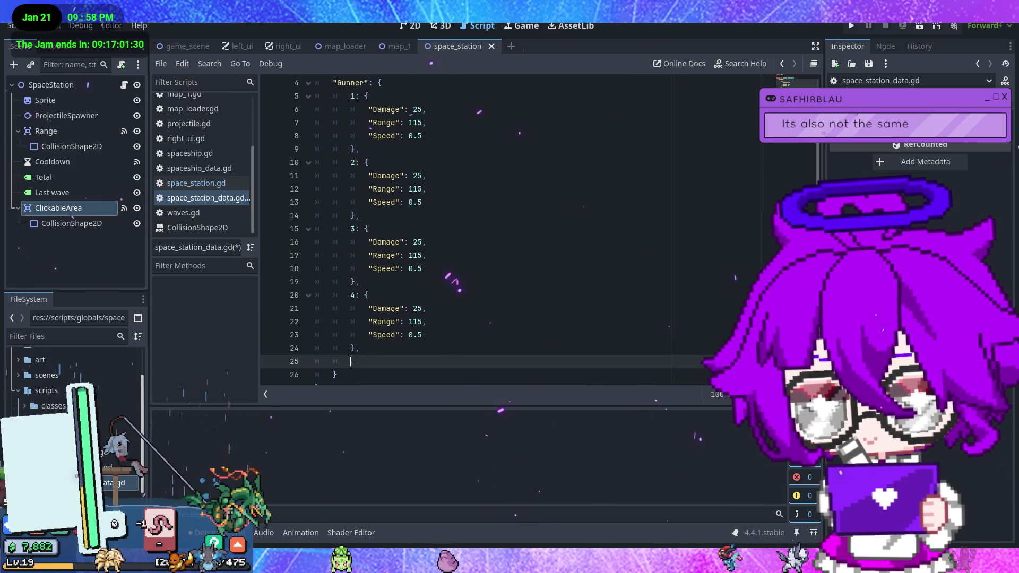
Paste three copies of the four Gunner level blocks below the last block, splitting the joined braces.
{"action": "key", "text": "BackSpace"}
{"action": "key", "text": "BackSpace"}
{"action": "left_click_drag", "start_coordinate": [360, 348], "coordinate": [350, 99]}
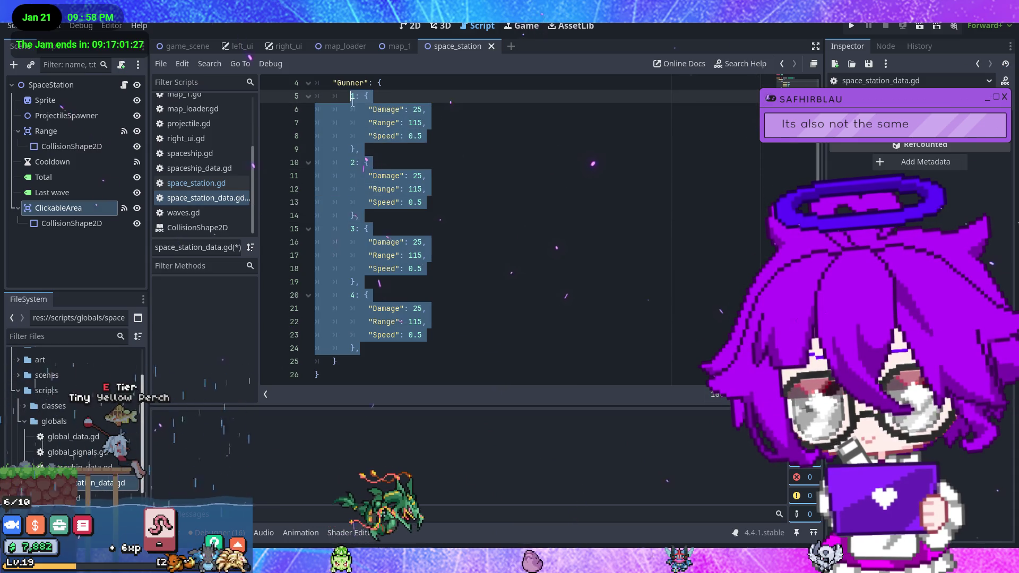
{"action": "left_click", "coordinate": [383, 349]}
{"action": "key", "text": "ctrl+v"}
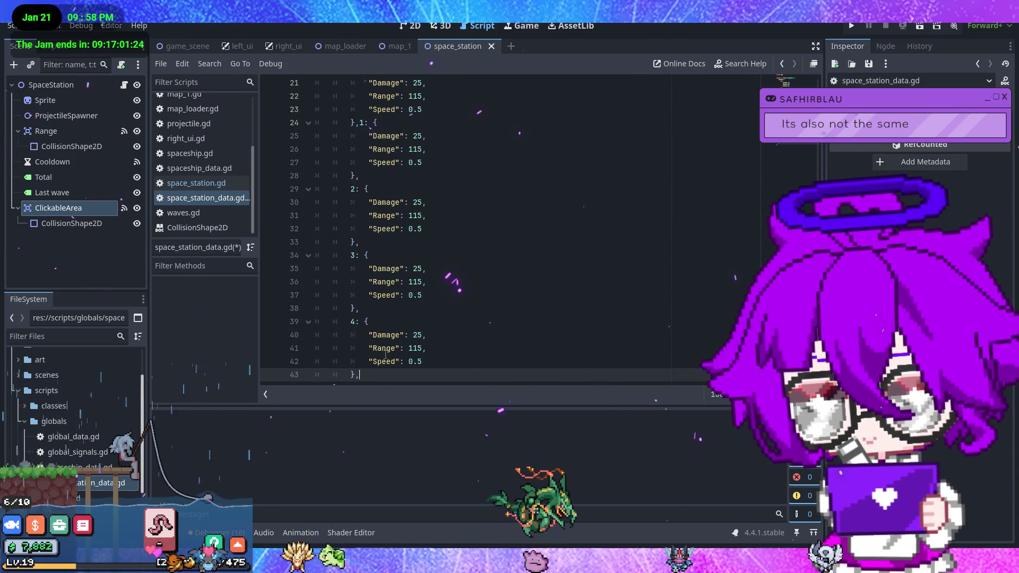
{"action": "left_click", "coordinate": [358, 122]}
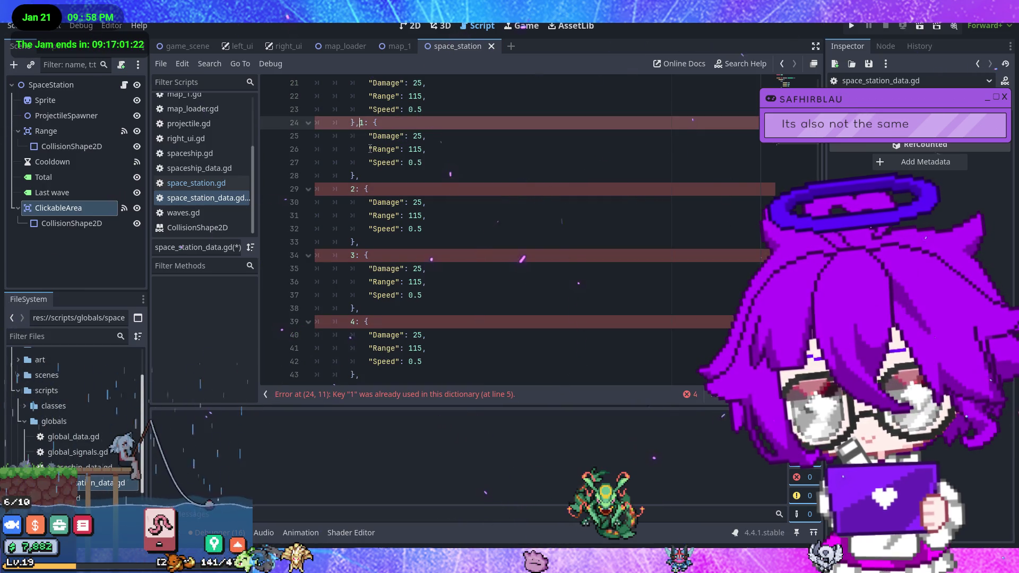
{"action": "key", "text": "Return"}
{"action": "key", "text": "ctrl+v"}
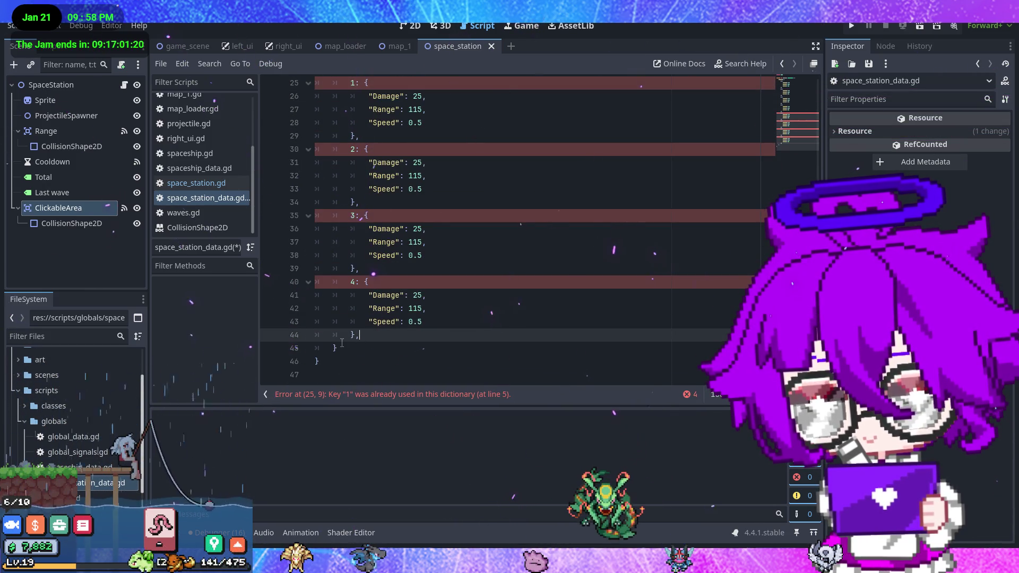
{"action": "key", "text": "ctrl+v"}
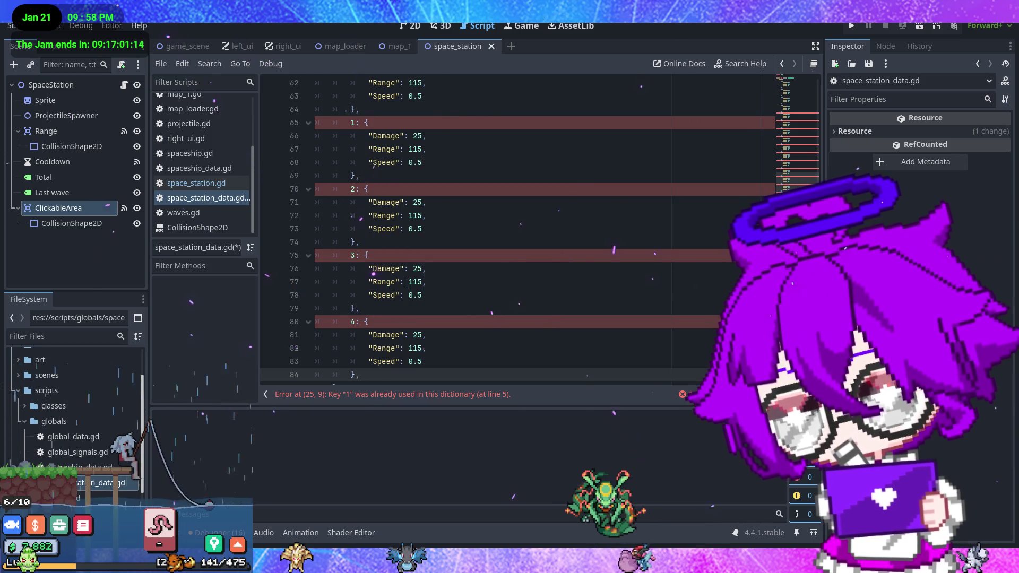
Renumber the pasted duplicate keys on lines 25–55 as levels 5 through 11.
{"action": "scroll", "coordinate": [407, 284], "scroll_direction": "up", "scroll_amount": 15}
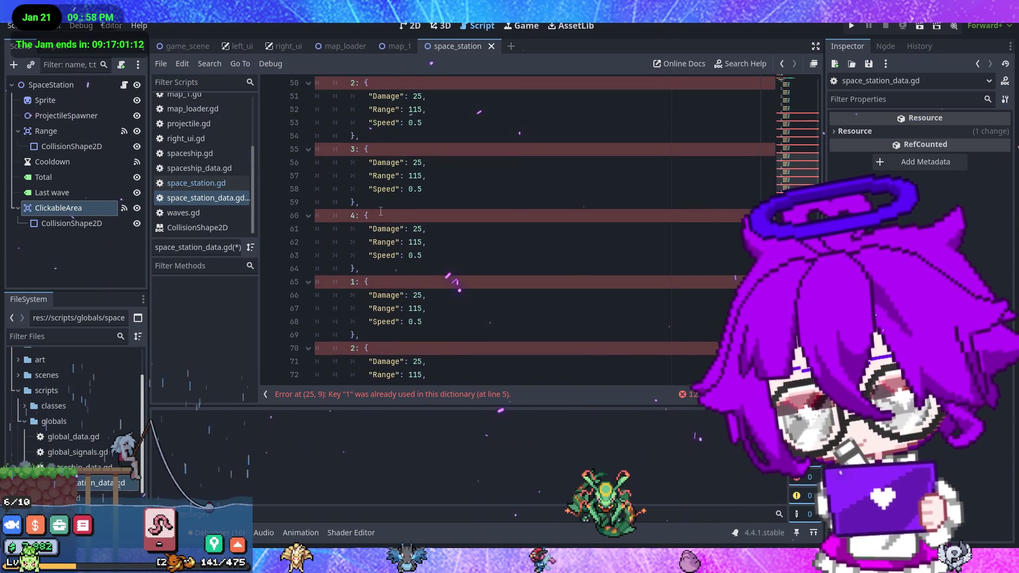
{"action": "scroll", "coordinate": [383, 236], "scroll_direction": "up", "scroll_amount": 2}
{"action": "double_click", "coordinate": [353, 269]}
{"action": "type", "text": "5: {"}
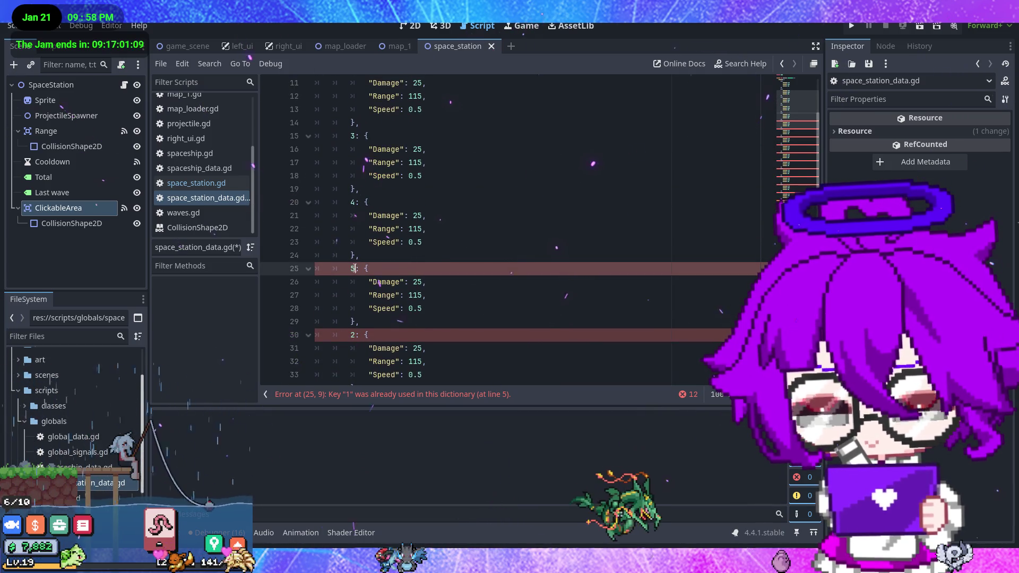
{"action": "double_click", "coordinate": [353, 335]}
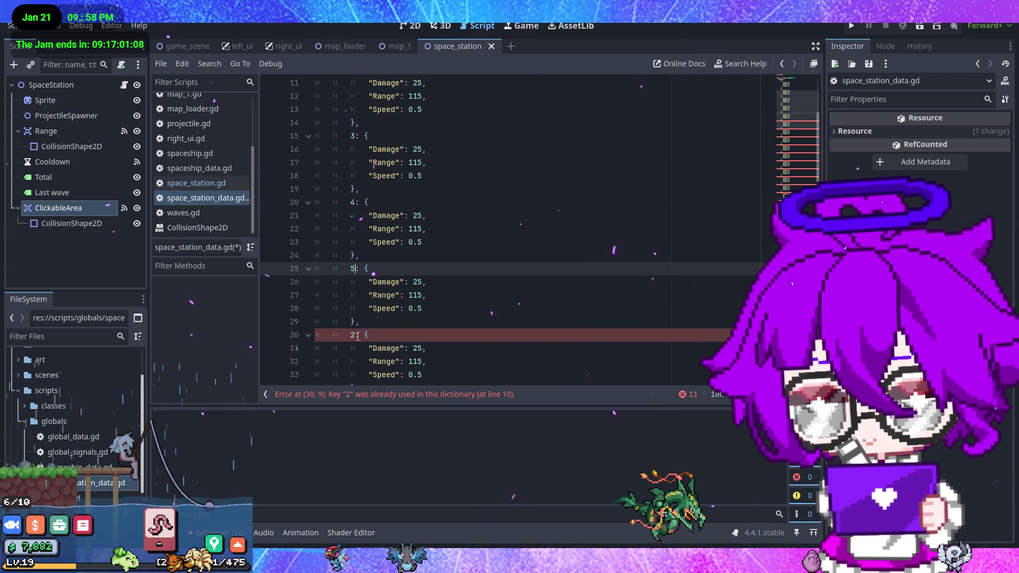
{"action": "type", "text": "6"}
{"action": "scroll", "coordinate": [361, 335], "scroll_direction": "down", "scroll_amount": 3}
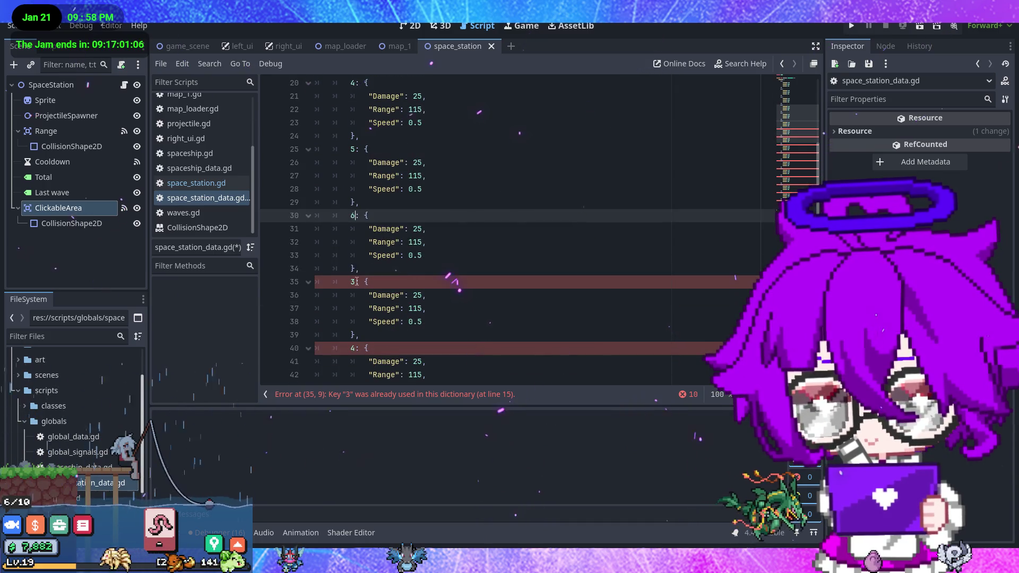
{"action": "scroll", "coordinate": [347, 308], "scroll_direction": "down", "scroll_amount": 1}
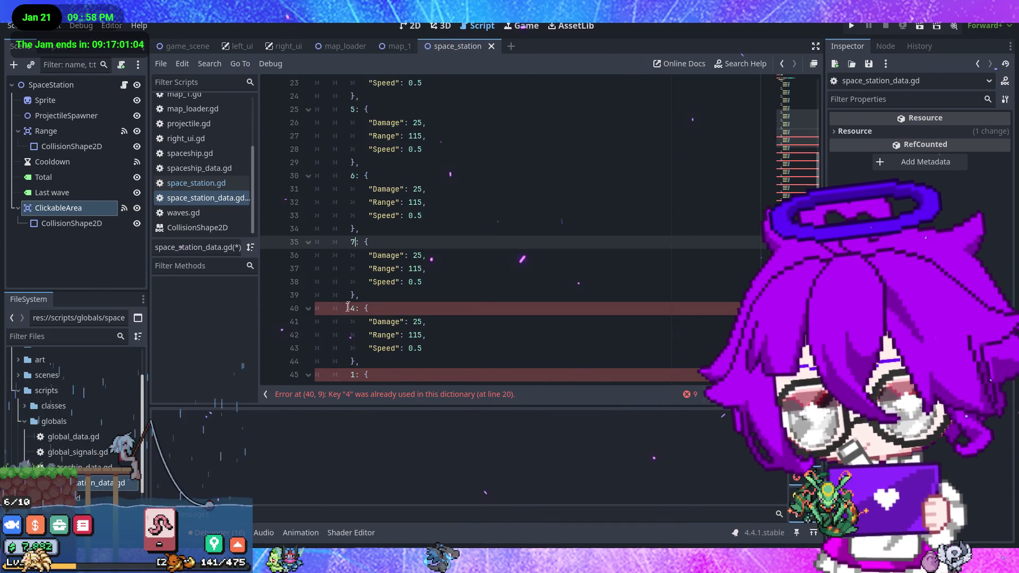
{"action": "left_click", "coordinate": [356, 311]}
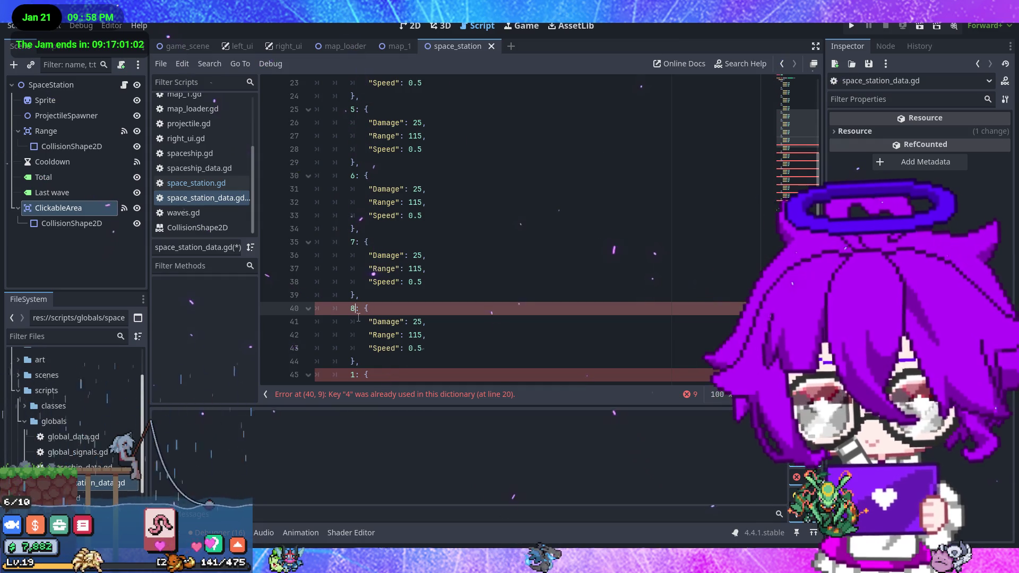
{"action": "scroll", "coordinate": [358, 317], "scroll_direction": "down", "scroll_amount": 1}
{"action": "left_click", "coordinate": [353, 335]}
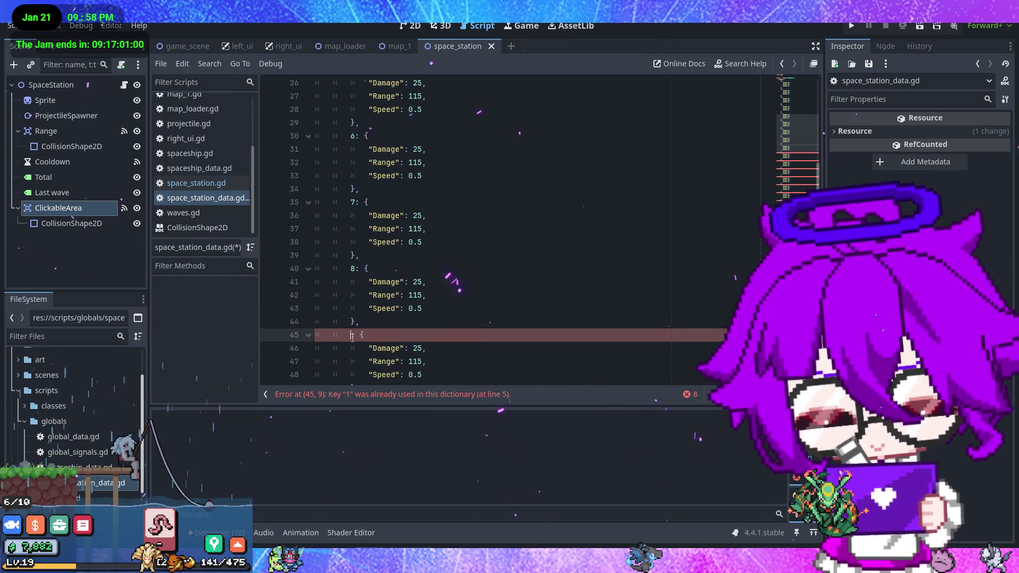
{"action": "scroll", "coordinate": [350, 333], "scroll_direction": "down", "scroll_amount": 2}
{"action": "left_click", "coordinate": [355, 322]}
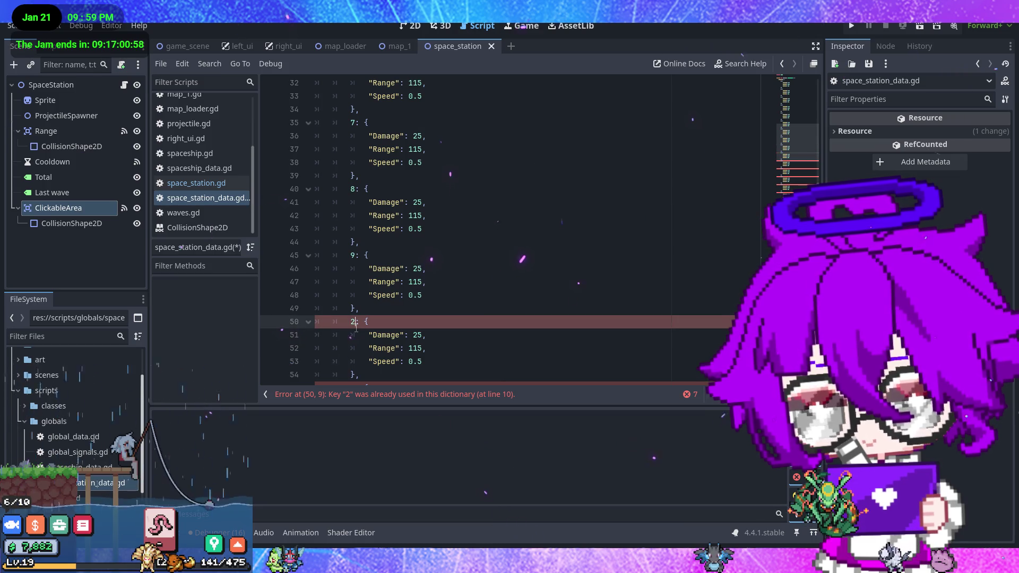
{"action": "scroll", "coordinate": [356, 327], "scroll_direction": "down", "scroll_amount": 2}
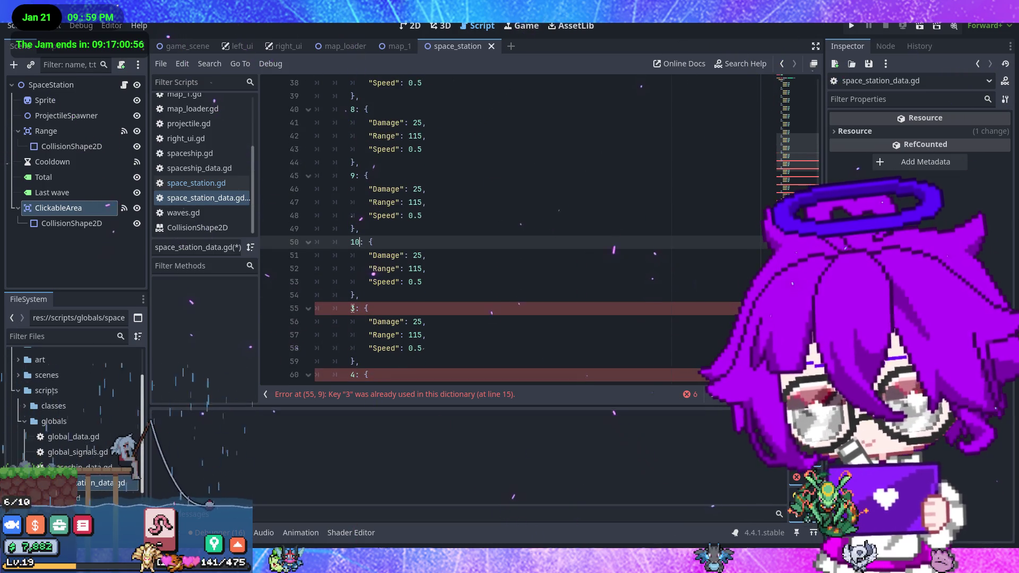
{"action": "left_click", "coordinate": [352, 308]}
Renumber the remaining duplicate keys on lines 60–80 as levels 12 through 16, then save space_station_data.gd.
{"action": "scroll", "coordinate": [353, 313], "scroll_direction": "down", "scroll_amount": 2}
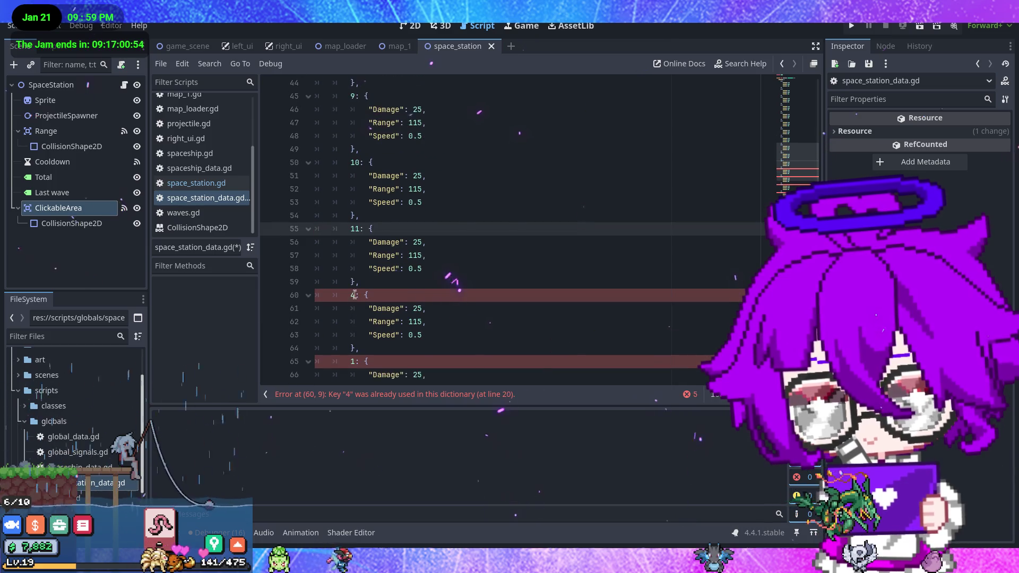
{"action": "left_click", "coordinate": [353, 296]}
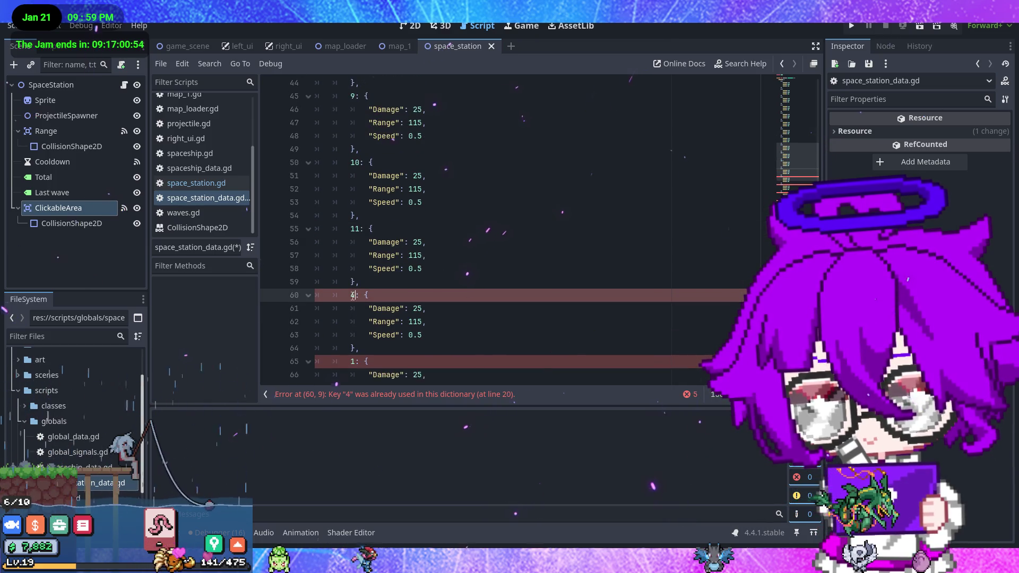
{"action": "left_click", "coordinate": [356, 361]}
{"action": "type", "text": "3"}
{"action": "scroll", "coordinate": [355, 364], "scroll_direction": "down", "scroll_amount": 2}
{"action": "left_click", "coordinate": [354, 349]}
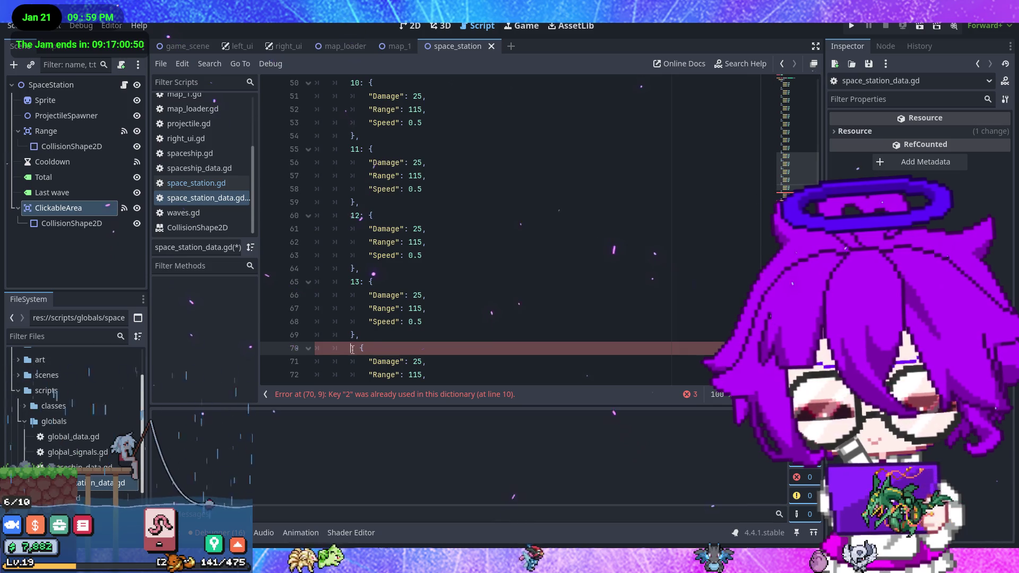
{"action": "scroll", "coordinate": [355, 330], "scroll_direction": "down", "scroll_amount": 4}
{"action": "left_click", "coordinate": [356, 257]}
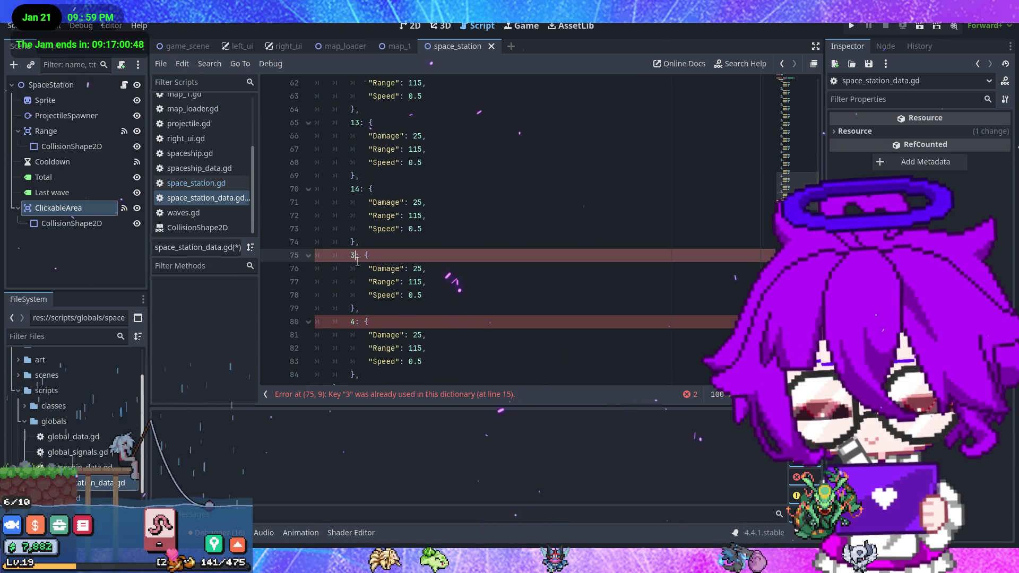
{"action": "type", "text": "5"}
{"action": "scroll", "coordinate": [357, 261], "scroll_direction": "down", "scroll_amount": 1}
{"action": "left_click", "coordinate": [355, 283]}
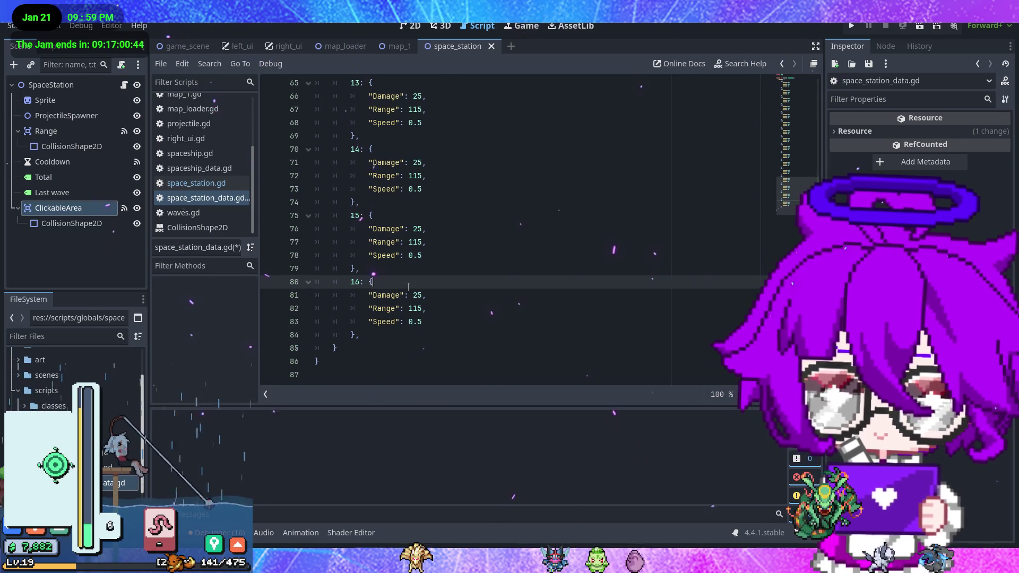
{"action": "key", "text": "ctrl+s"}
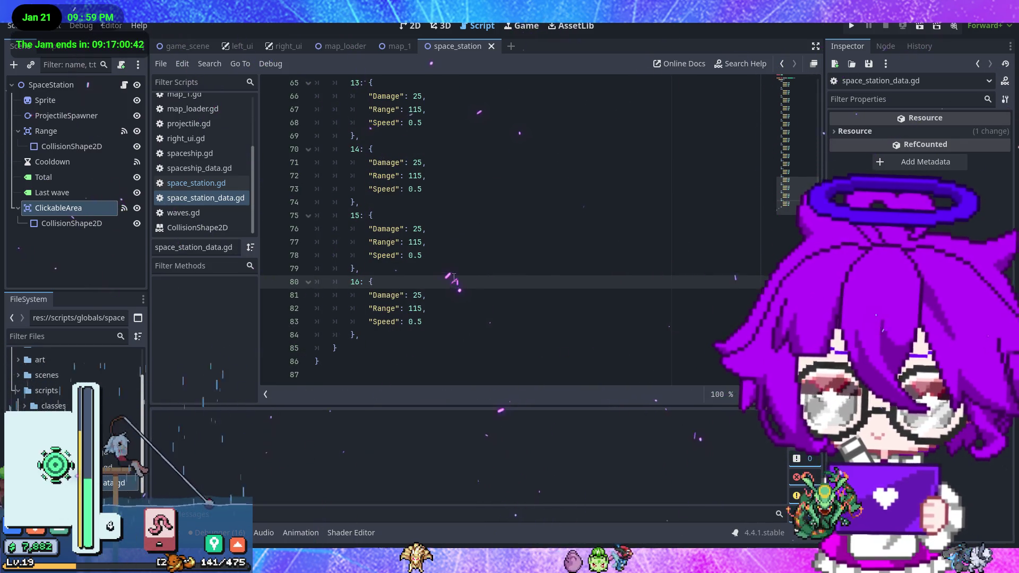
Set Range to 118 for Gunner levels 2 and 3 and clear level 3's old Damage 25.
{"action": "scroll", "coordinate": [454, 278], "scroll_direction": "up", "scroll_amount": 15}
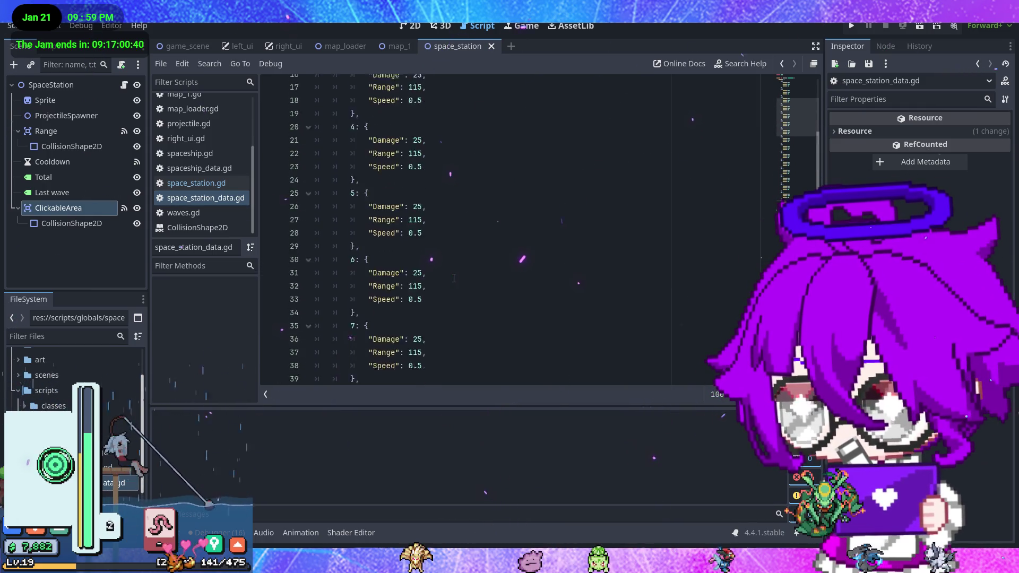
{"action": "scroll", "coordinate": [454, 279], "scroll_direction": "up", "scroll_amount": 5}
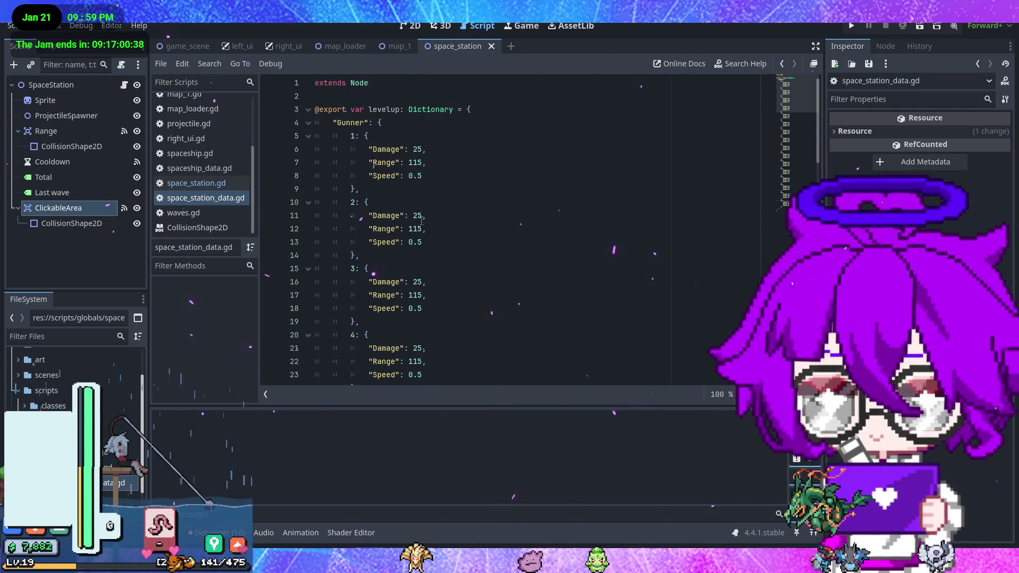
{"action": "left_click", "coordinate": [423, 217]}
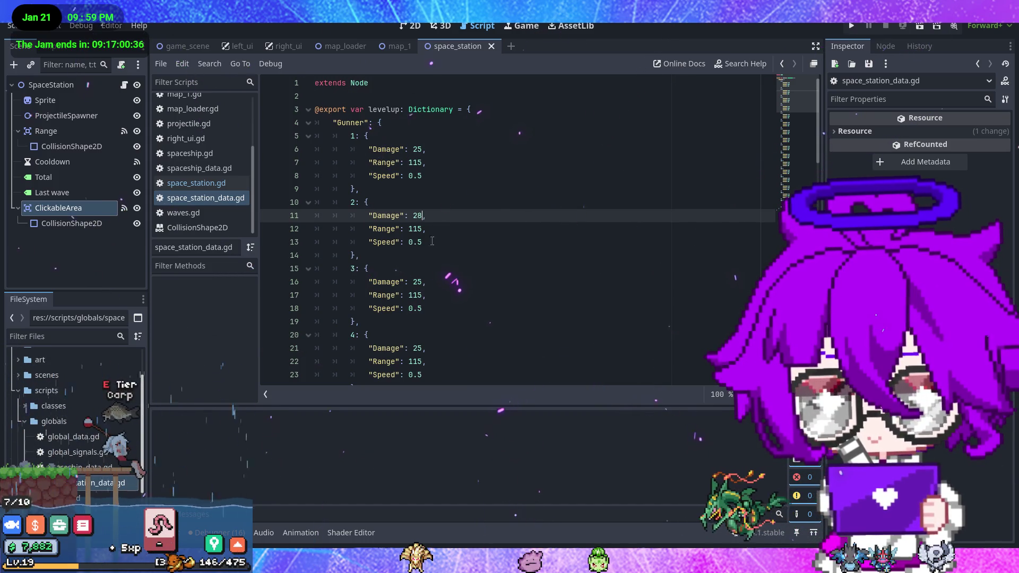
{"action": "key", "text": "Down"}
{"action": "key", "text": "BackSpace"}
{"action": "type", "text": "8"}
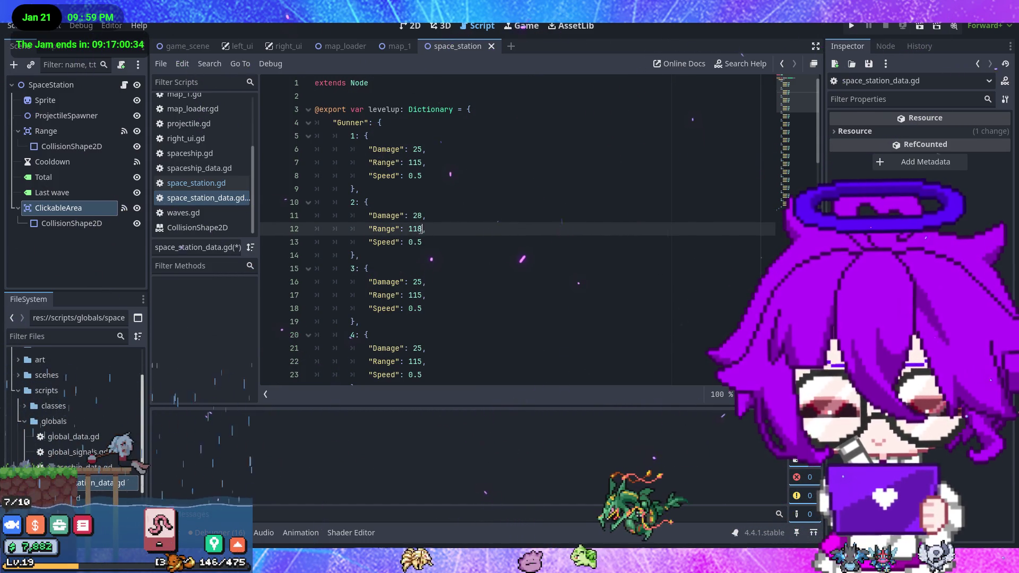
{"action": "left_click", "coordinate": [424, 283]}
{"action": "key", "text": "BackSpace"}
{"action": "key", "text": "BackSpace"}
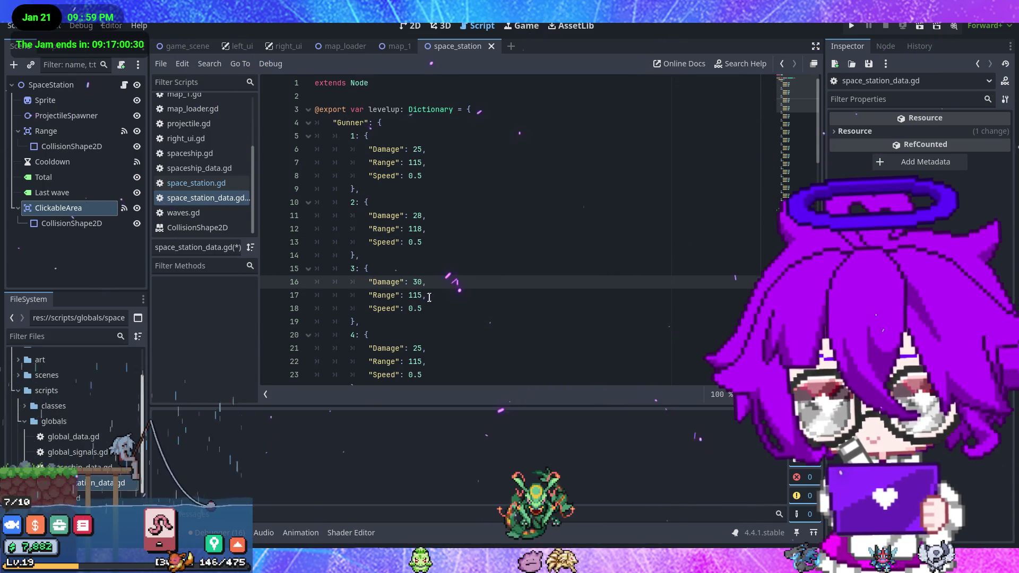
{"action": "left_click", "coordinate": [420, 296]}
{"action": "key", "text": "BackSpace"}
{"action": "type", "text": "8"}
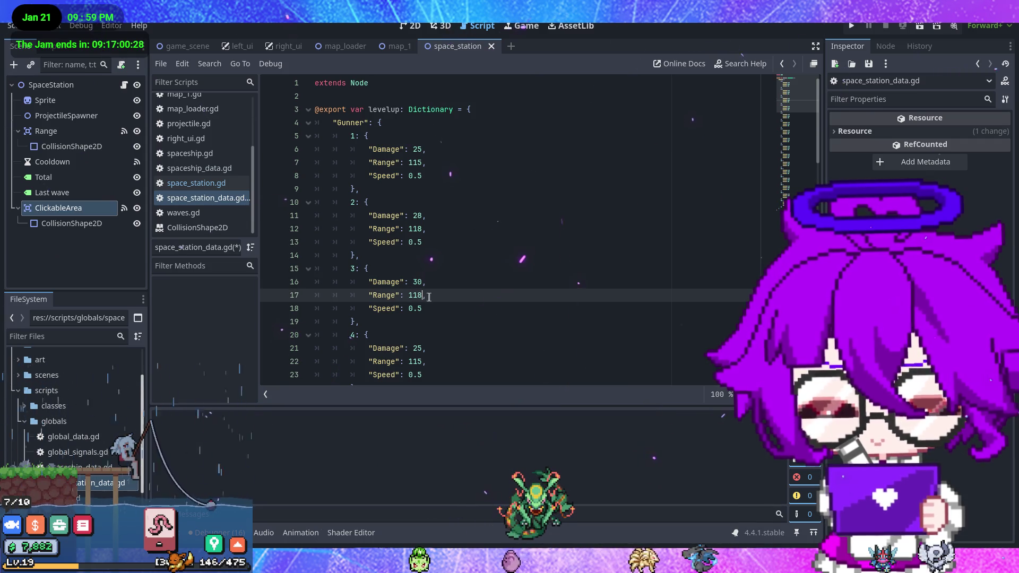
Change Gunner level 4 Range from 115 to 120 and remove its old Damage value.
{"action": "left_click", "coordinate": [425, 363]}
{"action": "key", "text": "BackSpace"}
{"action": "key", "text": "BackSpace"}
{"action": "type", "text": "20"}
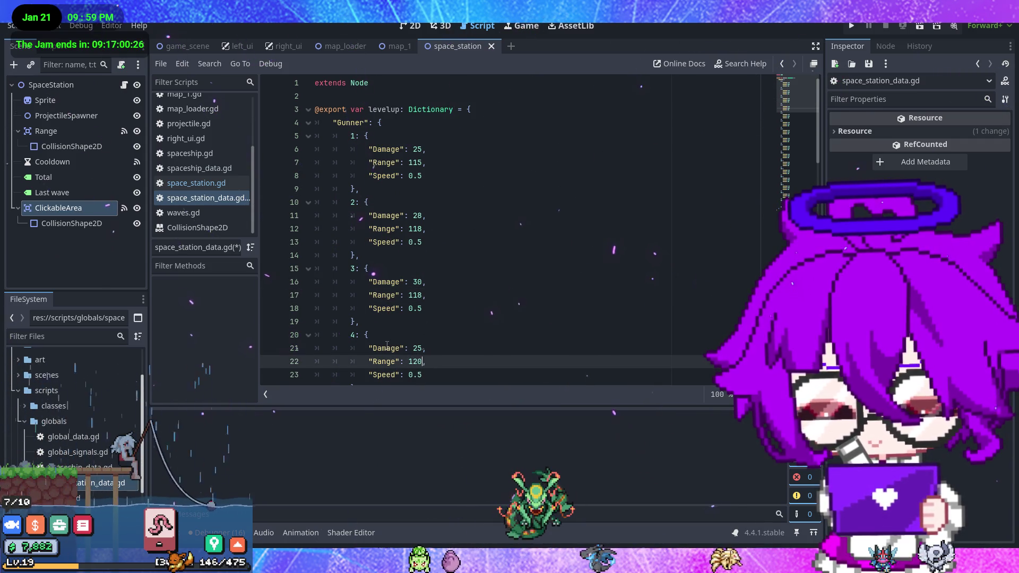
{"action": "left_click", "coordinate": [434, 353]}
{"action": "key", "text": "BackSpace"}
{"action": "key", "text": "BackSpace"}
{"action": "key", "text": "BackSpace"}
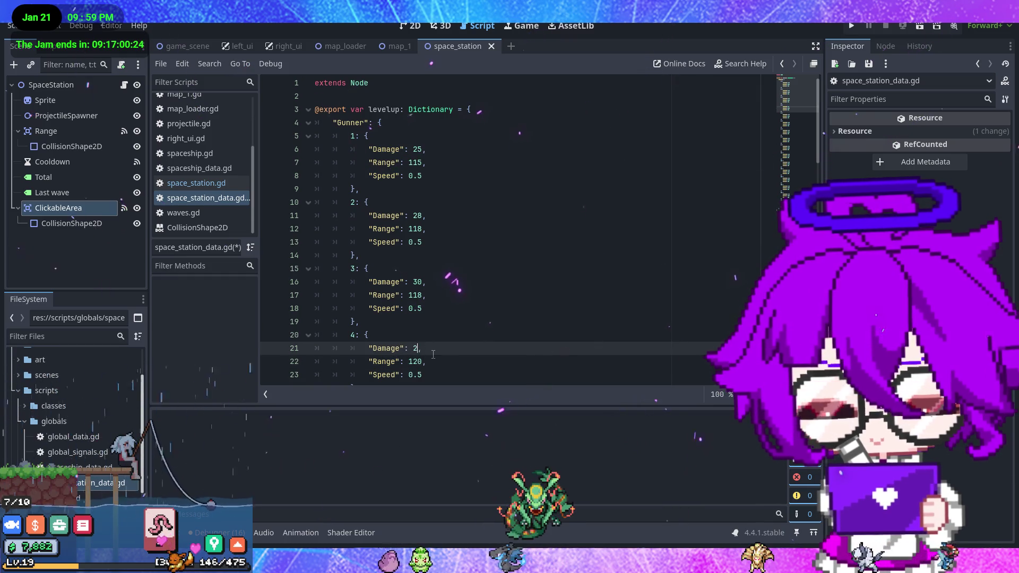
Set Gunner level 5 Damage to 30 and adjust its Range and Speed 0.45.
{"action": "scroll", "coordinate": [433, 355], "scroll_direction": "down", "scroll_amount": 2}
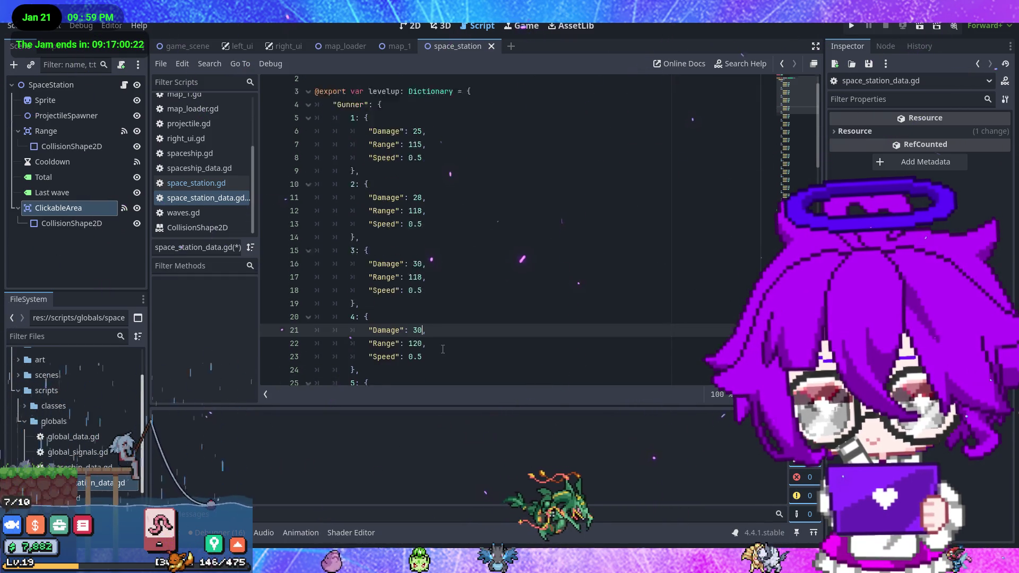
{"action": "double_click", "coordinate": [422, 335]}
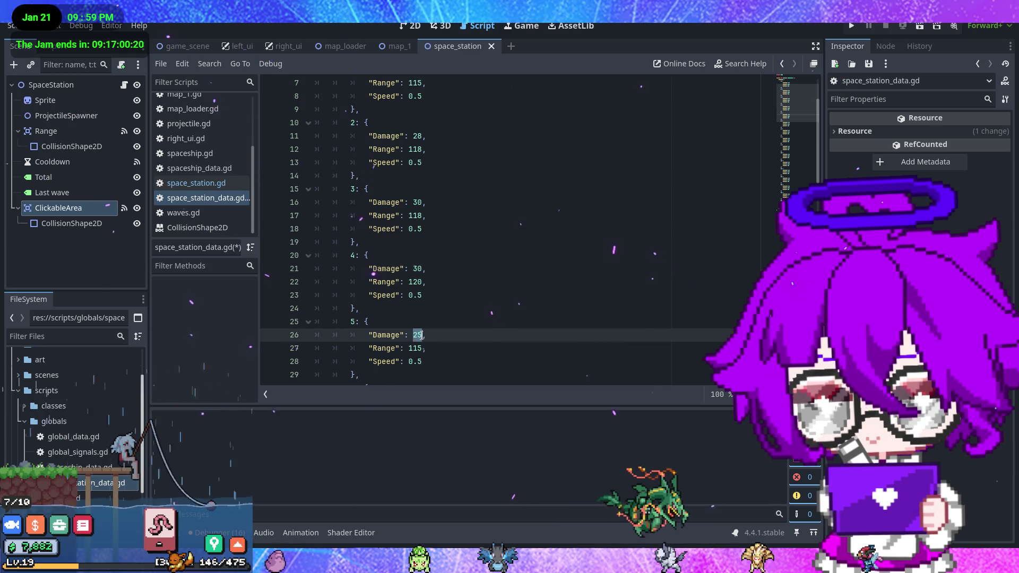
{"action": "type", "text": "30"}
{"action": "left_click", "coordinate": [423, 349]}
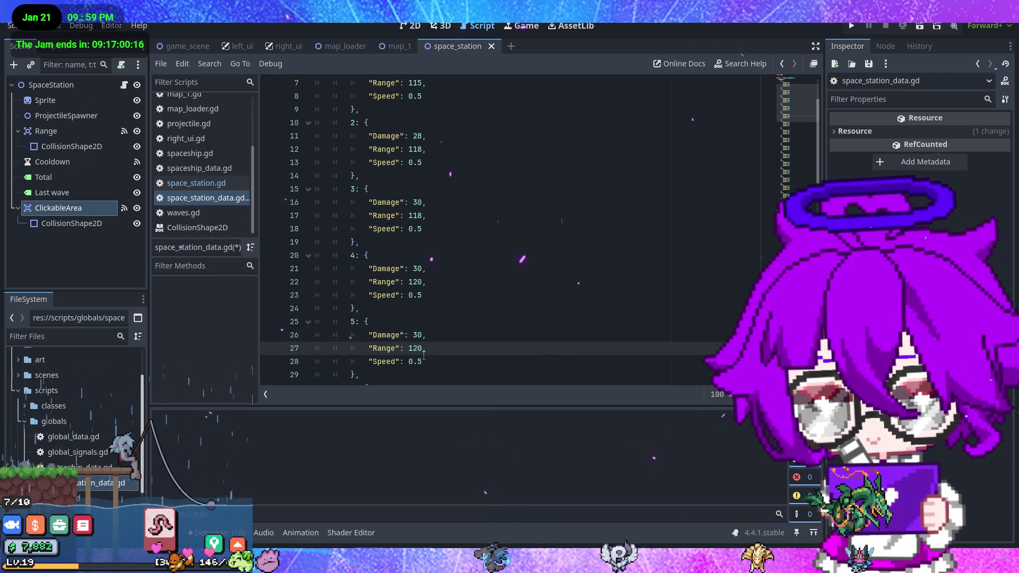
{"action": "left_click", "coordinate": [423, 363]}
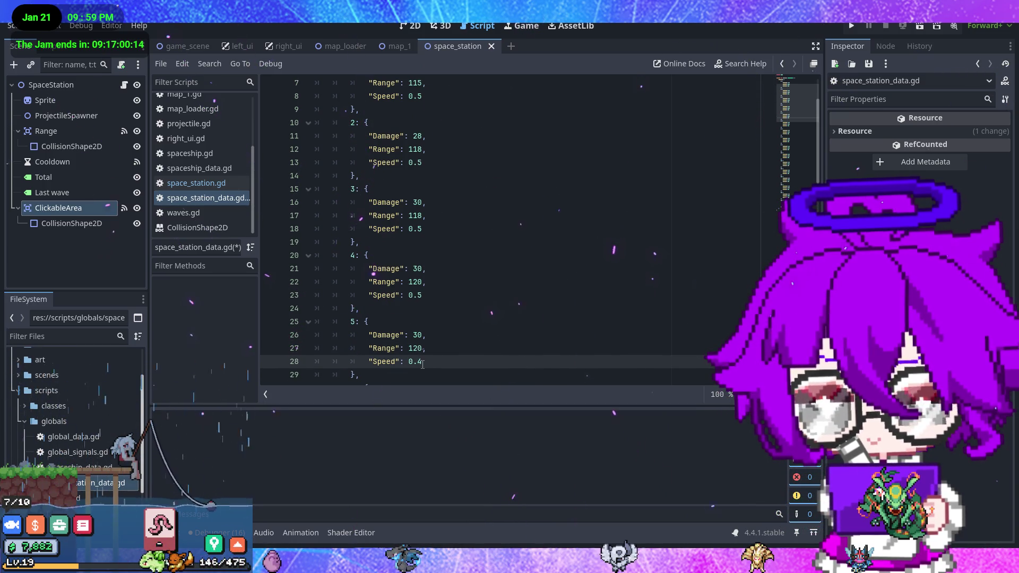
Adjust Gunner level 6 Damage, Range and Speed, and begin adding trailing commas to Speed lines.
{"action": "scroll", "coordinate": [424, 356], "scroll_direction": "down", "scroll_amount": 1}
{"action": "left_click", "coordinate": [424, 365]}
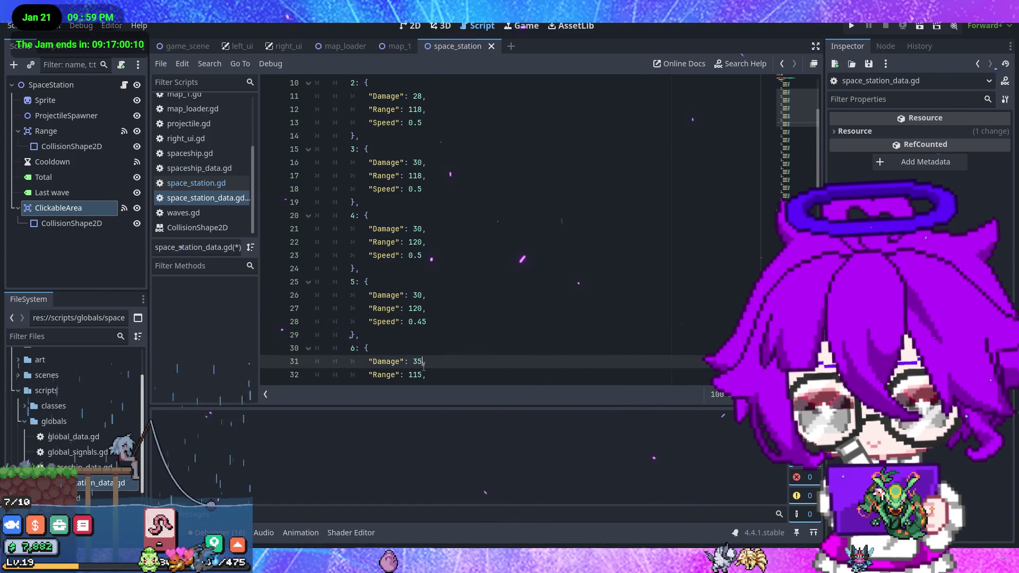
{"action": "scroll", "coordinate": [424, 366], "scroll_direction": "down", "scroll_amount": 1}
{"action": "left_click", "coordinate": [423, 335]}
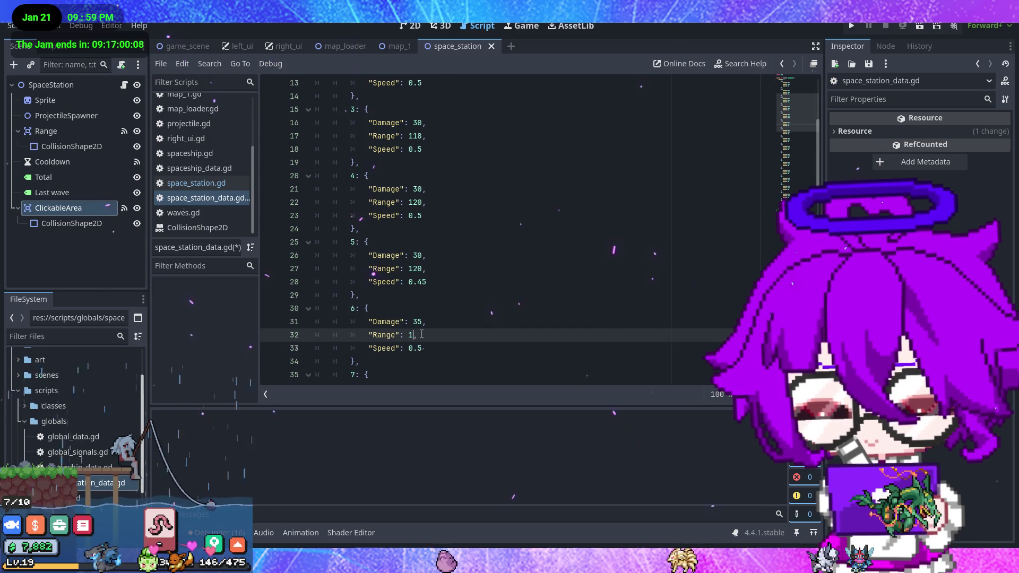
{"action": "left_click", "coordinate": [434, 351]}
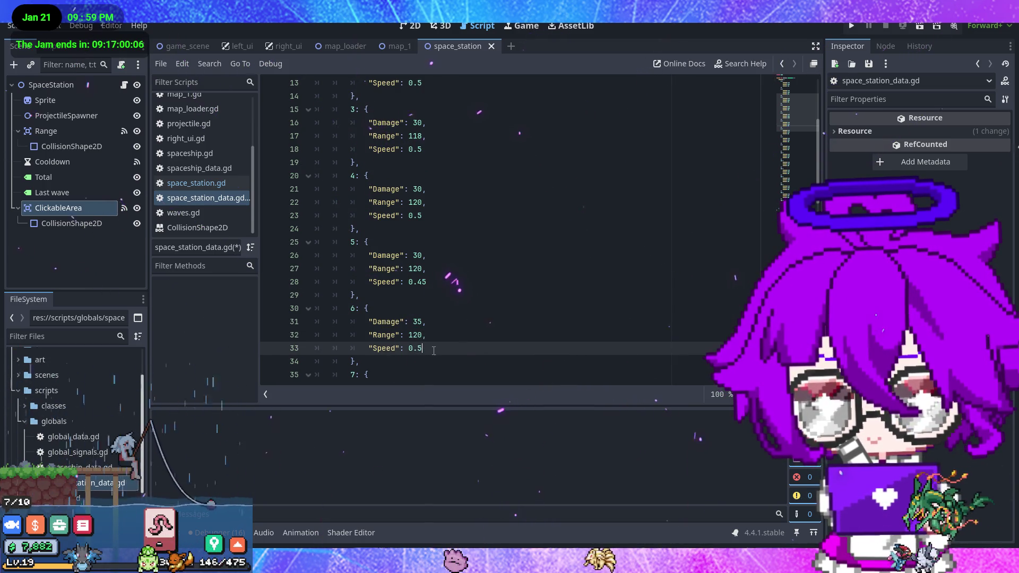
{"action": "scroll", "coordinate": [462, 335], "scroll_direction": "up", "scroll_amount": 1}
{"action": "left_click", "coordinate": [443, 327]}
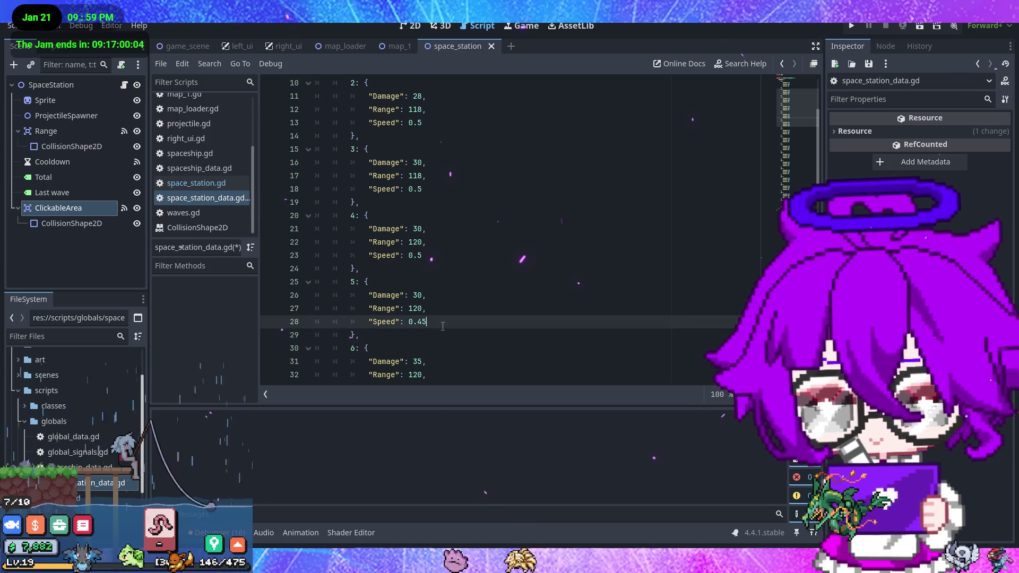
{"action": "left_click", "coordinate": [430, 256]}
{"action": "type", "text": ","}
{"action": "left_click", "coordinate": [430, 189]}
Add trailing commas to the remaining Gunner Speed lines, including levels 1 and 2.
{"action": "type", "text": ","}
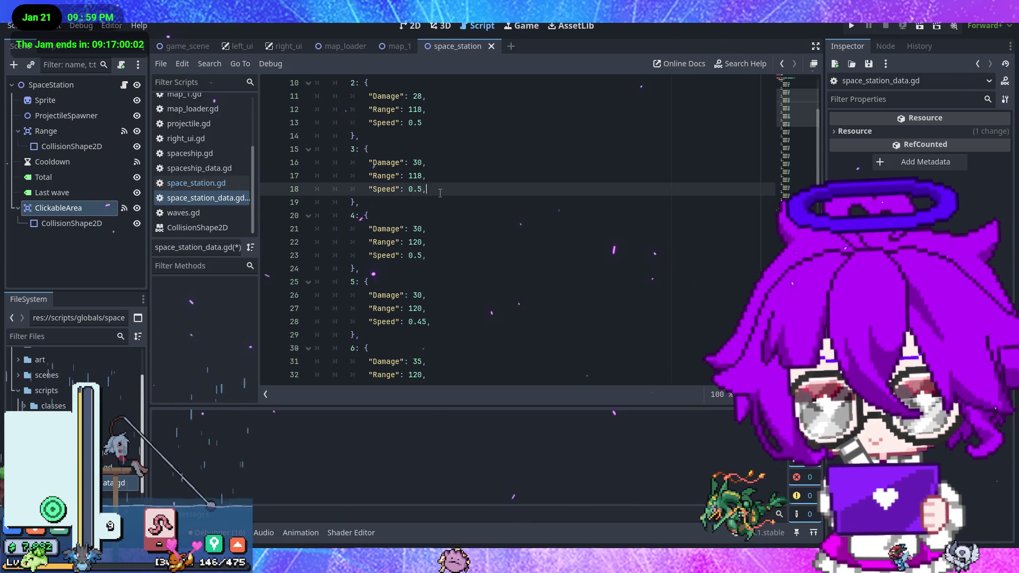
{"action": "scroll", "coordinate": [438, 202], "scroll_direction": "up", "scroll_amount": 1}
{"action": "left_click", "coordinate": [445, 165]}
{"action": "type", "text": ","}
{"action": "scroll", "coordinate": [446, 167], "scroll_direction": "up", "scroll_amount": 2}
{"action": "left_click", "coordinate": [448, 178]}
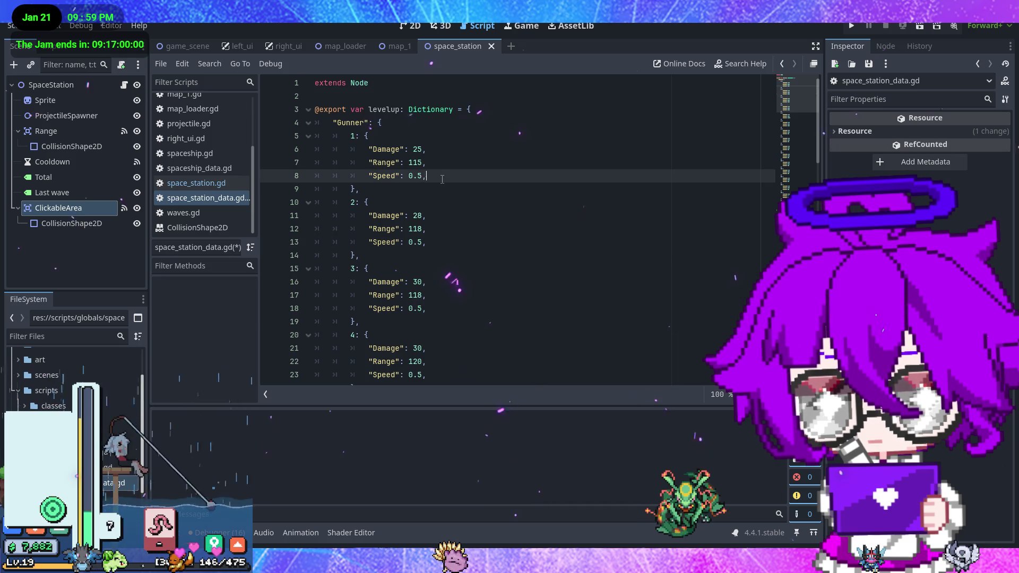
{"action": "type", "text": ","}
Add a "Prize": 0 entry on a new line under level 1's Speed.
{"action": "key", "text": "Return"}
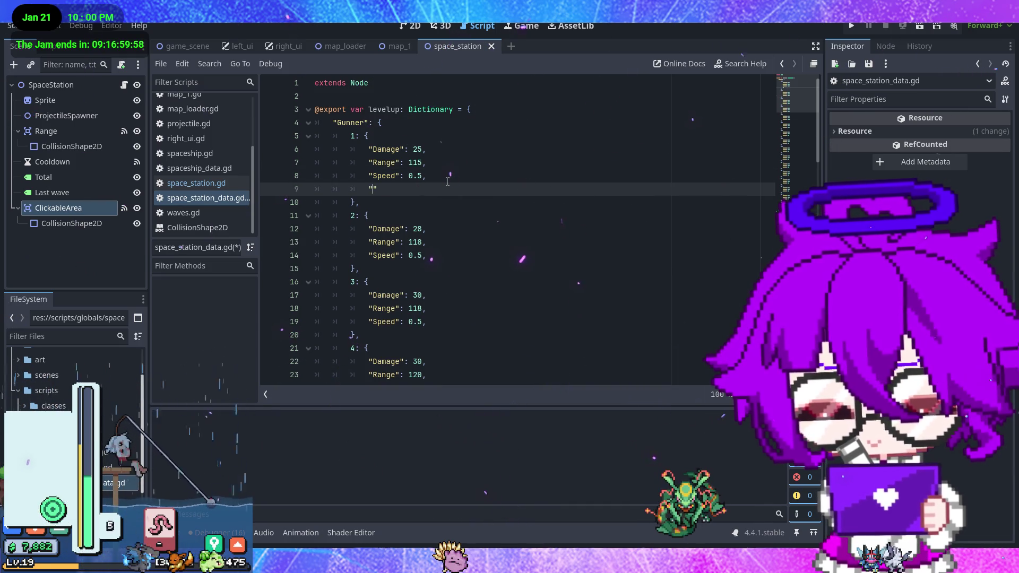
{"action": "type", "text": "\"Prize"}
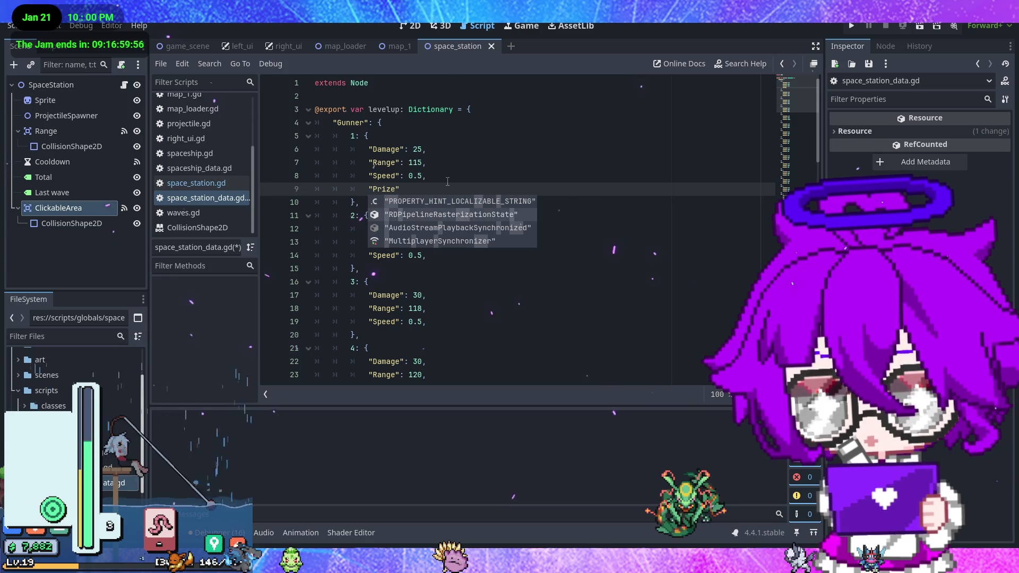
{"action": "type", "text": "\": 0"}
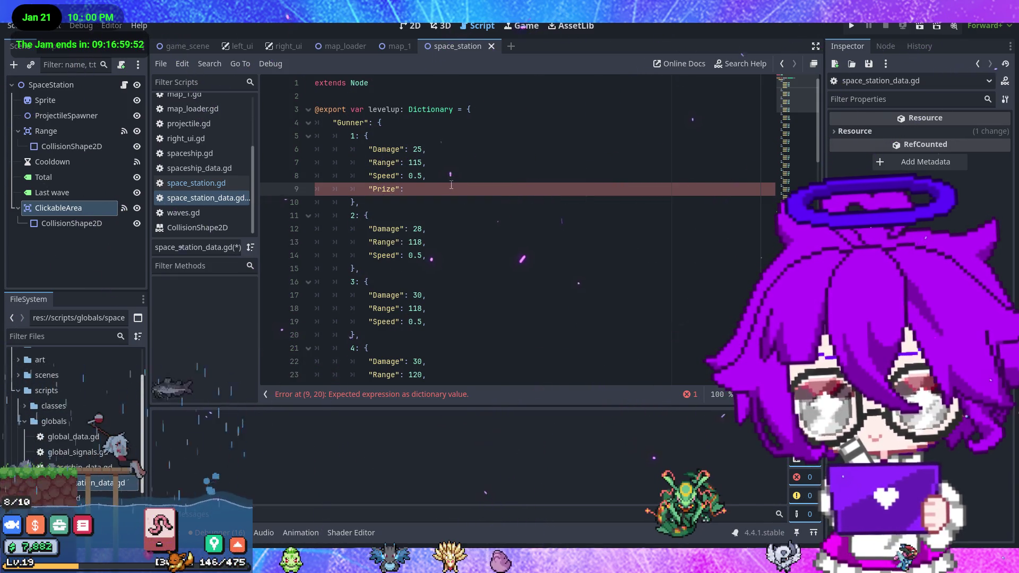
{"action": "type", "text": ","}
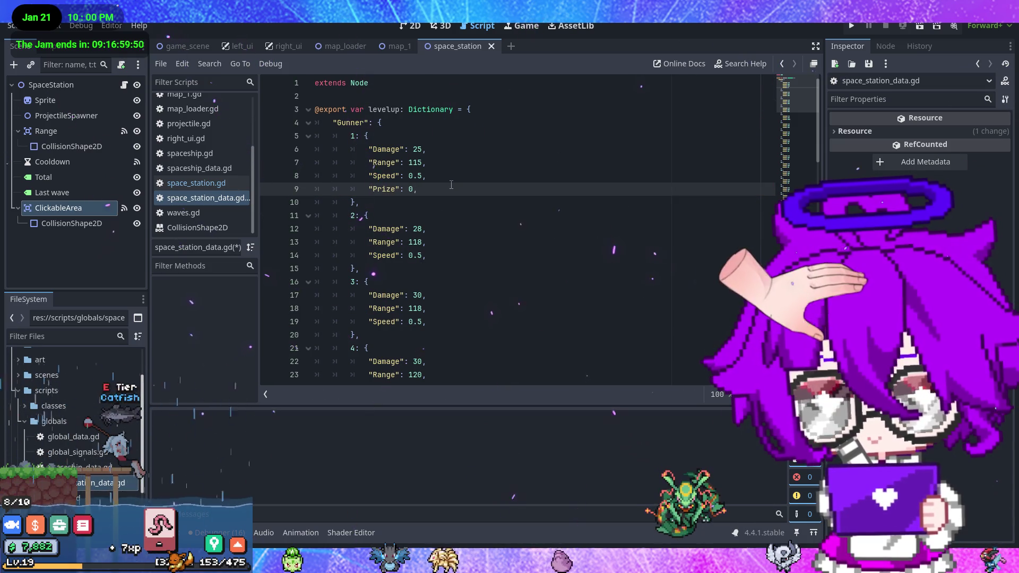
{"action": "left_click", "coordinate": [434, 255]}
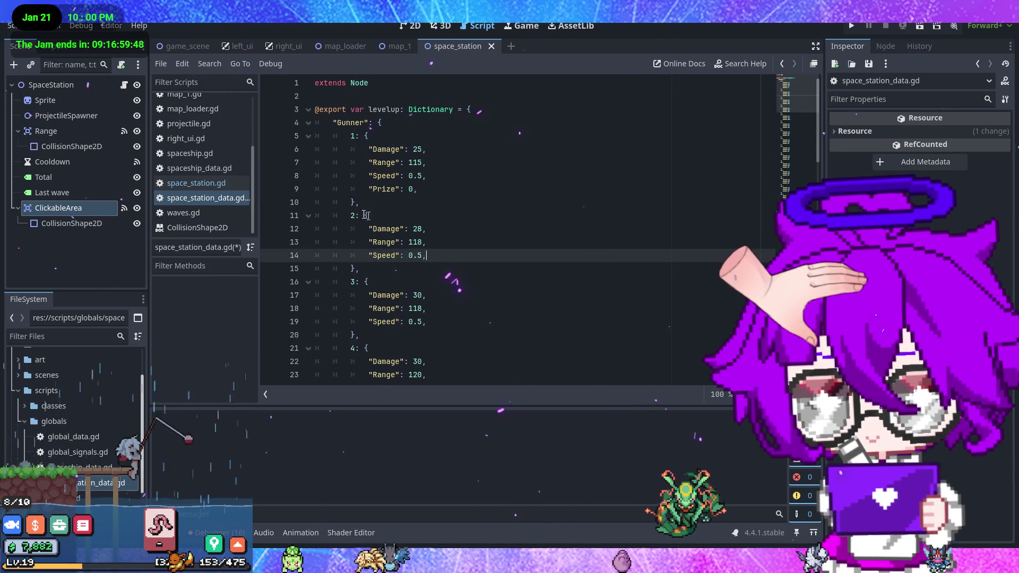
Delete Gunner levels 2–16 and paste a copy of the level 1 block below it.
{"action": "mouse_move", "coordinate": [351, 215]}
{"action": "left_mouse_down"}
{"action": "mouse_move", "coordinate": [419, 229]}
{"action": "mouse_move", "coordinate": [413, 381]}
{"action": "mouse_move", "coordinate": [405, 335]}
{"action": "mouse_move", "coordinate": [366, 361]}
{"action": "left_mouse_up"}
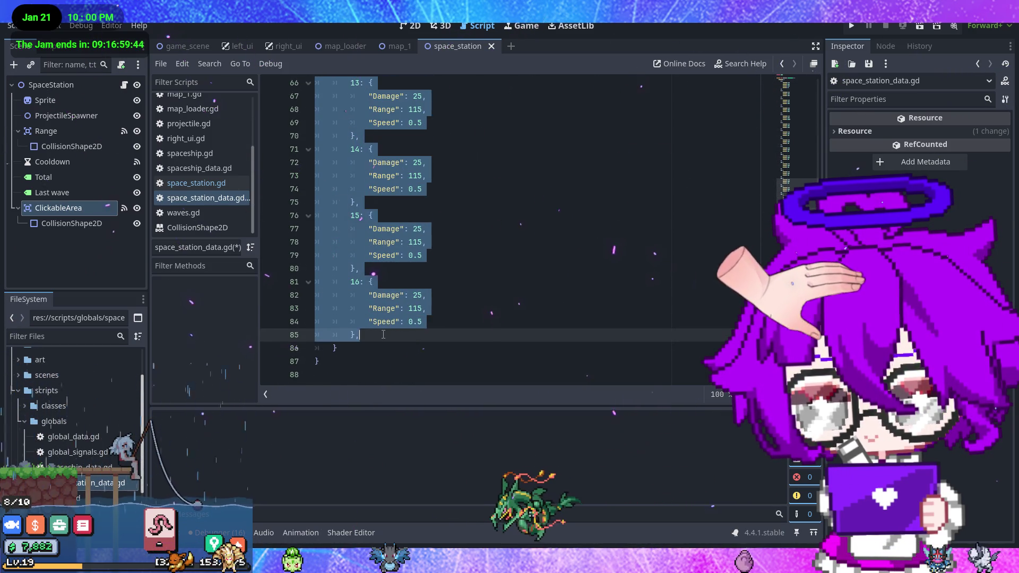
{"action": "key", "text": "BackSpace"}
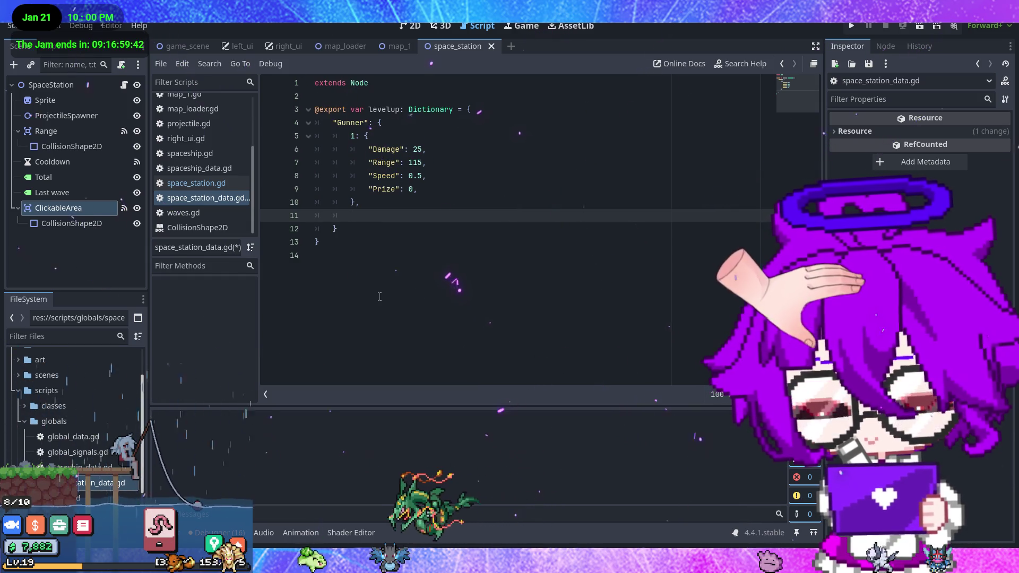
{"action": "left_click", "coordinate": [417, 205]}
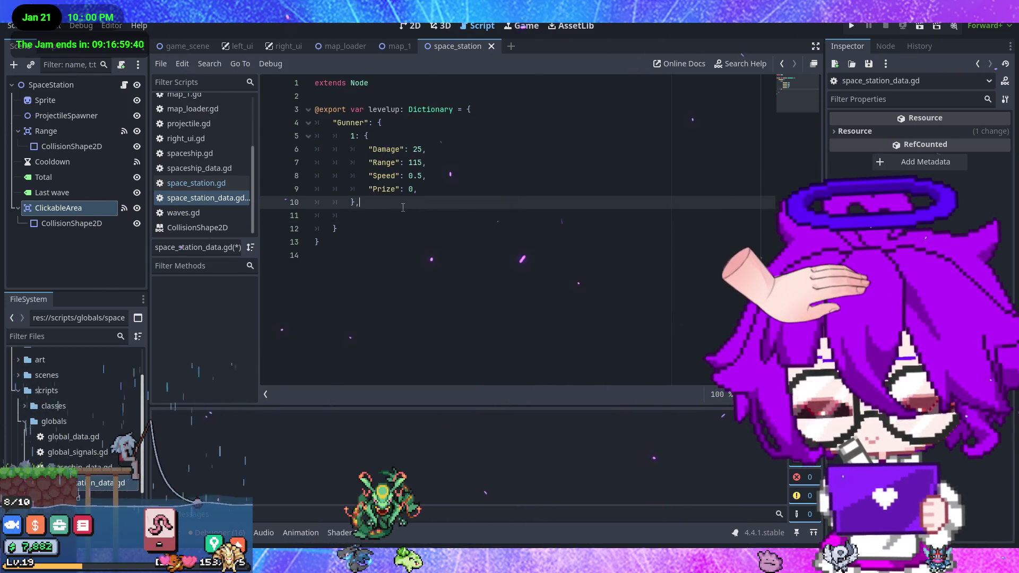
{"action": "left_click_drag", "start_coordinate": [417, 205], "coordinate": [356, 142]}
{"action": "key", "text": "ctrl+c"}
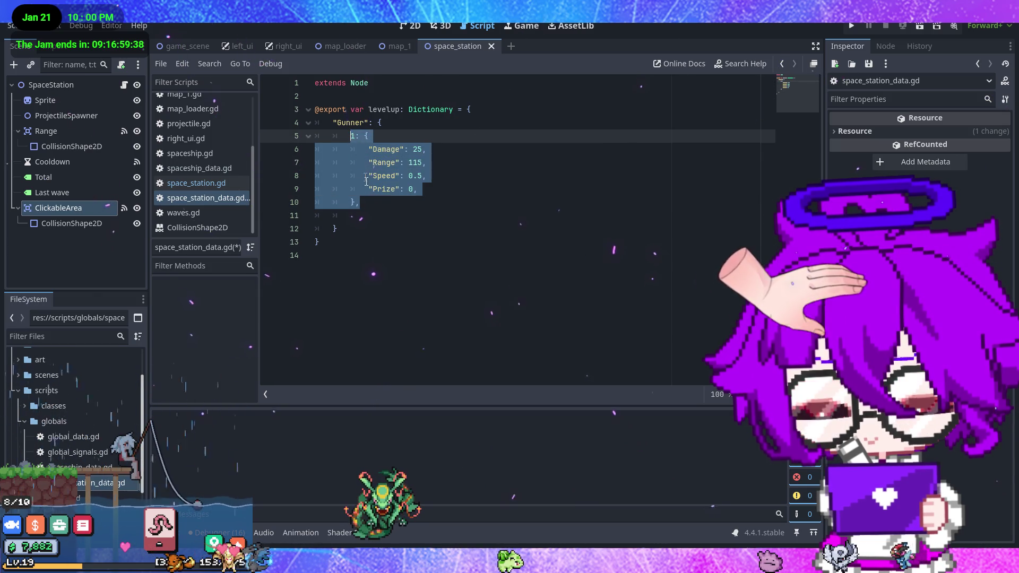
{"action": "left_click", "coordinate": [363, 215]}
{"action": "key", "text": "ctrl+v"}
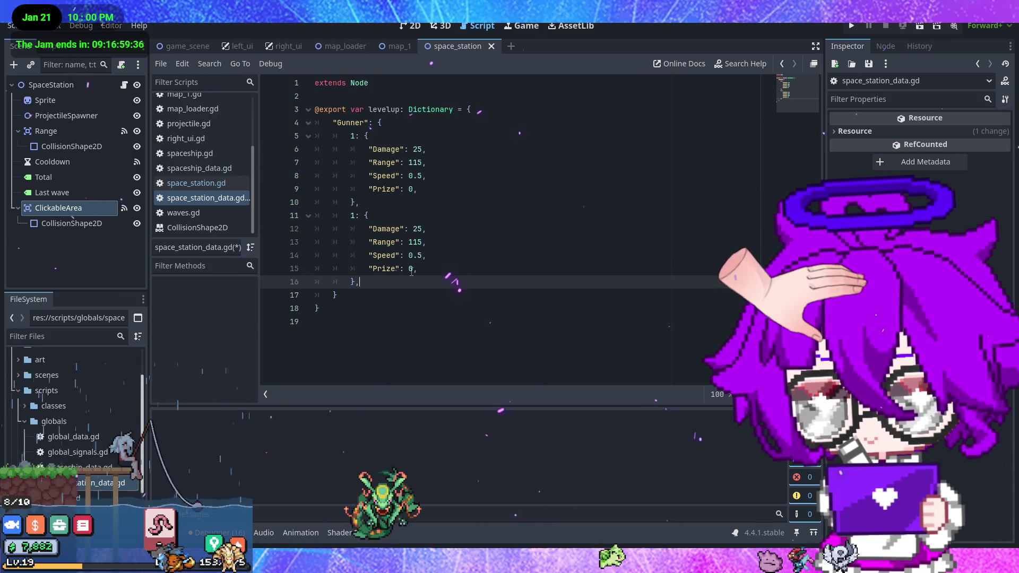
Give the copied level 2 block Damage 28, Range 118 and Prize 48.
{"action": "left_click", "coordinate": [422, 228]}
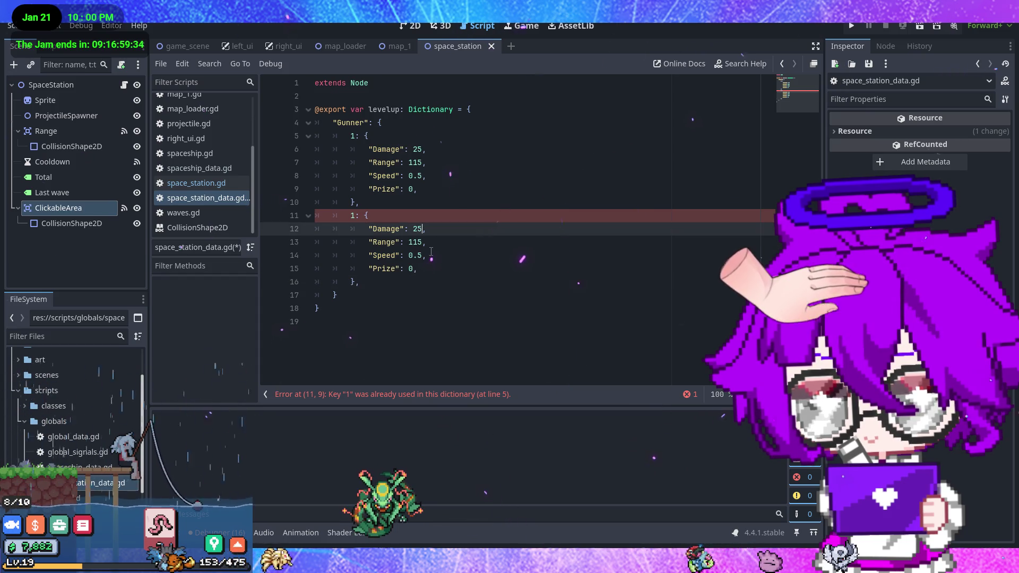
{"action": "key", "text": "BackSpace"}
{"action": "type", "text": "8"}
{"action": "key", "text": "Down"}
{"action": "key", "text": "BackSpace"}
{"action": "type", "text": "8"}
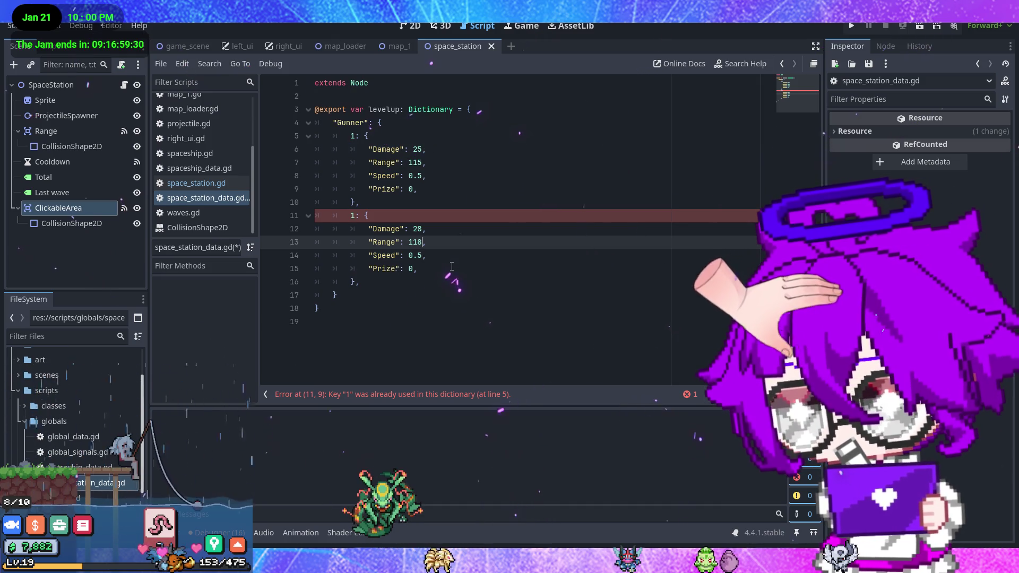
{"action": "key", "text": "Down"}
{"action": "key", "text": "Down"}
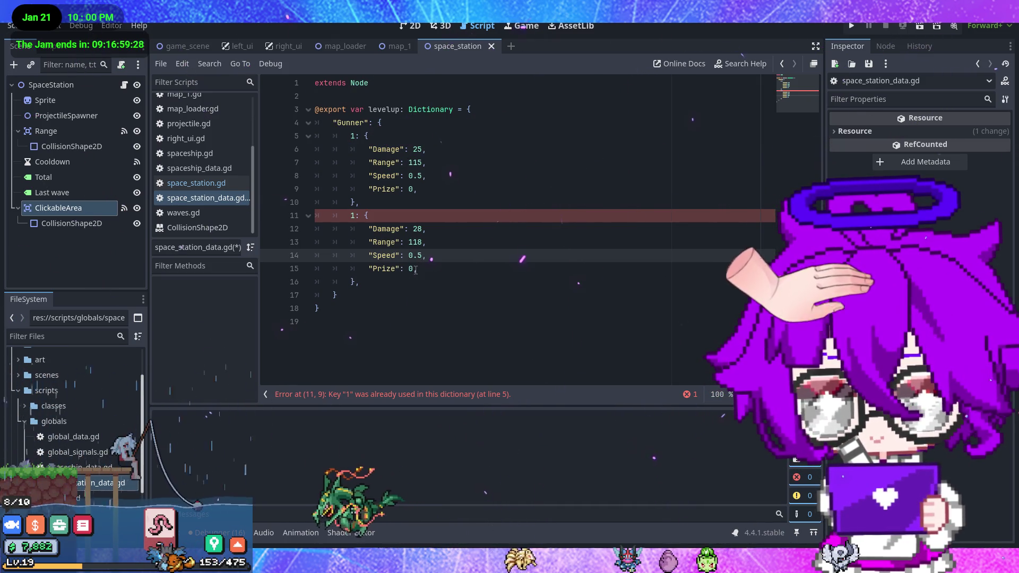
{"action": "key", "text": "Left"}
{"action": "key", "text": "BackSpace"}
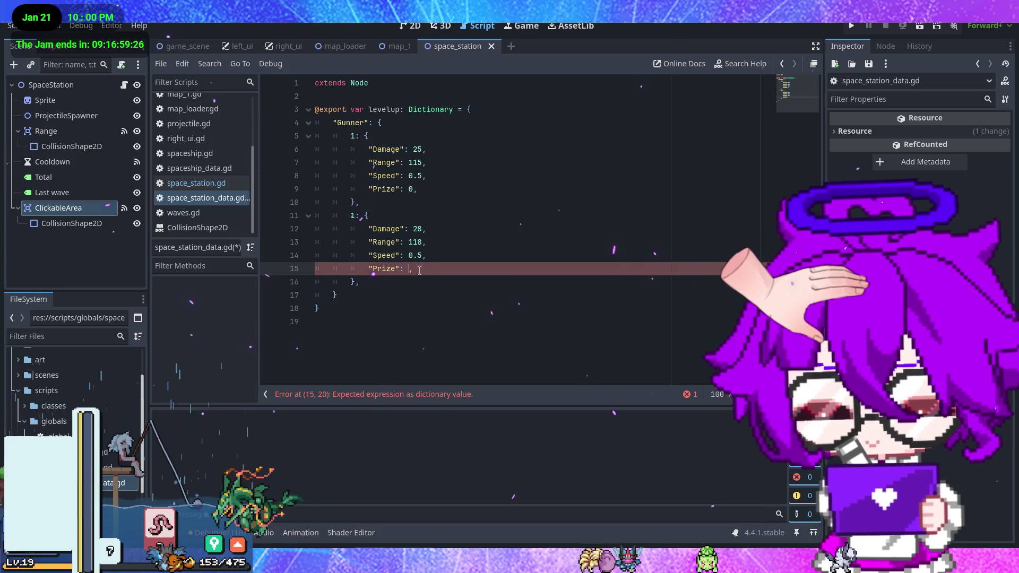
{"action": "type", "text": ","}
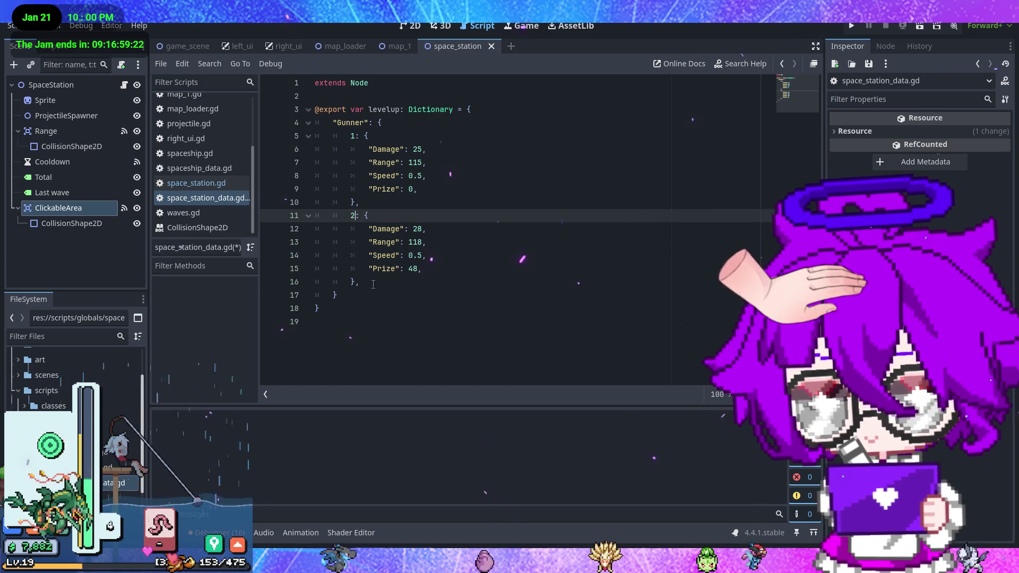
{"action": "mouse_move", "coordinate": [373, 284]}
{"action": "left_mouse_down"}
{"action": "mouse_move", "coordinate": [318, 154]}
{"action": "mouse_move", "coordinate": [351, 137]}
{"action": "left_mouse_up"}
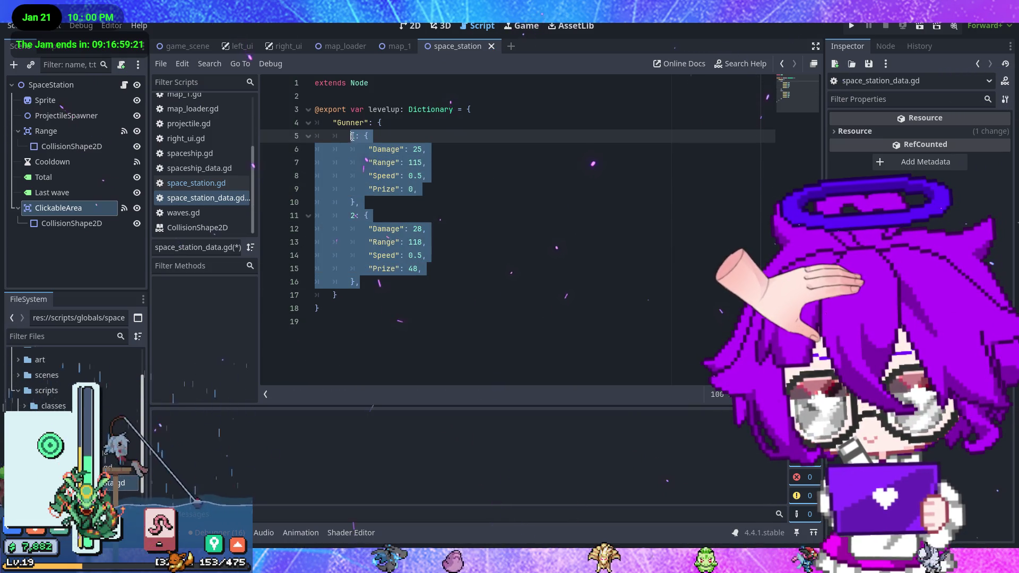
Paste two copies of the level 1 and 2 blocks after the level 2 block.
{"action": "left_click", "coordinate": [370, 284]}
{"action": "key", "text": "Return"}
{"action": "key", "text": "ctrl+v"}
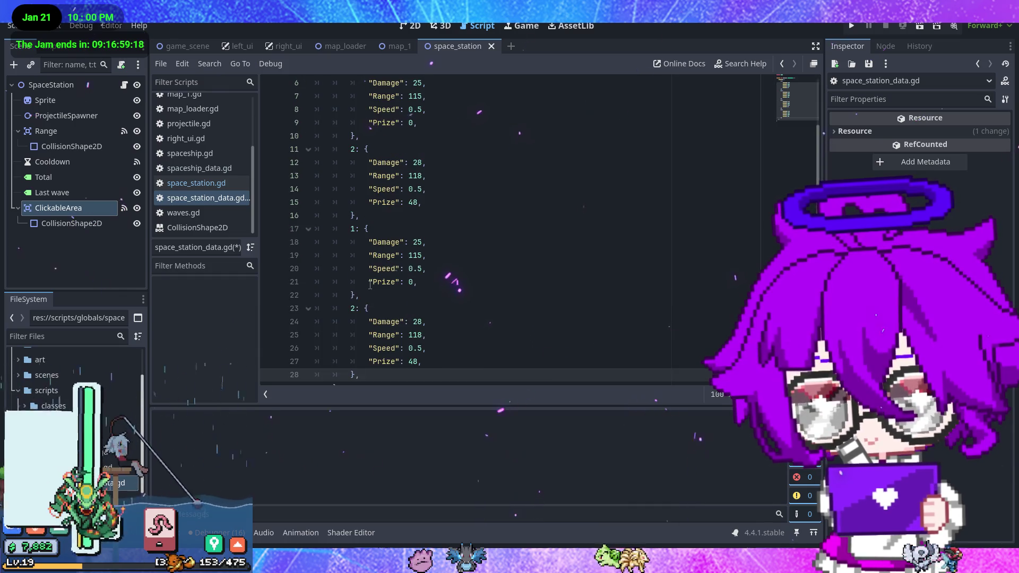
Renumber the duplicate keys on lines 17, 23, 29 and 35 to 3, 4, 5 and 6.
{"action": "scroll", "coordinate": [369, 285], "scroll_direction": "up", "scroll_amount": 2}
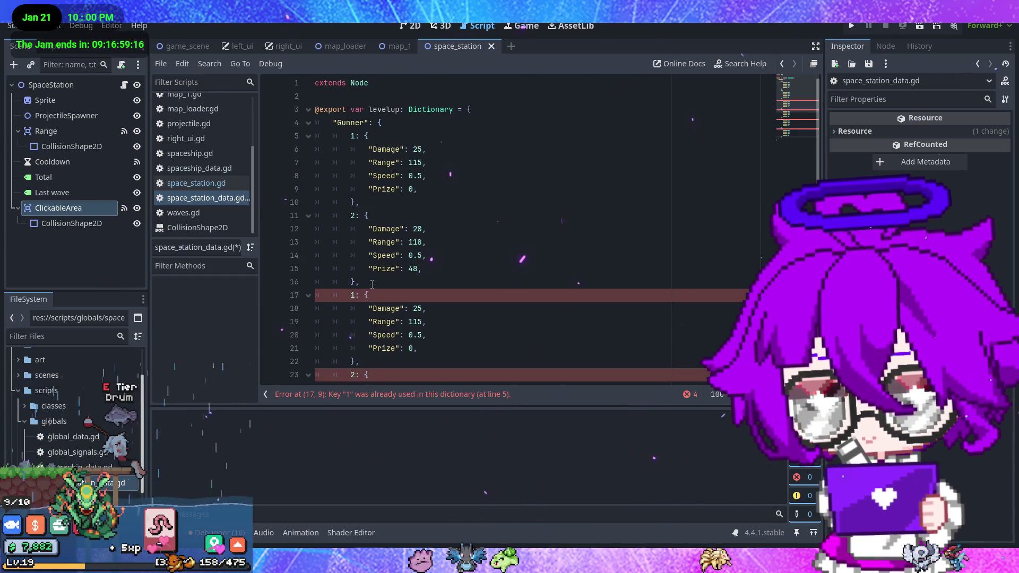
{"action": "left_click", "coordinate": [353, 296]}
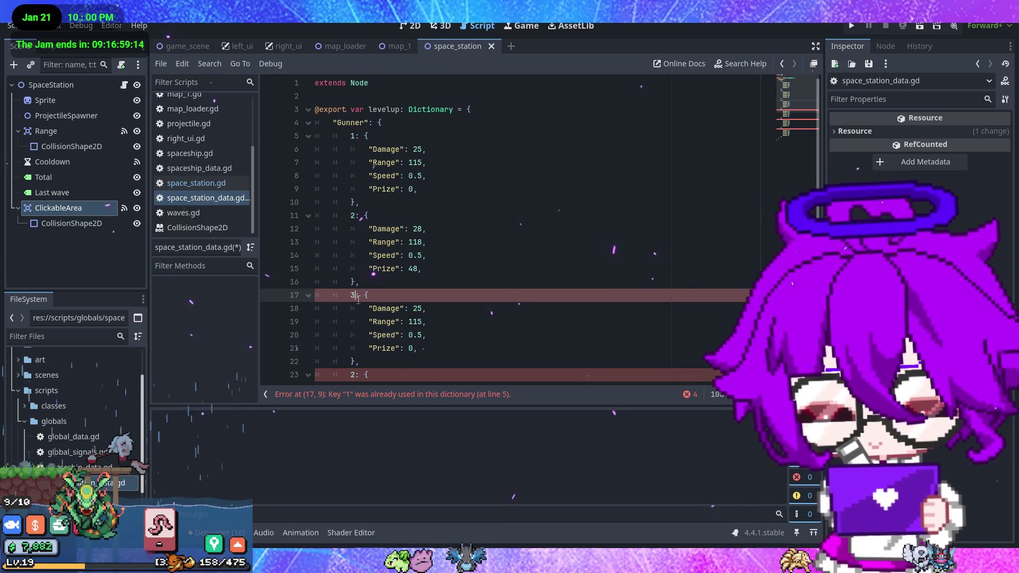
{"action": "scroll", "coordinate": [358, 300], "scroll_direction": "down", "scroll_amount": 2}
{"action": "left_click", "coordinate": [358, 296]}
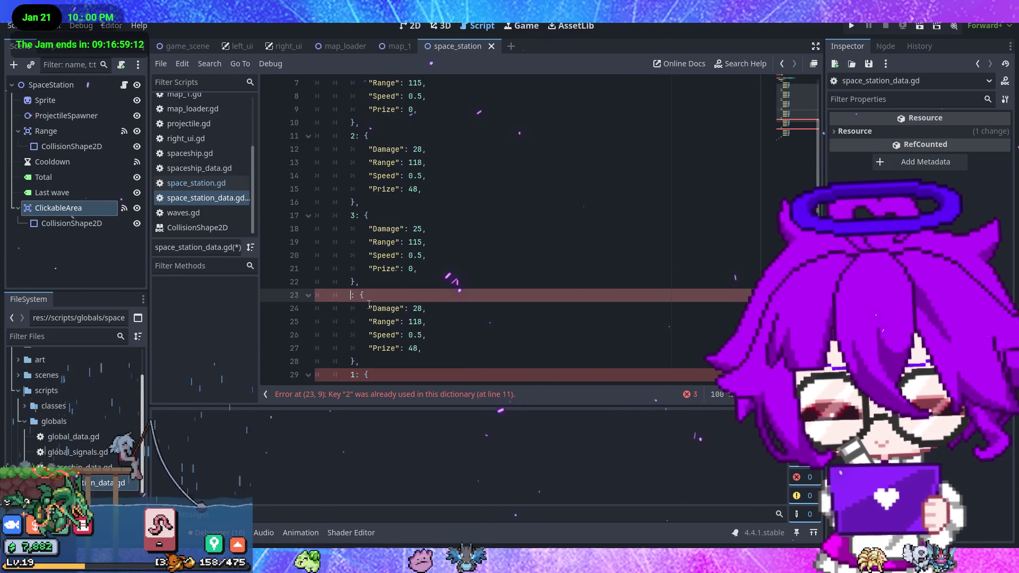
{"action": "scroll", "coordinate": [378, 301], "scroll_direction": "down", "scroll_amount": 2}
{"action": "left_click", "coordinate": [356, 296]}
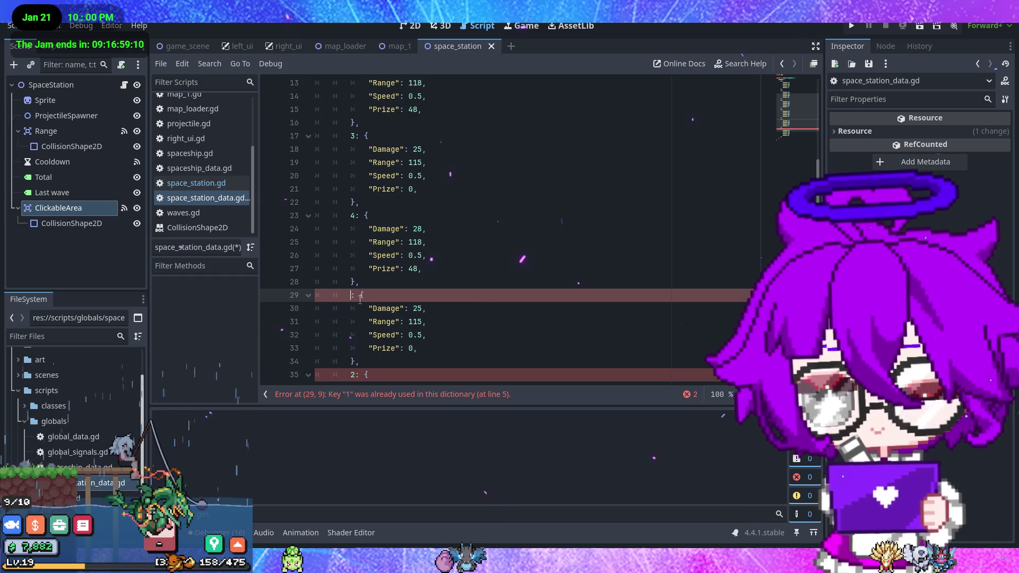
{"action": "scroll", "coordinate": [360, 300], "scroll_direction": "down", "scroll_amount": 2}
{"action": "left_click", "coordinate": [351, 295]}
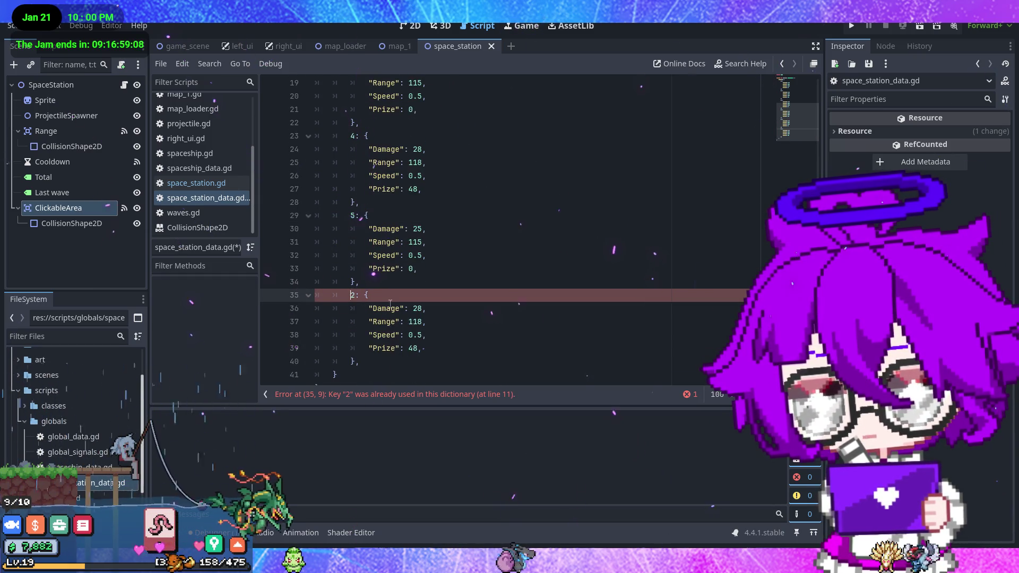
{"action": "scroll", "coordinate": [390, 304], "scroll_direction": "down", "scroll_amount": 1}
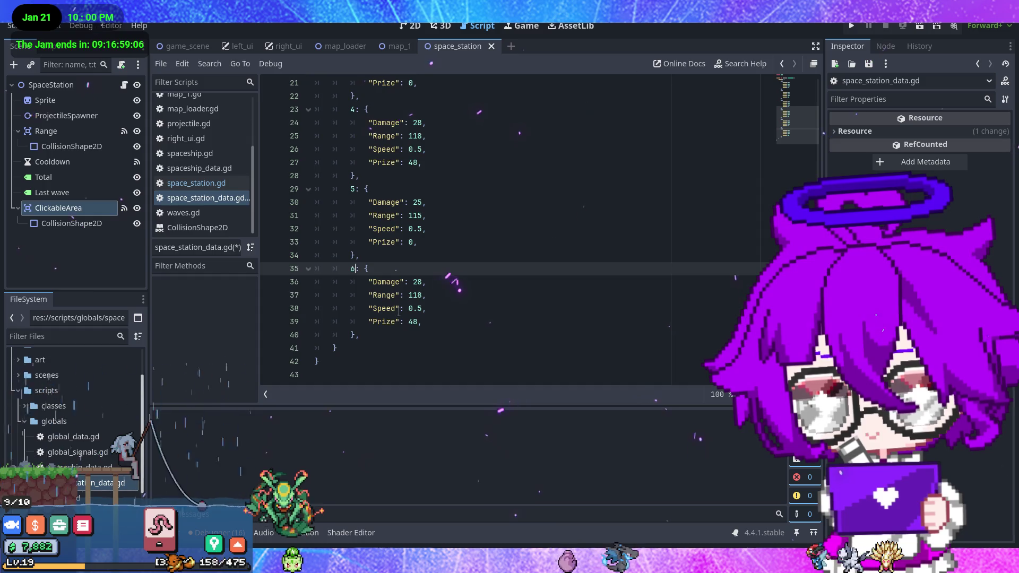
{"action": "scroll", "coordinate": [399, 312], "scroll_direction": "up", "scroll_amount": 7}
{"action": "scroll", "coordinate": [420, 298], "scroll_direction": "down", "scroll_amount": 3}
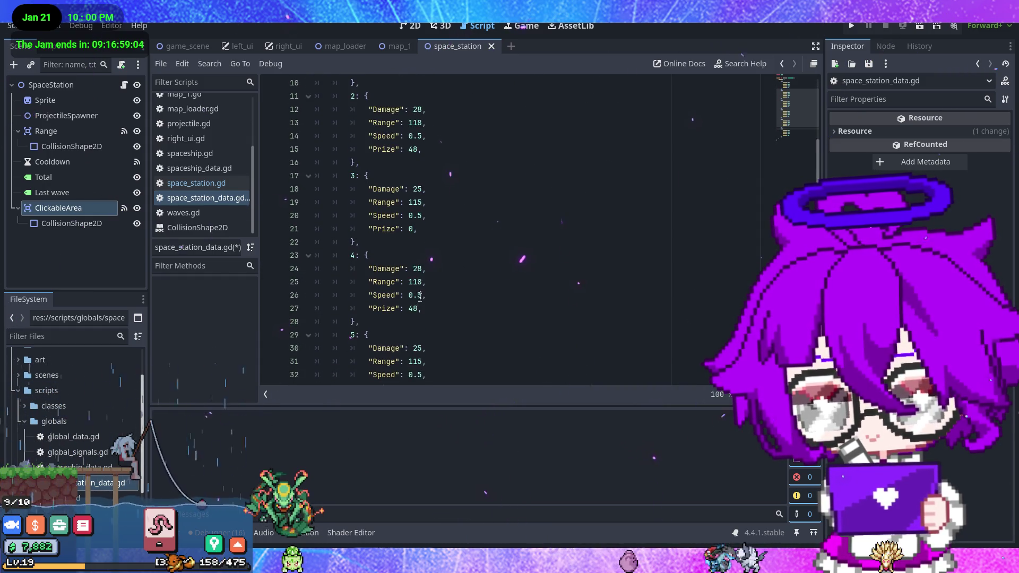
Change the Gunner Prize values for levels 3–6 to 100, 160, 270 and 350.
{"action": "left_click", "coordinate": [410, 232]}
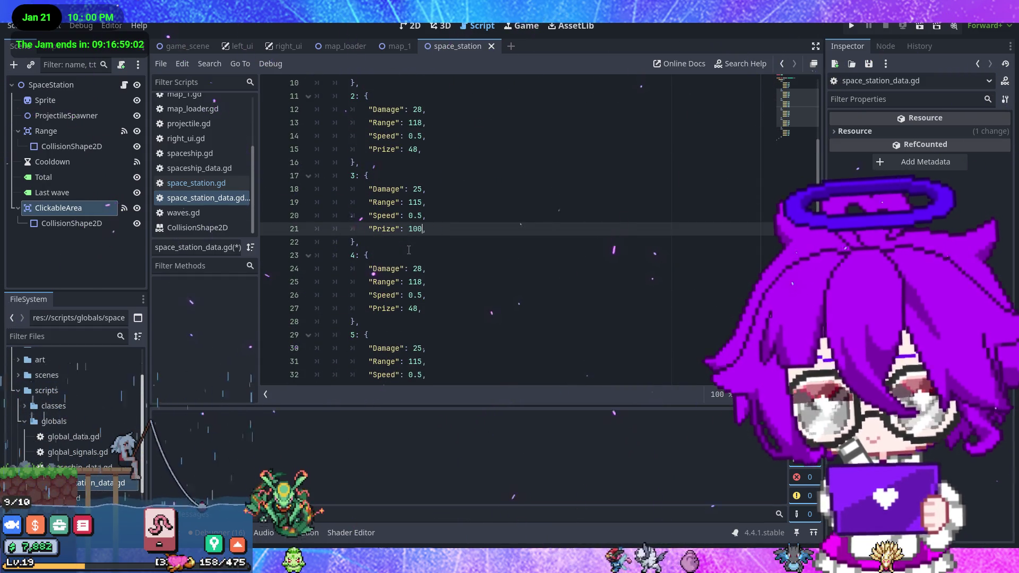
{"action": "scroll", "coordinate": [408, 250], "scroll_direction": "down", "scroll_amount": 1}
{"action": "left_click", "coordinate": [417, 268]}
{"action": "key", "text": "BackSpace"}
{"action": "key", "text": "BackSpace"}
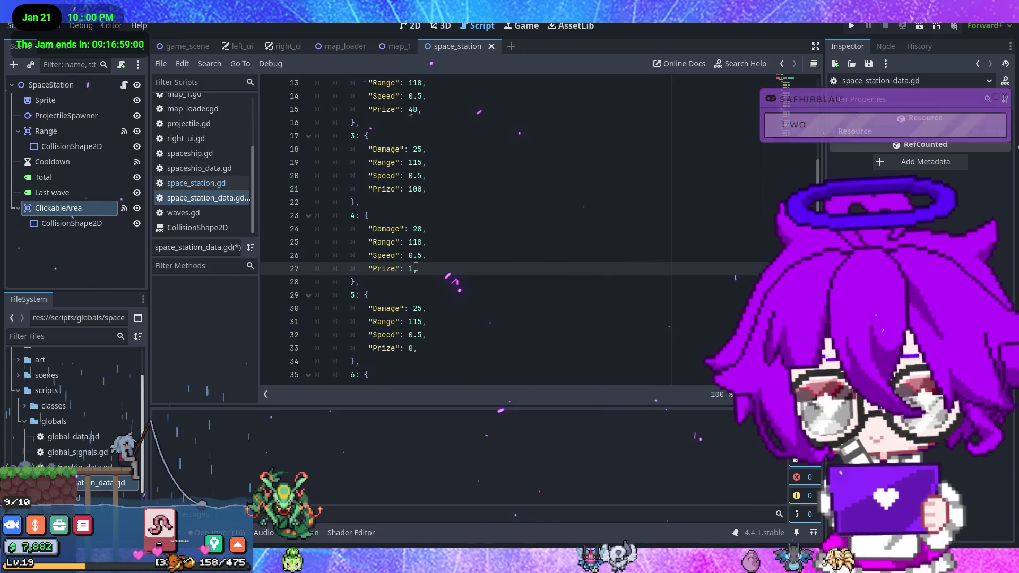
{"action": "type", "text": "1"}
{"action": "scroll", "coordinate": [416, 267], "scroll_direction": "down", "scroll_amount": 2}
{"action": "left_click", "coordinate": [416, 268]}
{"action": "key", "text": "BackSpace"}
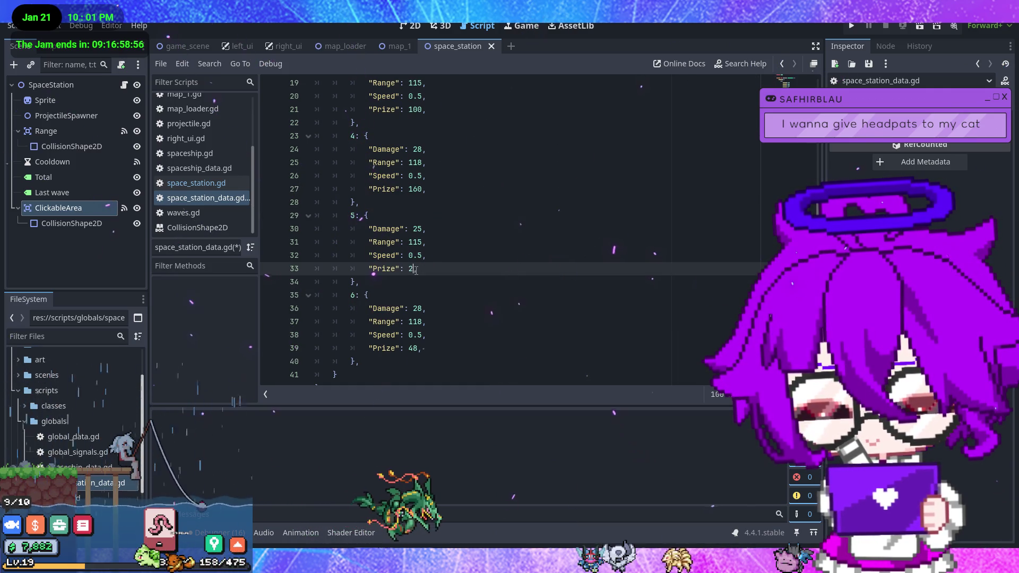
{"action": "type", "text": "70"}
{"action": "scroll", "coordinate": [419, 297], "scroll_direction": "down", "scroll_amount": 1}
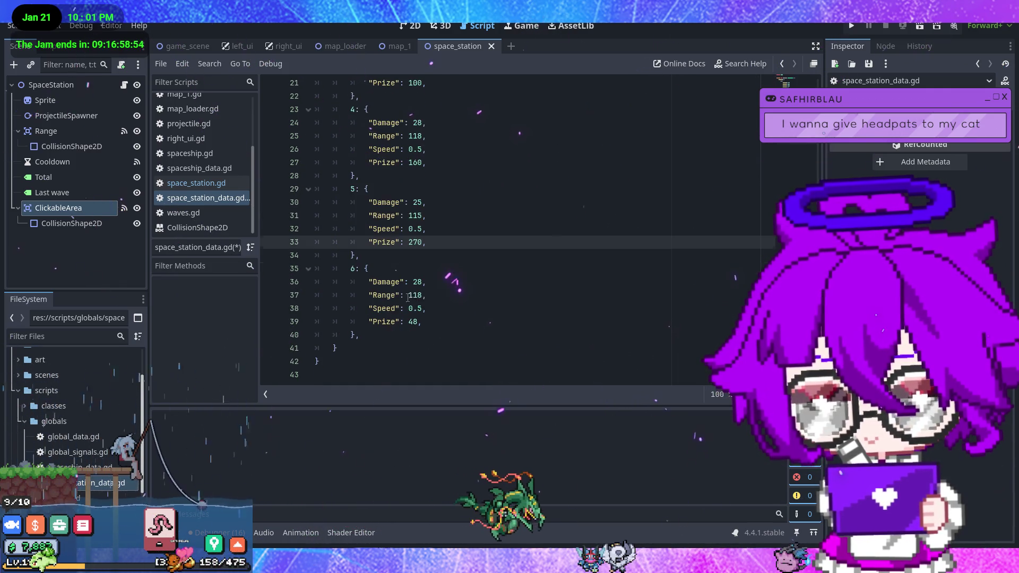
{"action": "left_click", "coordinate": [423, 322]}
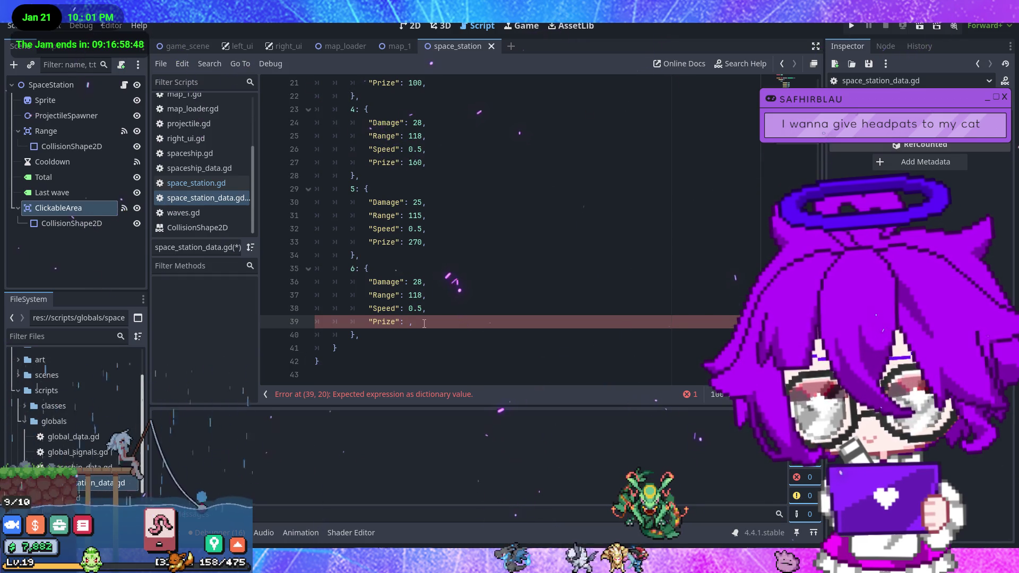
{"action": "type", "text": "350"}
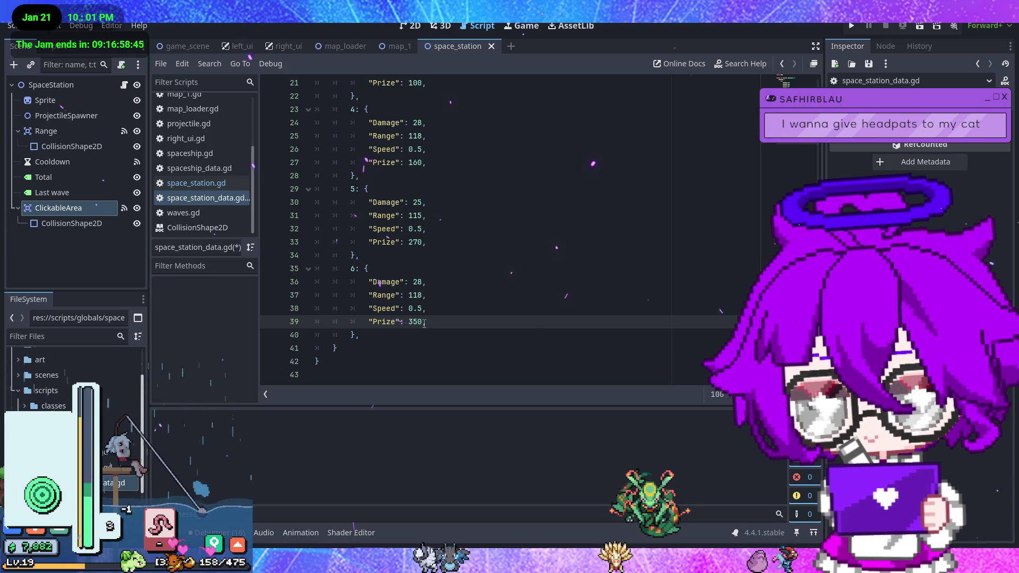
Set level 3 Damage 30 and Range 118, and level 4 Damage 30 and Speed 0.45.
{"action": "scroll", "coordinate": [424, 323], "scroll_direction": "up", "scroll_amount": 7}
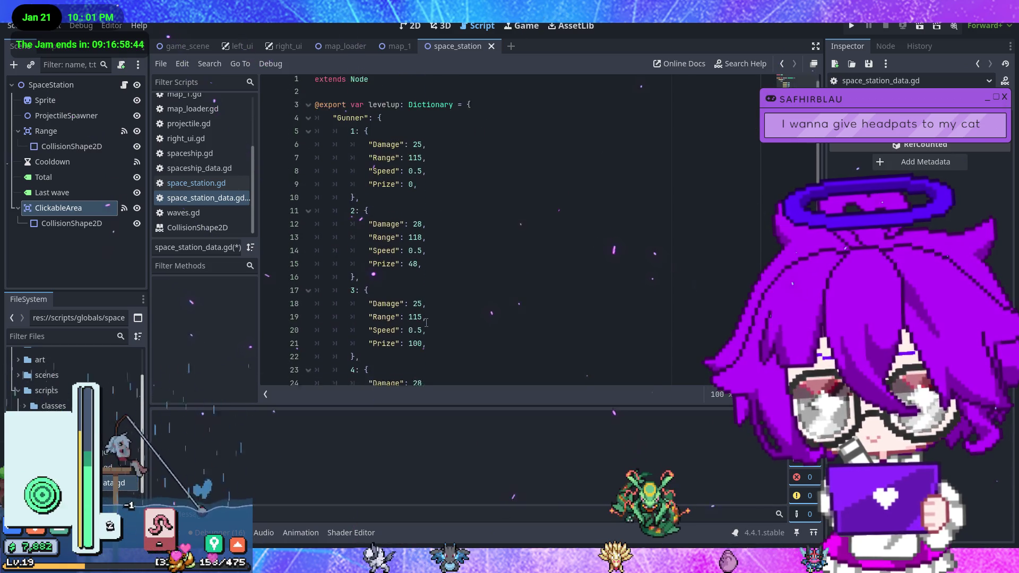
{"action": "scroll", "coordinate": [421, 281], "scroll_direction": "down", "scroll_amount": 1}
{"action": "double_click", "coordinate": [417, 268]}
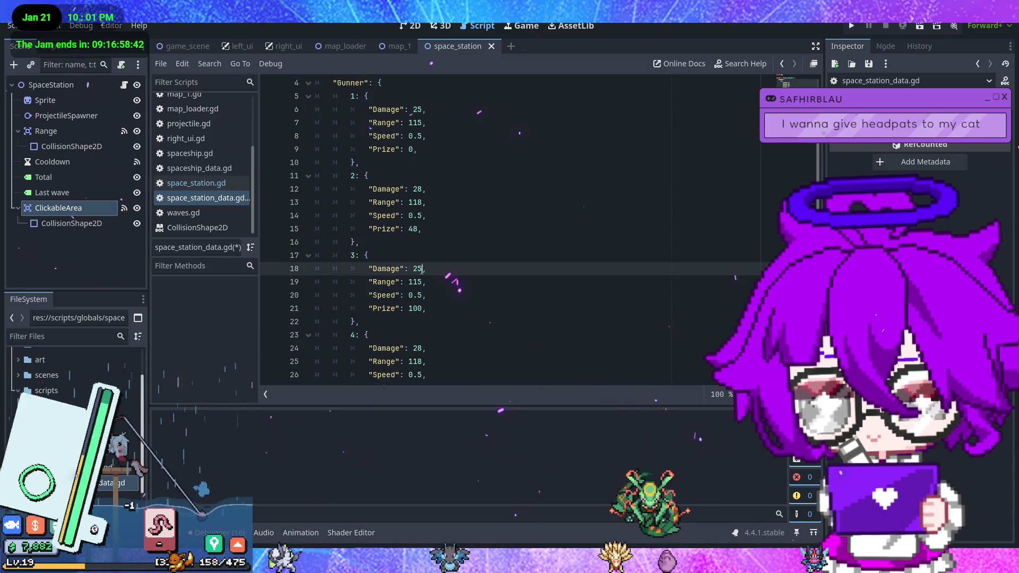
{"action": "type", "text": "30"}
{"action": "double_click", "coordinate": [415, 282]}
{"action": "type", "text": "118"}
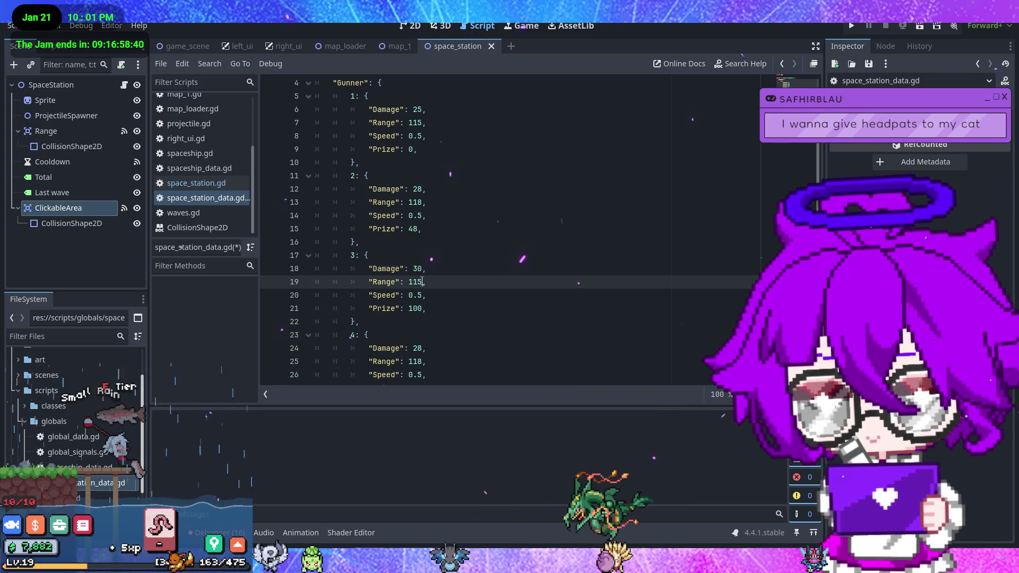
{"action": "scroll", "coordinate": [423, 282], "scroll_direction": "down", "scroll_amount": 1}
{"action": "left_click", "coordinate": [424, 309]}
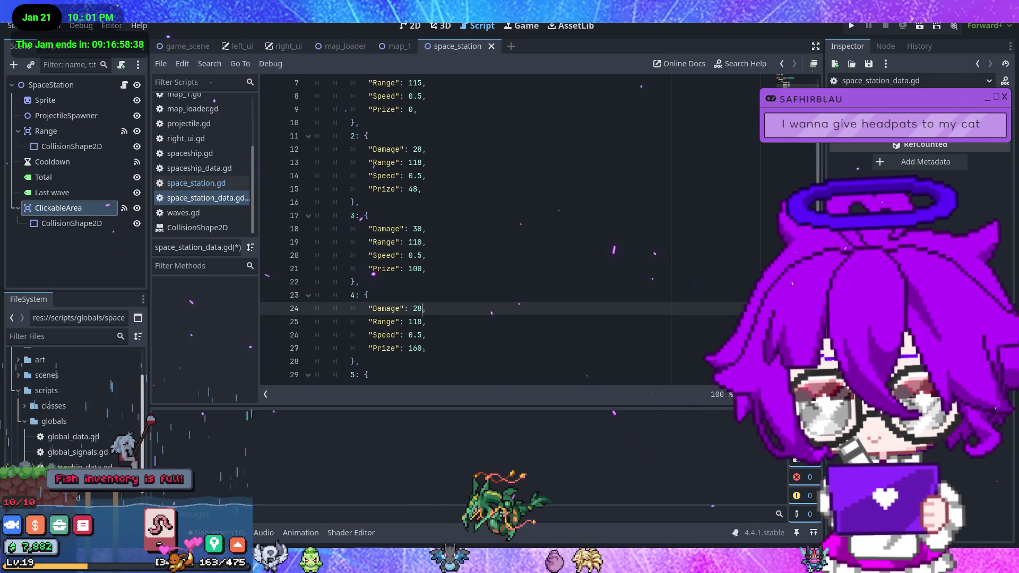
{"action": "key", "text": "BackSpace"}
{"action": "key", "text": "BackSpace"}
{"action": "type", "text": "30"}
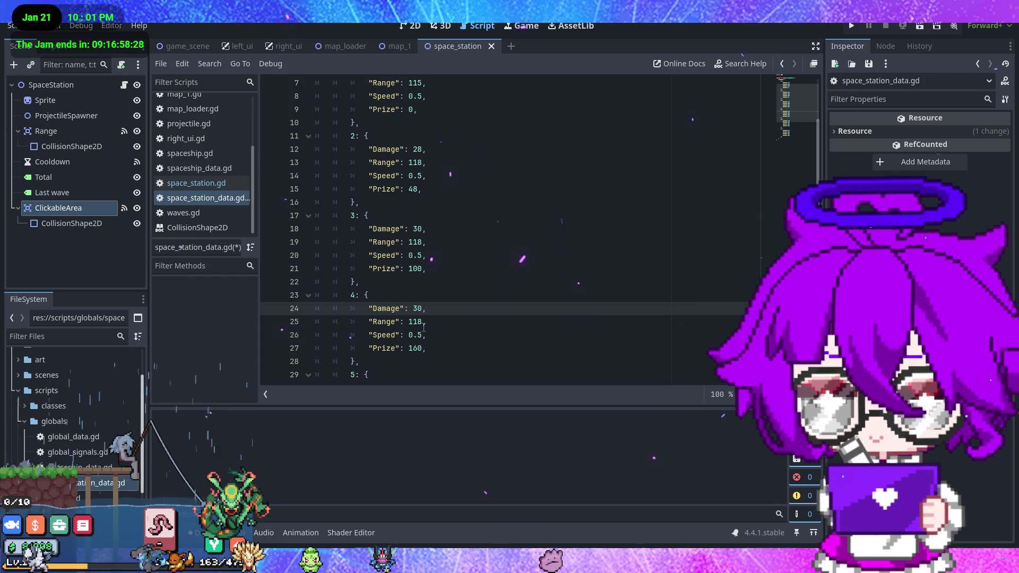
{"action": "left_click", "coordinate": [445, 336]}
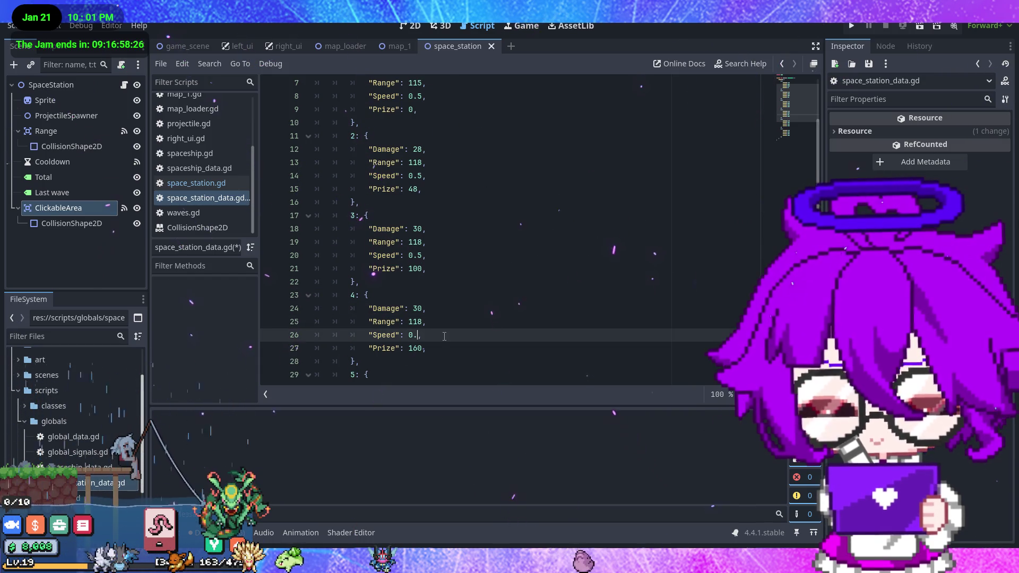
Give levels 5 and 6 Damage 34, Range up to 120 and Speed 0.45.
{"action": "scroll", "coordinate": [445, 336], "scroll_direction": "down", "scroll_amount": 2}
{"action": "left_click", "coordinate": [427, 312]}
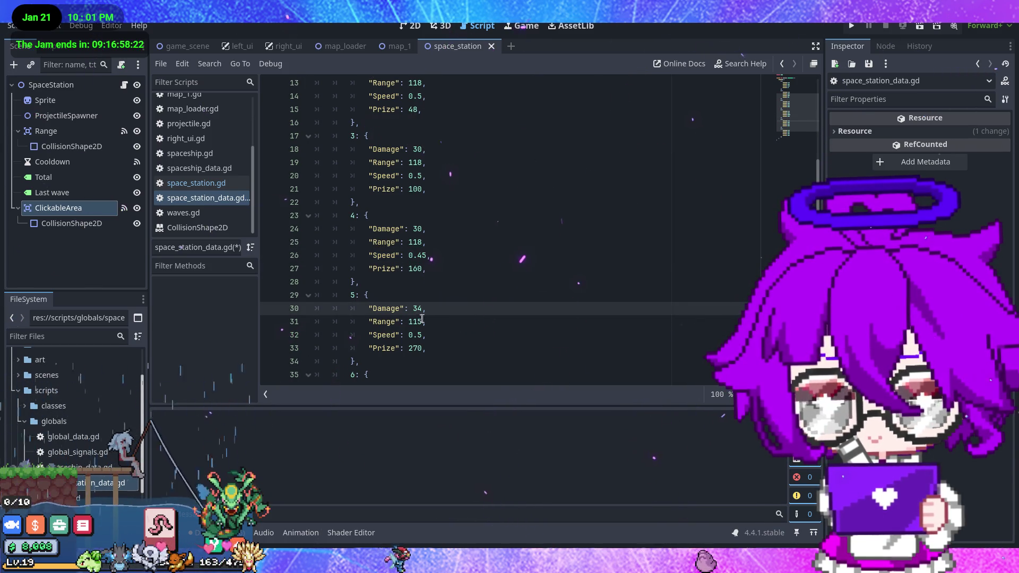
{"action": "left_click", "coordinate": [425, 321]}
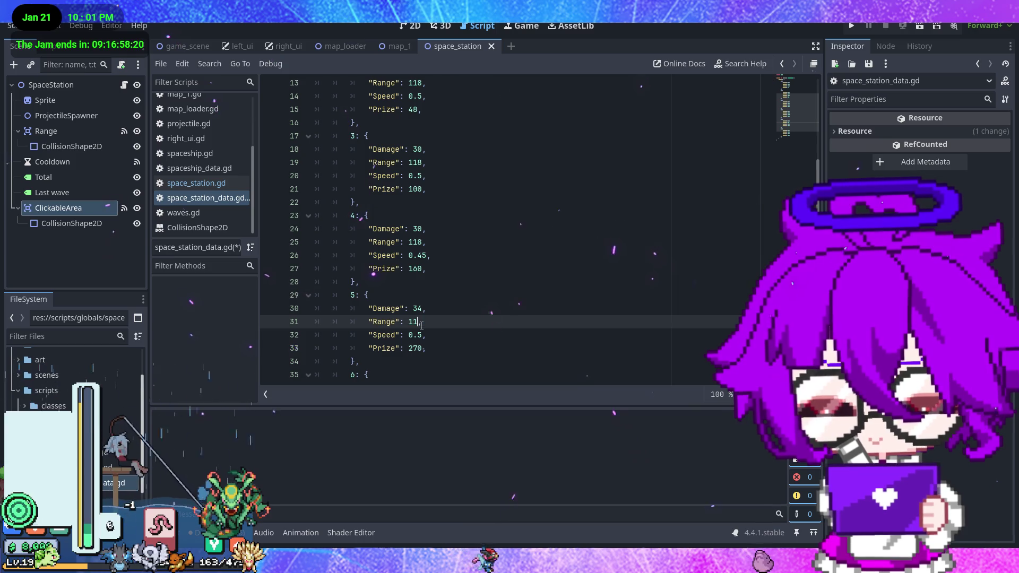
{"action": "left_click", "coordinate": [422, 335]}
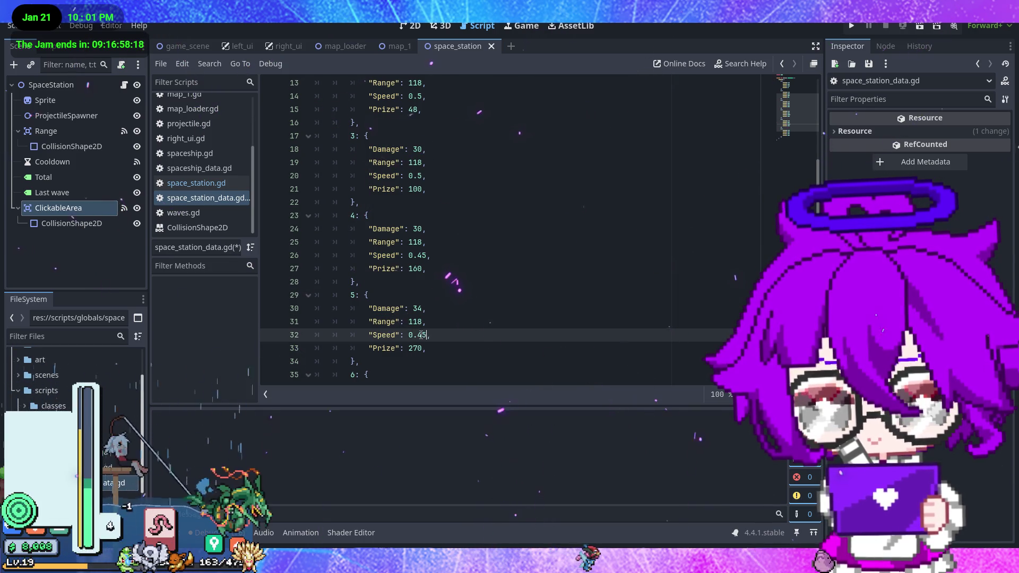
{"action": "scroll", "coordinate": [424, 334], "scroll_direction": "down", "scroll_amount": 2}
{"action": "left_click", "coordinate": [424, 308]}
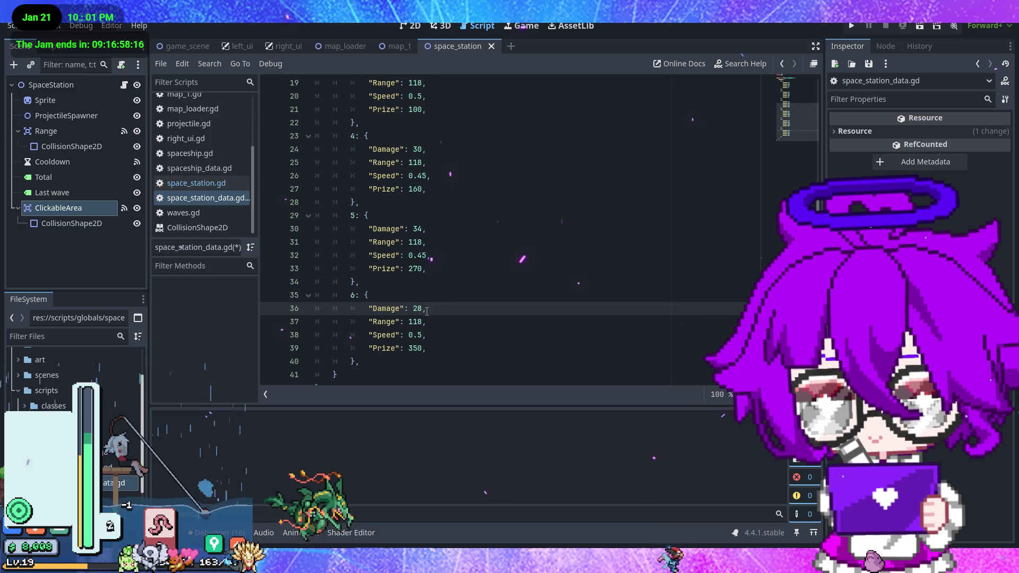
{"action": "key", "text": "BackSpace"}
{"action": "key", "text": "BackSpace"}
{"action": "type", "text": "34"}
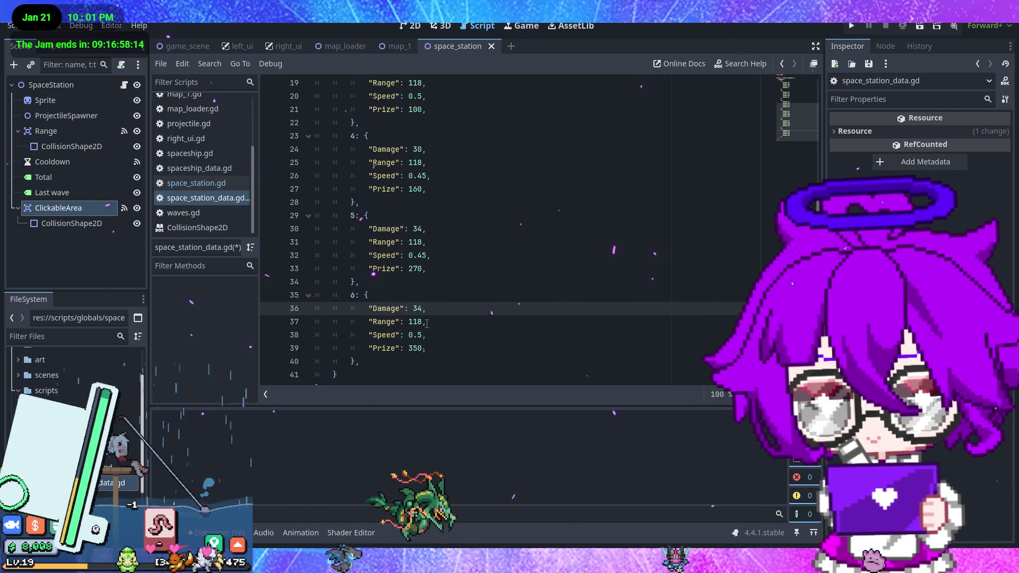
{"action": "left_click", "coordinate": [427, 324]}
{"action": "key", "text": "BackSpace"}
{"action": "key", "text": "BackSpace"}
{"action": "type", "text": "20"}
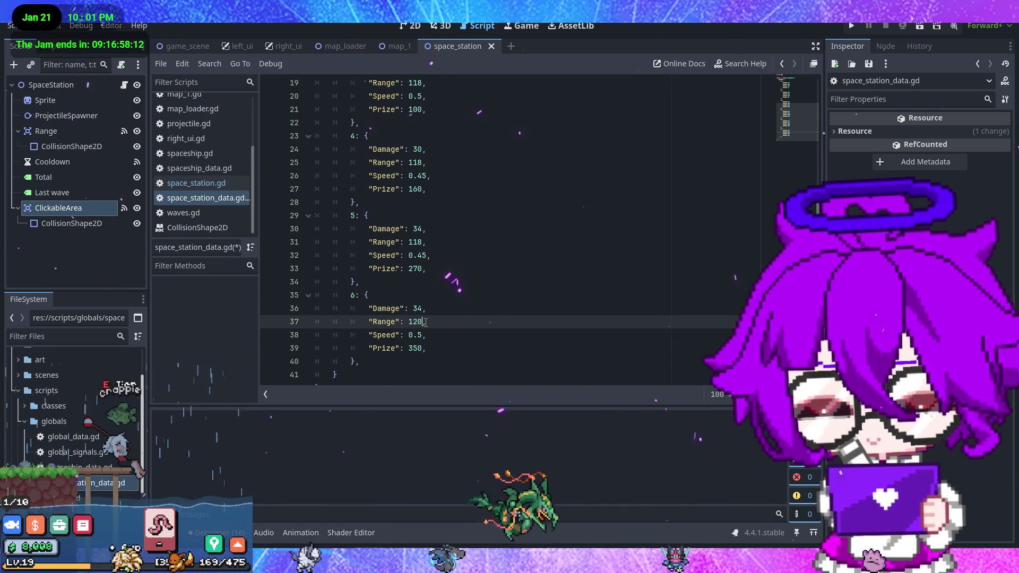
{"action": "left_click", "coordinate": [423, 335]}
{"action": "key", "text": "BackSpace"}
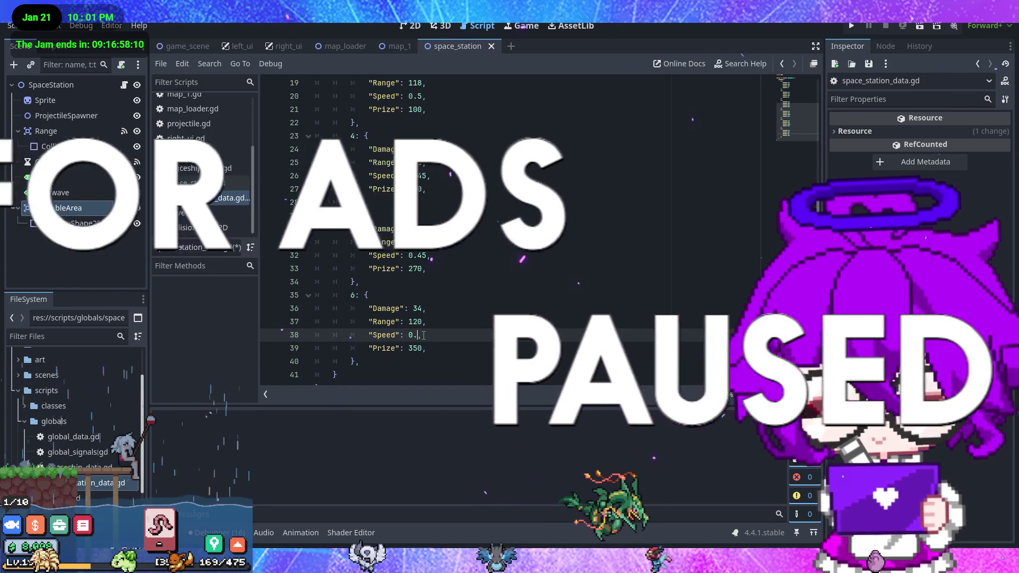
{"action": "type", "text": "45"}
{"action": "scroll", "coordinate": [451, 324], "scroll_direction": "down", "scroll_amount": 1}
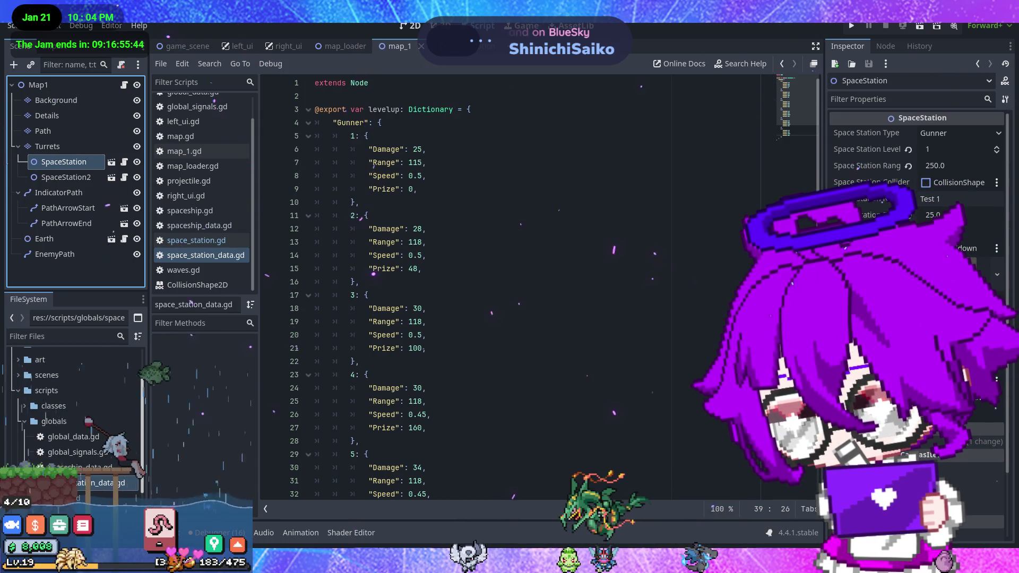
Switch from Godot over to the Obsidian task note.
{"action": "key", "text": "alt+Tab"}
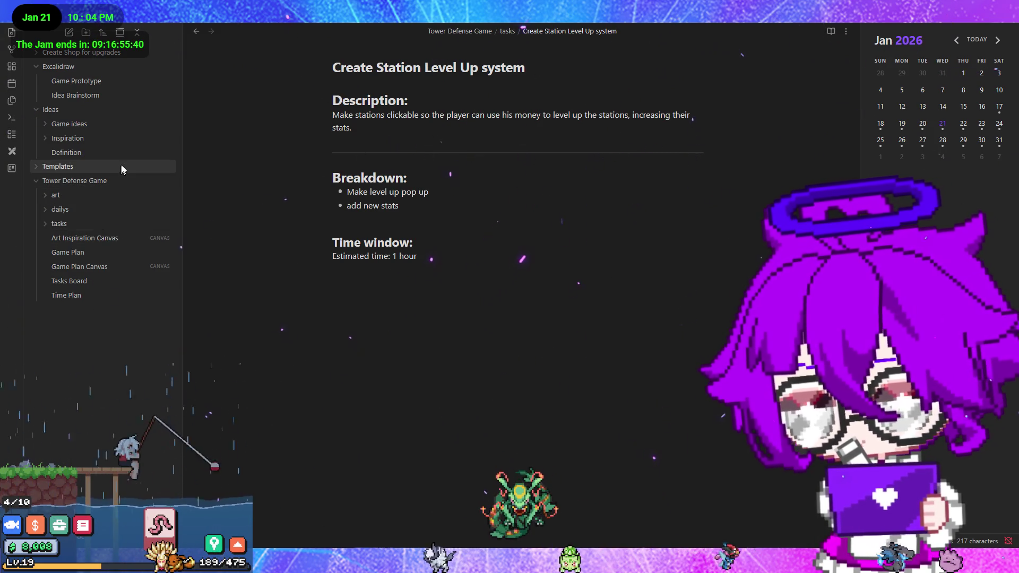
Check the Obsidian Tasks Board note, then return to the Godot editor.
{"action": "left_click", "coordinate": [108, 278]}
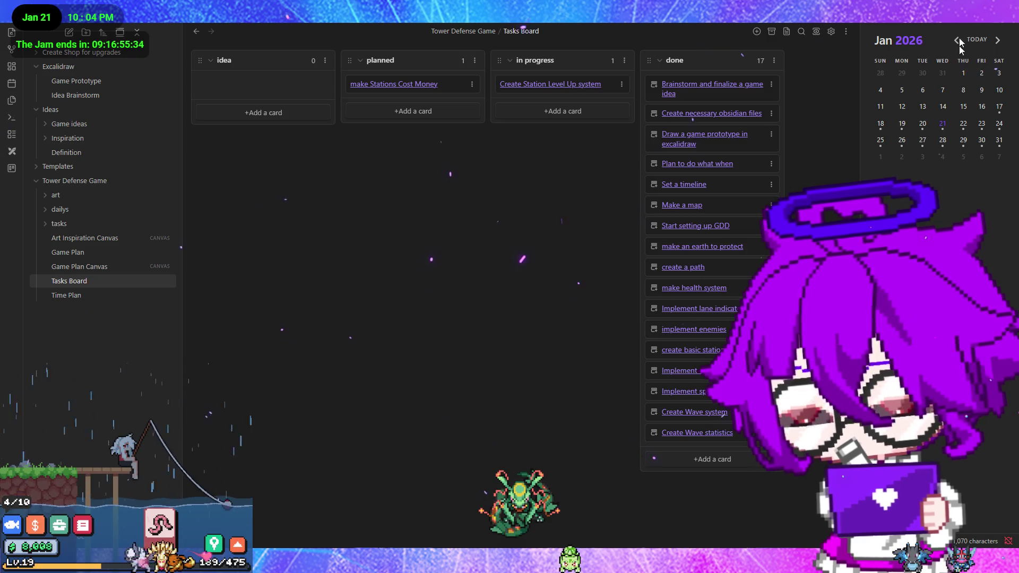
{"action": "key", "text": "alt+Tab"}
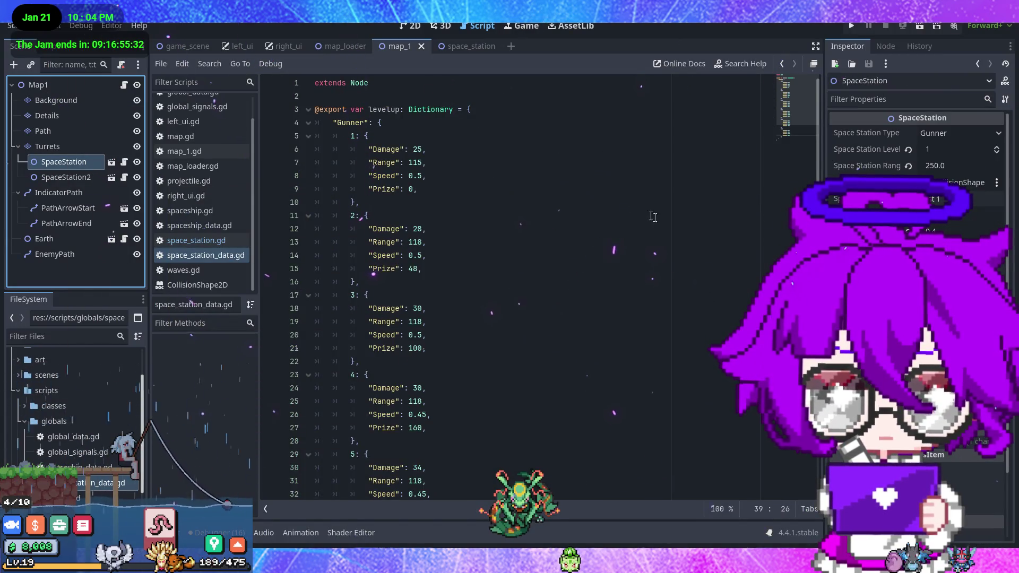
Open game_scene and run it, hitting the parser error at right_ui.gd line 45.
{"action": "left_click", "coordinate": [414, 26]}
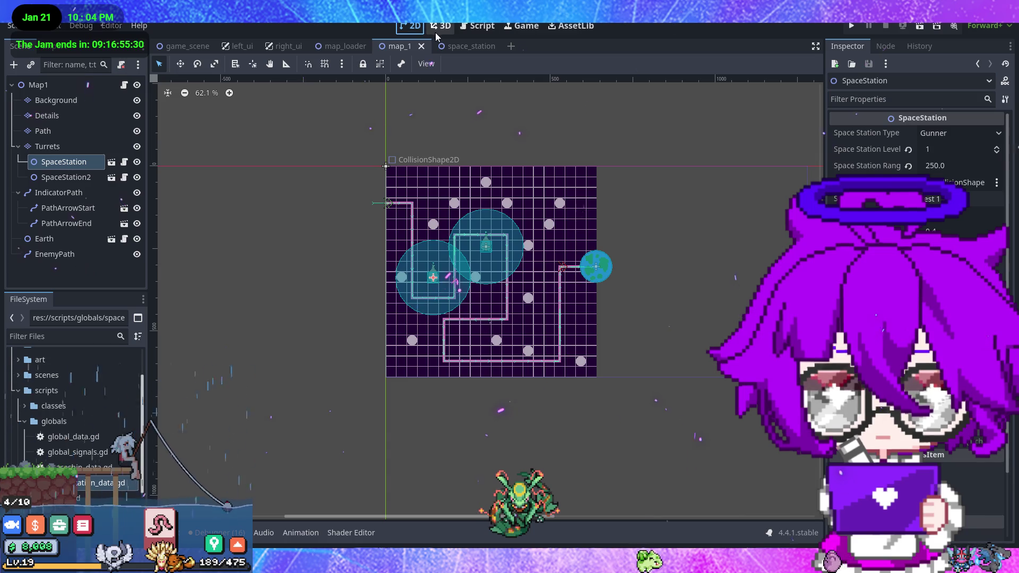
{"action": "left_click", "coordinate": [183, 47]}
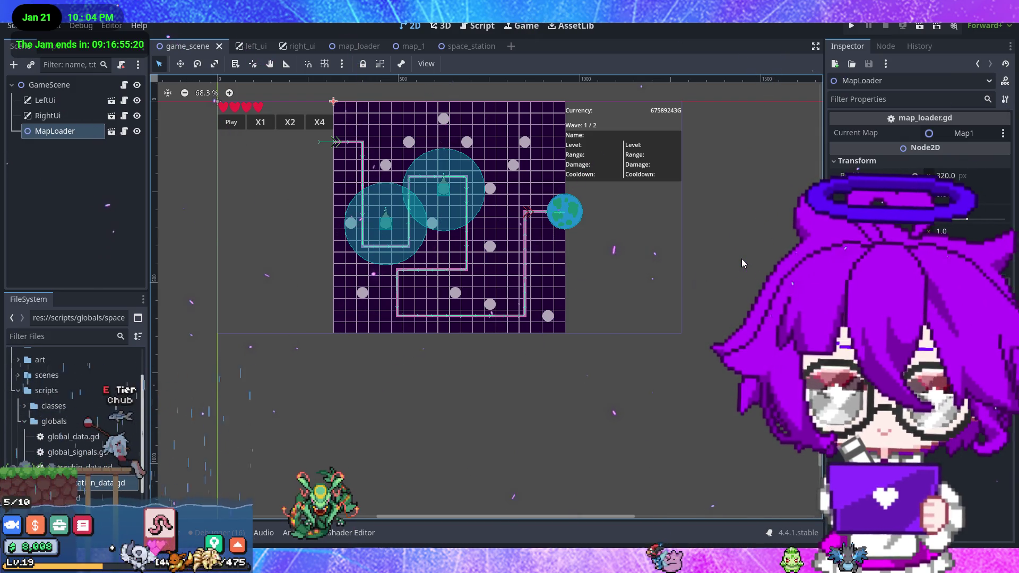
{"action": "left_click", "coordinate": [482, 26]}
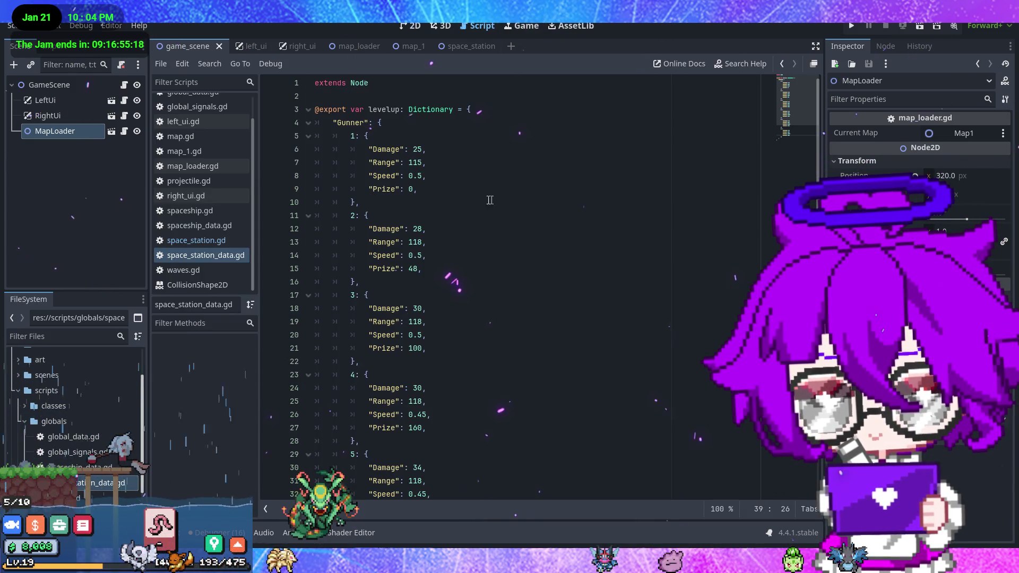
{"action": "left_click", "coordinate": [853, 31]}
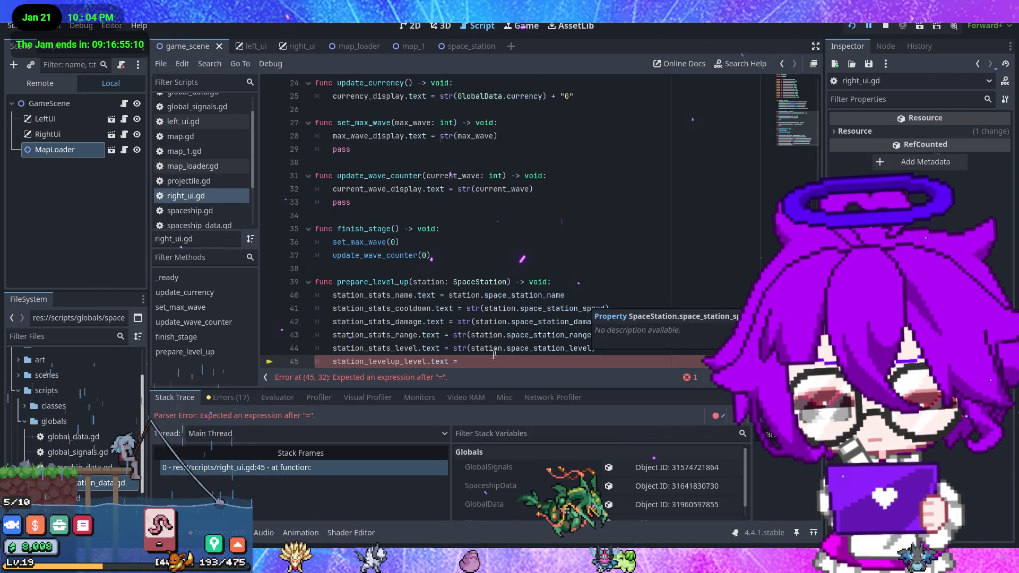
Complete line 45 as str(station.space_station_level + 1), save the script, and stop the game.
{"action": "scroll", "coordinate": [489, 366], "scroll_direction": "down", "scroll_amount": 1}
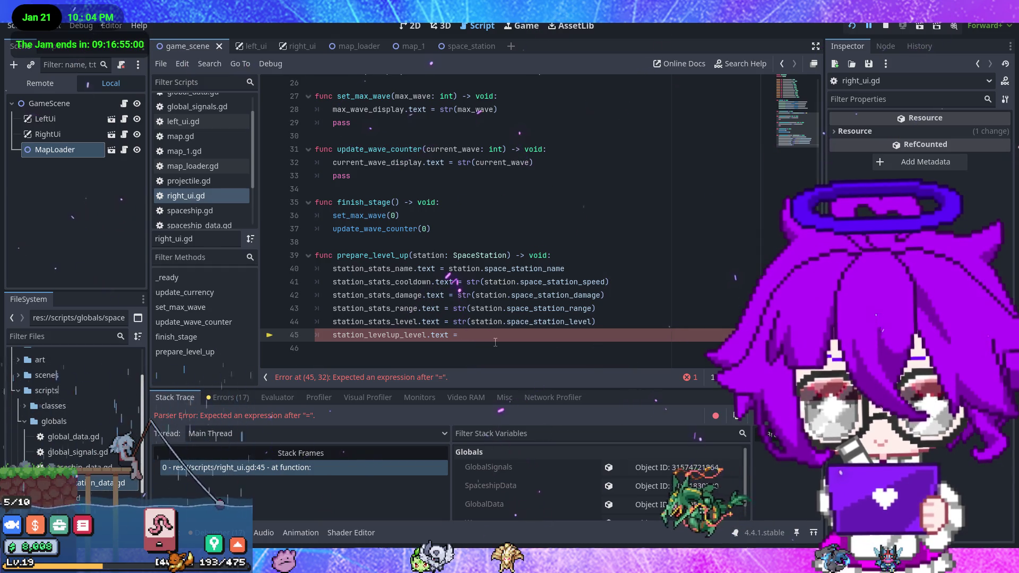
{"action": "type", "text": "str("}
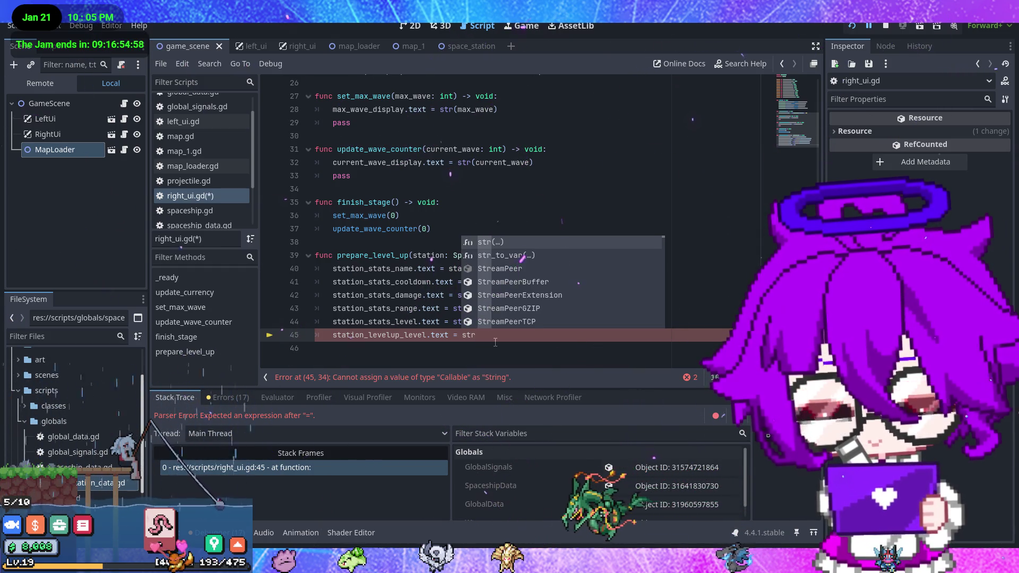
{"action": "type", "text": "statio"}
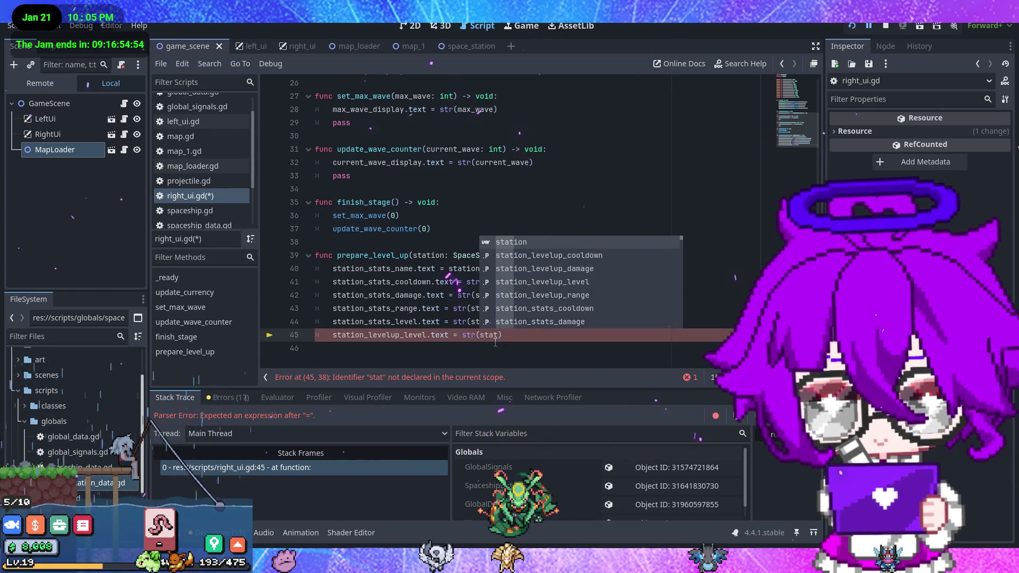
{"action": "type", "text": ".space"}
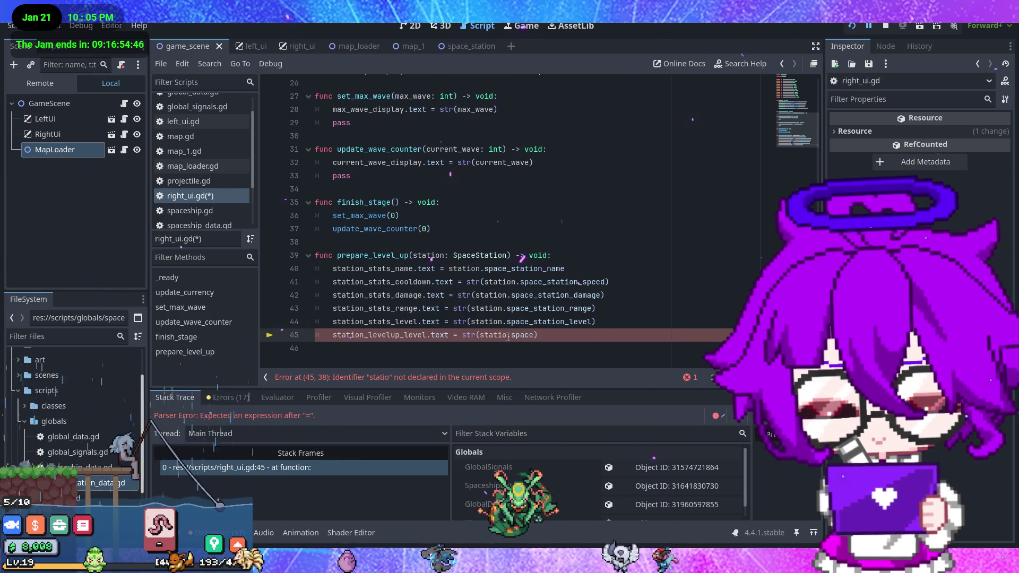
{"action": "left_click", "coordinate": [507, 335]}
{"action": "type", "text": "n"}
{"action": "left_click", "coordinate": [542, 335]}
{"action": "type", "text": "_"}
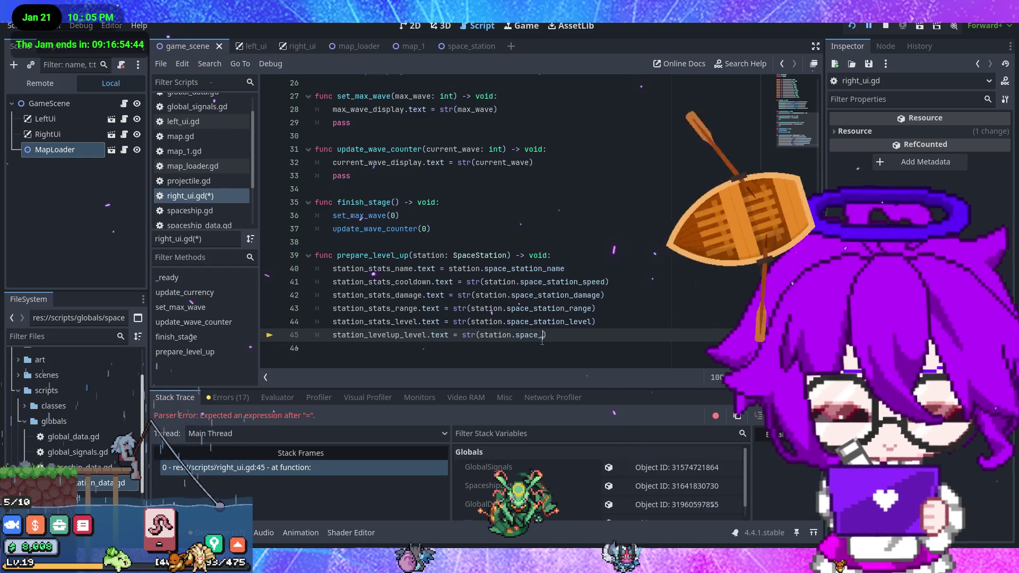
{"action": "type", "text": "stat"}
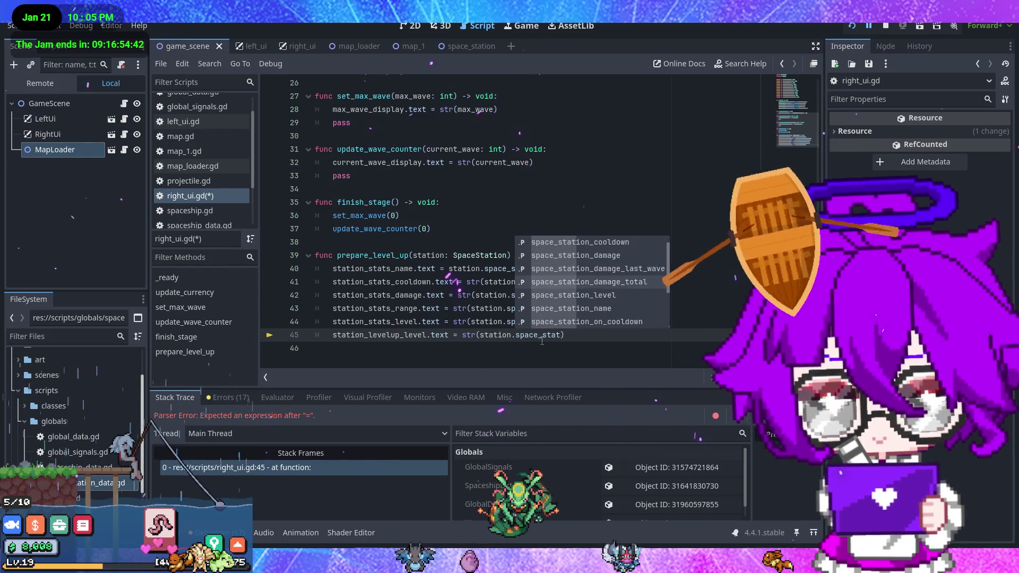
{"action": "key", "text": "Return"}
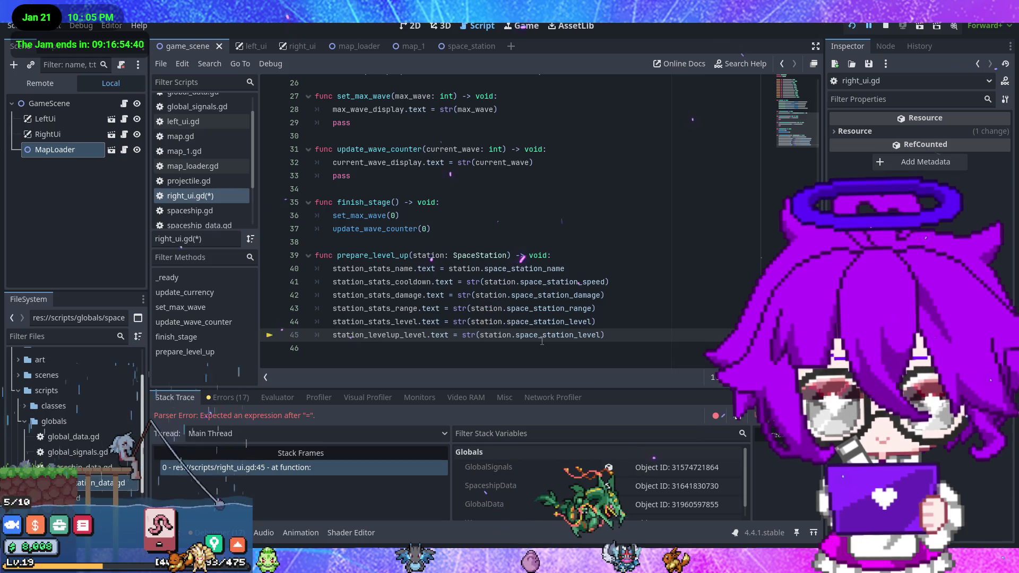
{"action": "type", "text": "+ 1"}
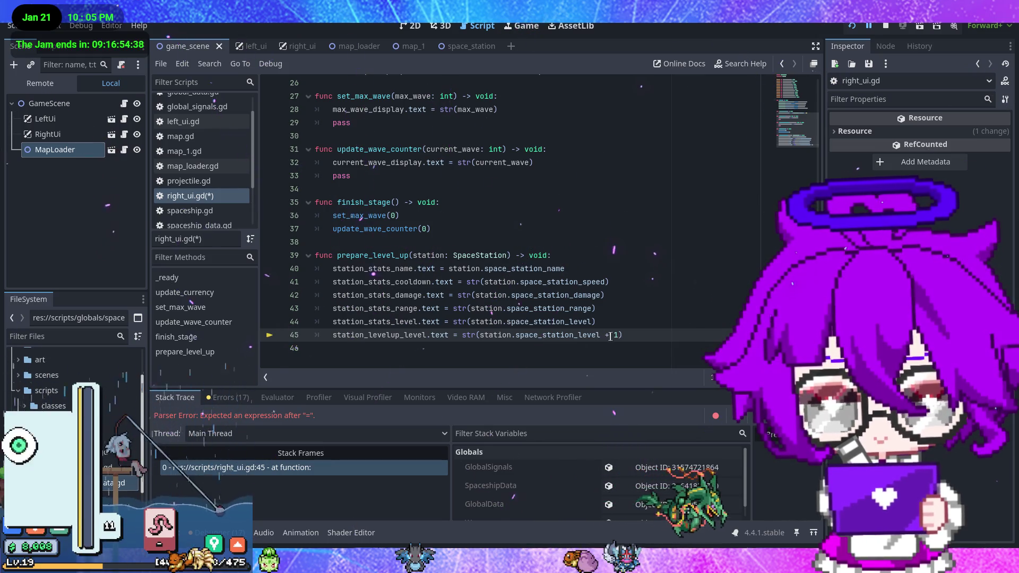
{"action": "left_click", "coordinate": [627, 337]}
{"action": "key", "text": "ctrl+s"}
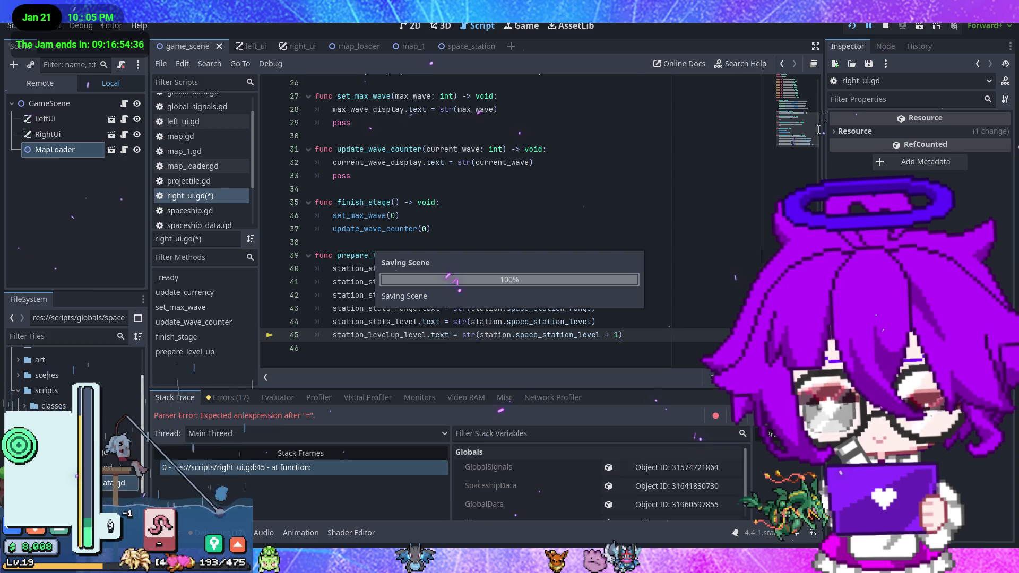
{"action": "left_click", "coordinate": [851, 27]}
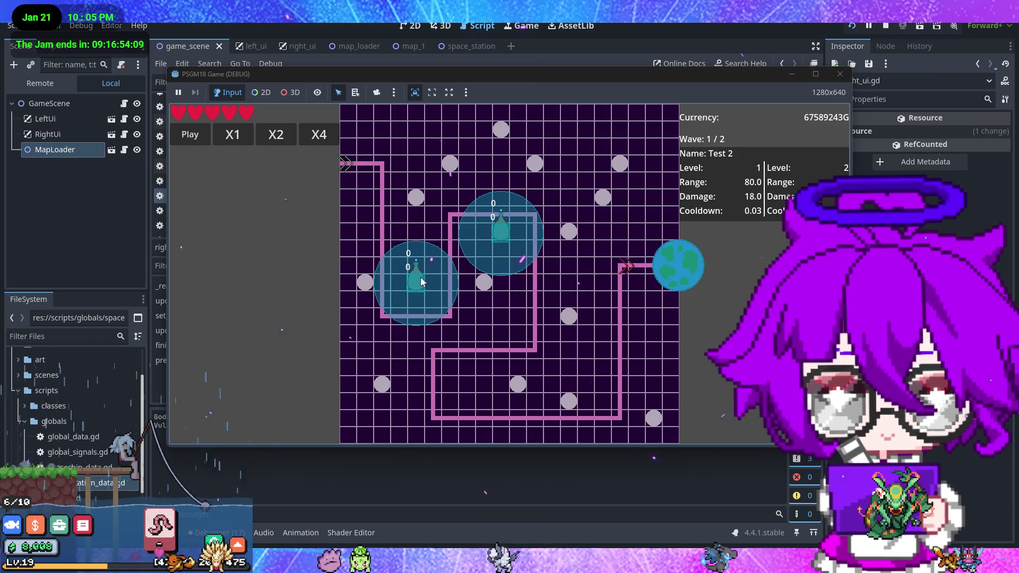
{"action": "left_click", "coordinate": [511, 253]}
{"action": "left_click", "coordinate": [417, 287]}
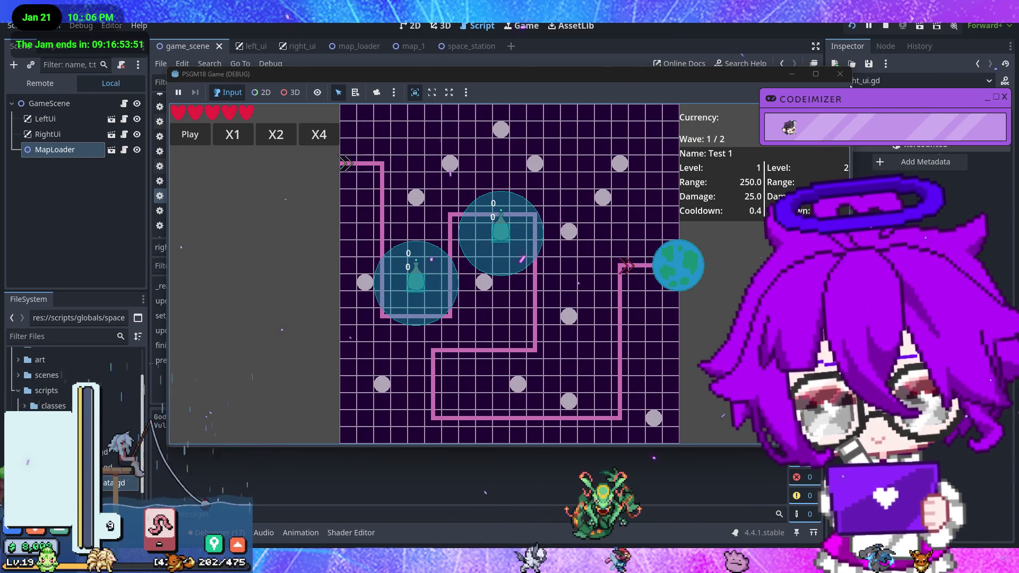
{"action": "left_click", "coordinate": [840, 74]}
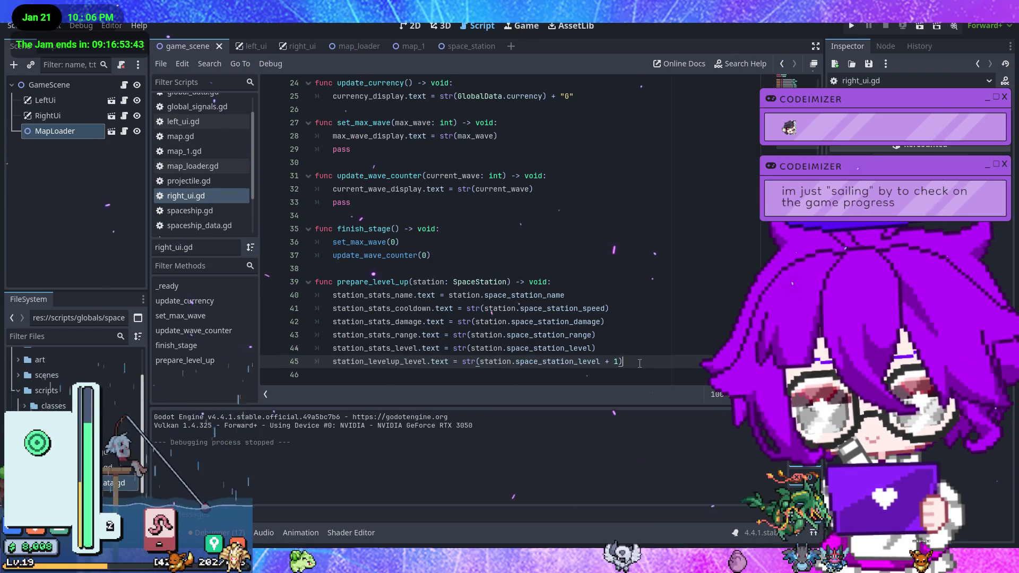
Insert a blank line after line 45, then test-play the game at X4 speed and close it.
{"action": "key", "text": "Return"}
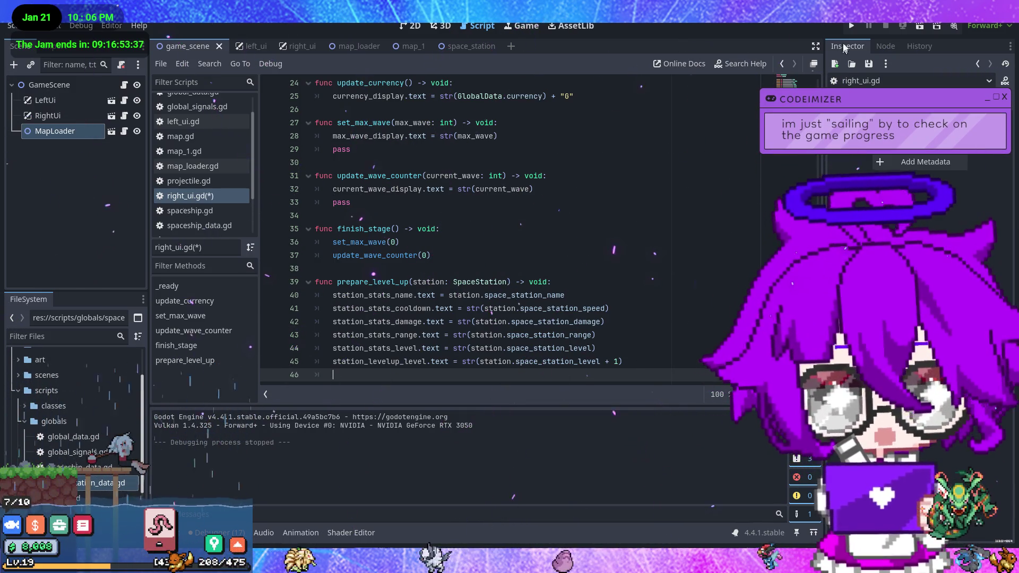
{"action": "left_click", "coordinate": [851, 26]}
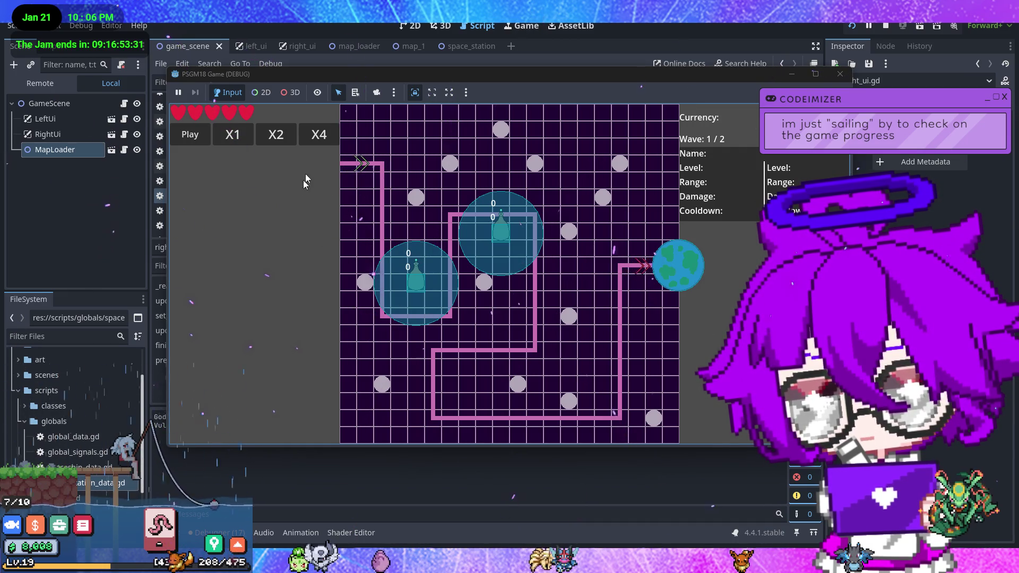
{"action": "left_click", "coordinate": [323, 140]}
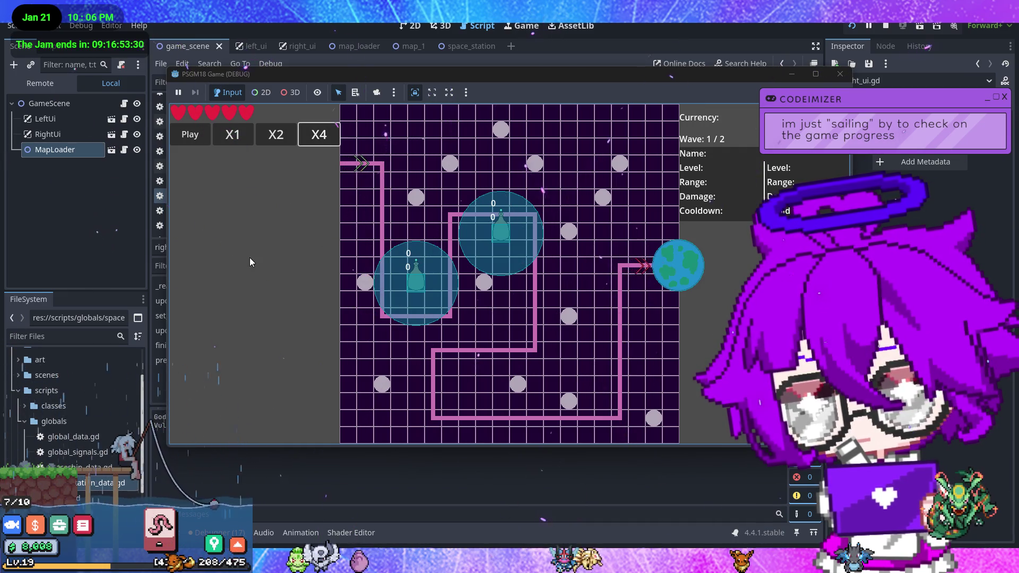
{"action": "left_click", "coordinate": [193, 142]}
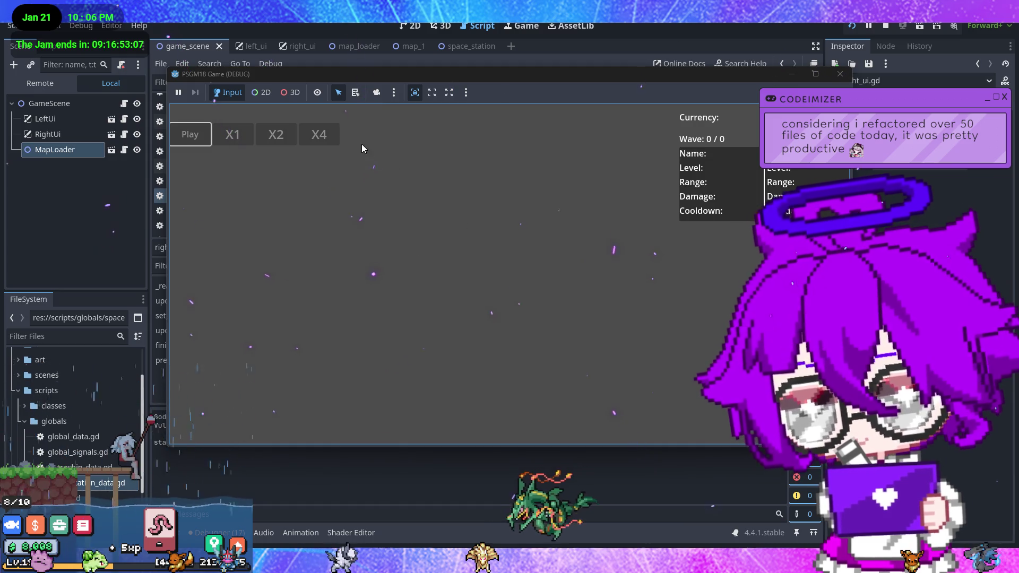
{"action": "left_click", "coordinate": [840, 75]}
{"action": "key", "text": "F5"}
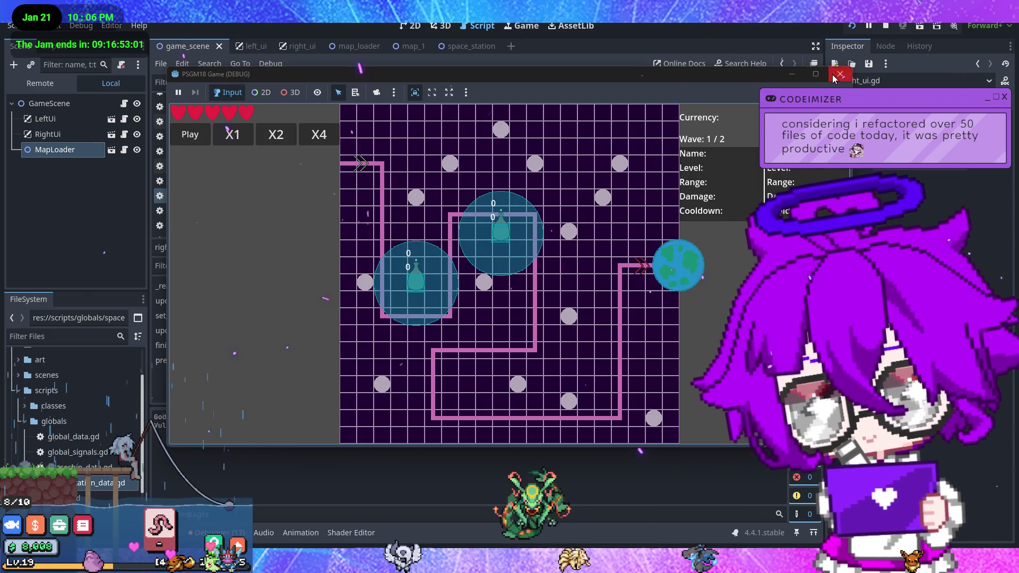
{"action": "left_click", "coordinate": [834, 79]}
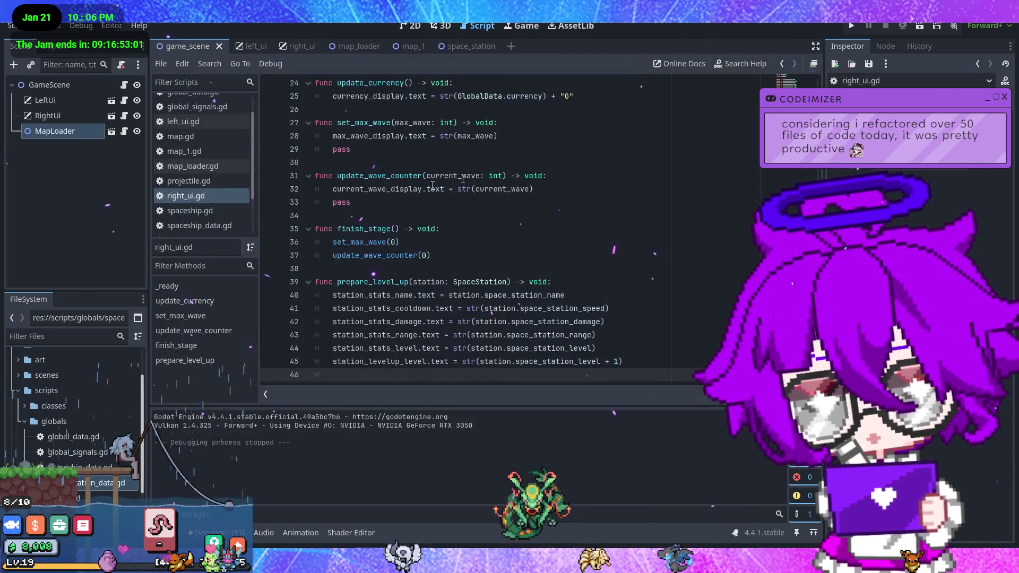
{"action": "scroll", "coordinate": [194, 202], "scroll_direction": "down", "scroll_amount": 2}
{"action": "left_click", "coordinate": [183, 213]}
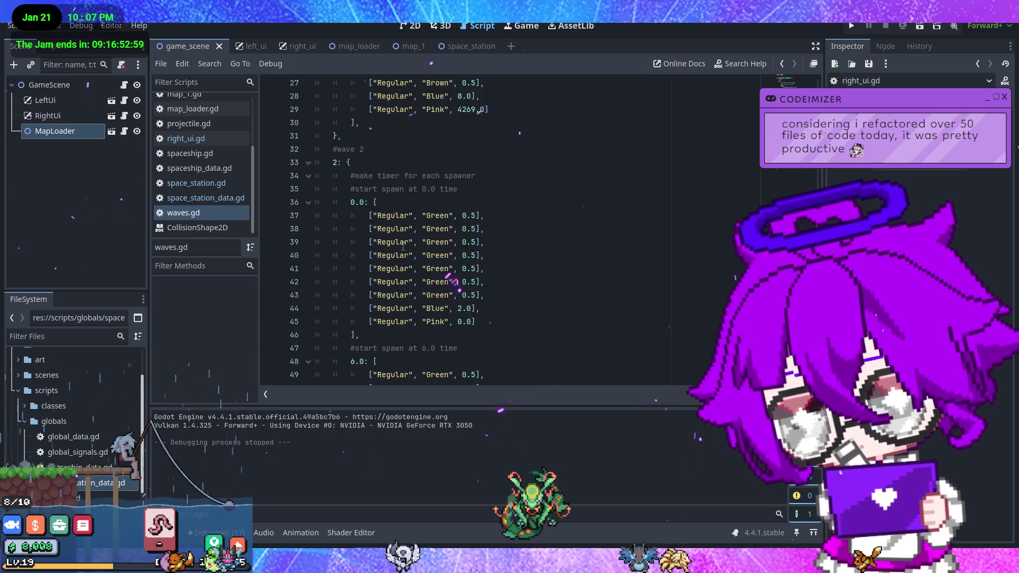
Copy the wave 2 block in waves.gd and paste it below as a third wave.
{"action": "scroll", "coordinate": [402, 246], "scroll_direction": "up", "scroll_amount": 8}
{"action": "scroll", "coordinate": [395, 242], "scroll_direction": "down", "scroll_amount": 4}
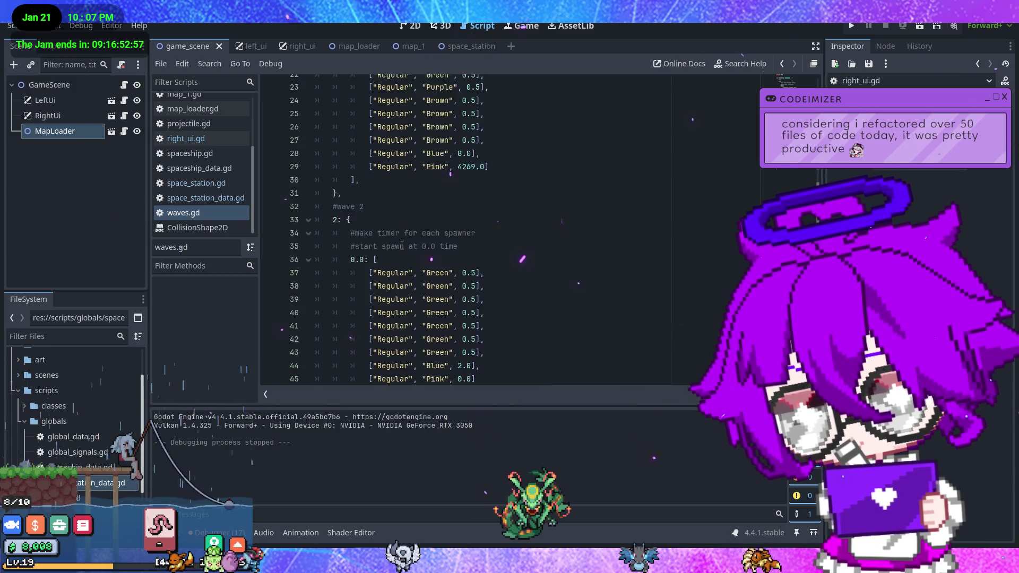
{"action": "scroll", "coordinate": [377, 297], "scroll_direction": "down", "scroll_amount": 8}
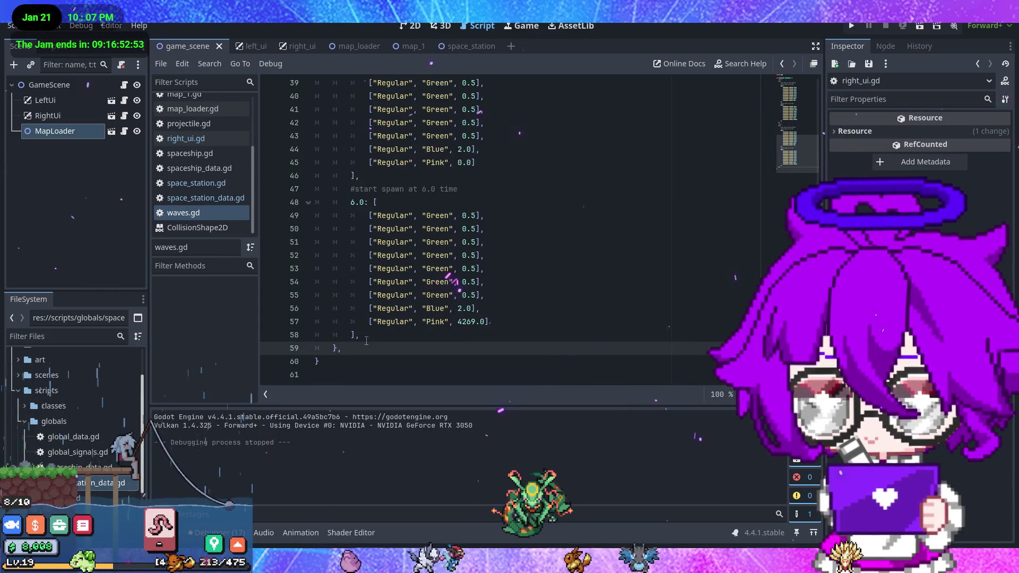
{"action": "left_click", "coordinate": [367, 341]}
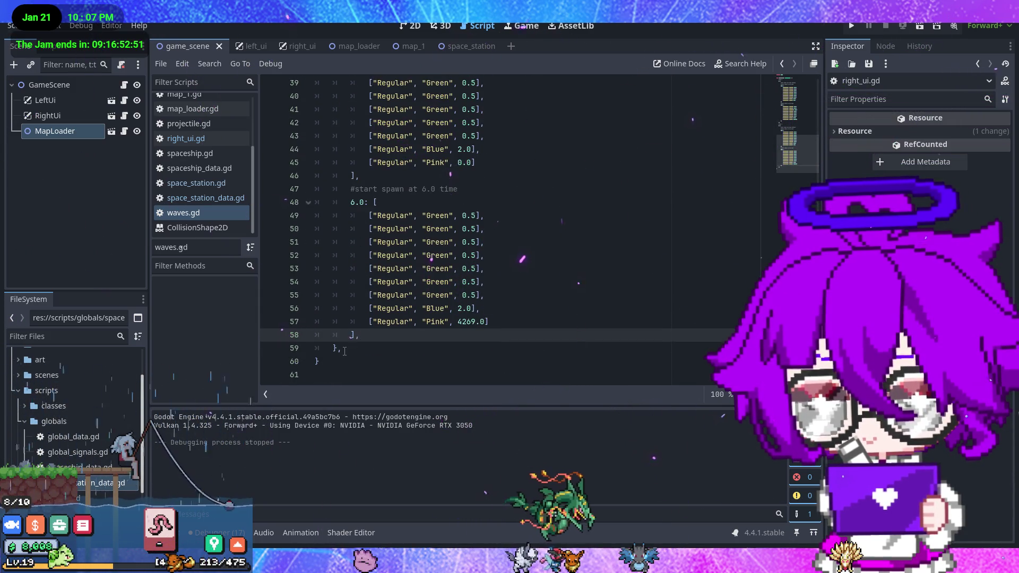
{"action": "mouse_move", "coordinate": [344, 352]}
{"action": "left_mouse_down"}
{"action": "mouse_move", "coordinate": [332, 154]}
{"action": "mouse_move", "coordinate": [334, 166]}
{"action": "left_mouse_up"}
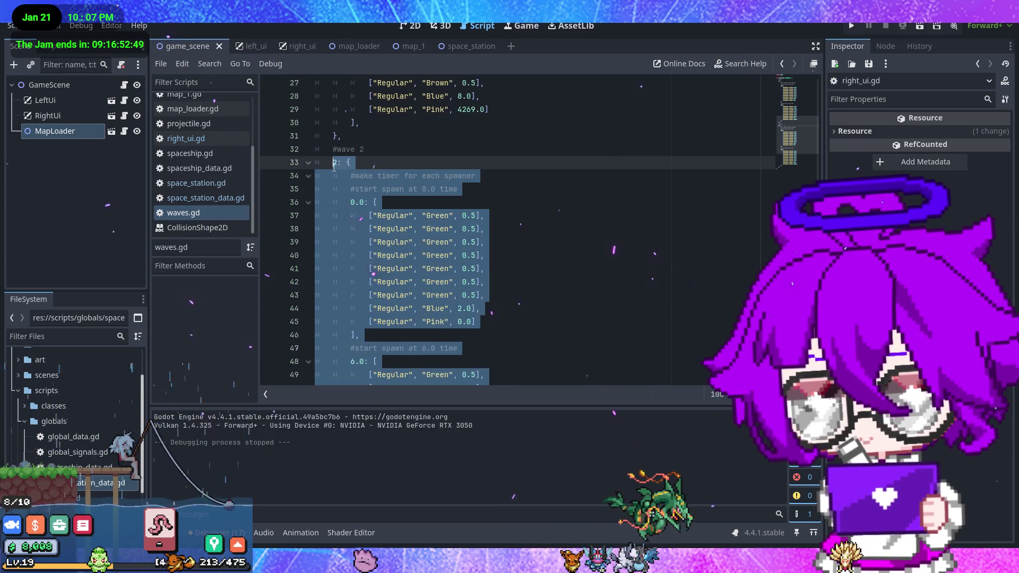
{"action": "scroll", "coordinate": [360, 223], "scroll_direction": "down", "scroll_amount": 4}
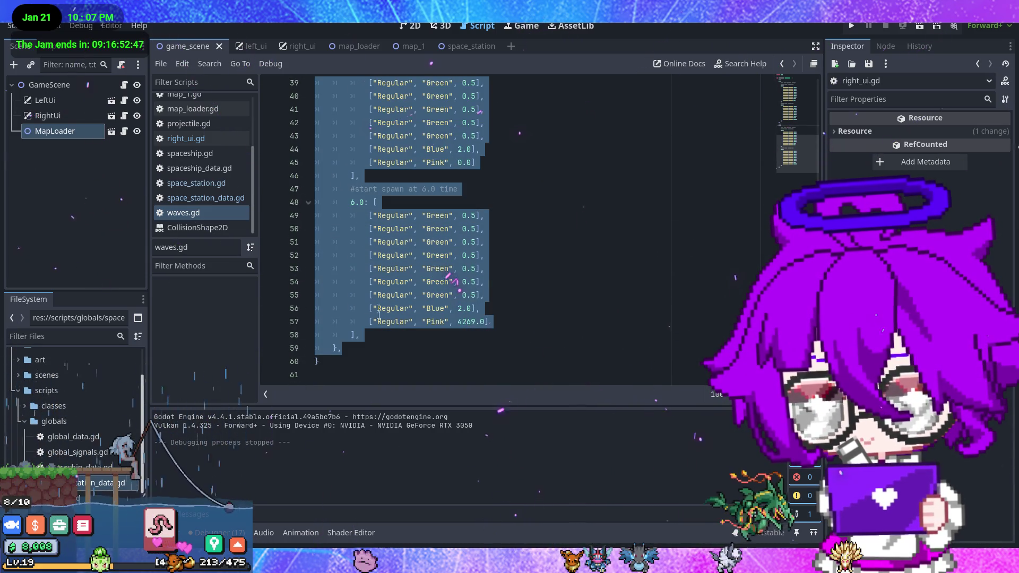
{"action": "key", "text": "ctrl+c"}
{"action": "left_click", "coordinate": [362, 353]}
{"action": "key", "text": "Return"}
{"action": "key", "text": "ctrl+v"}
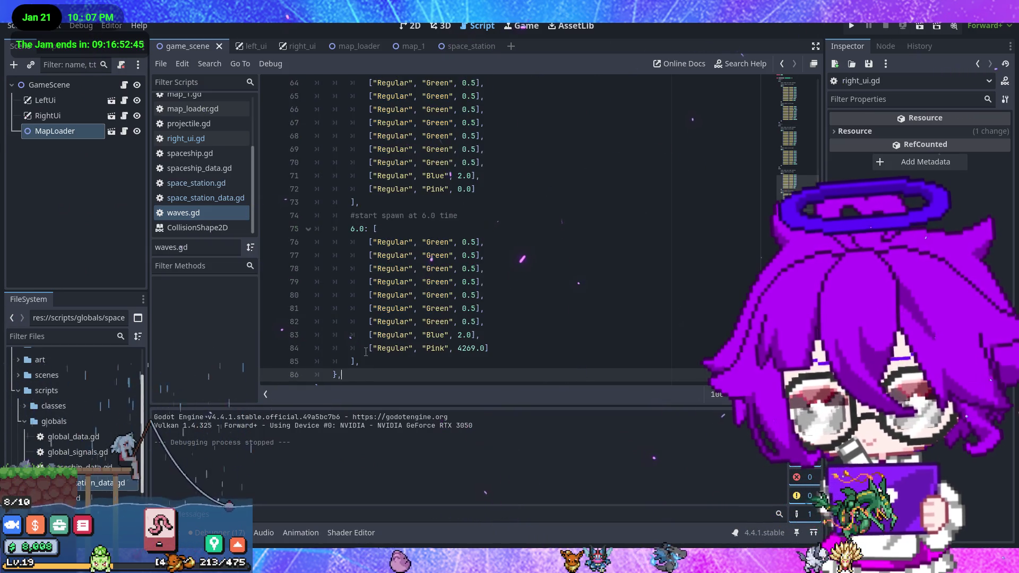
{"action": "scroll", "coordinate": [366, 351], "scroll_direction": "up", "scroll_amount": 3}
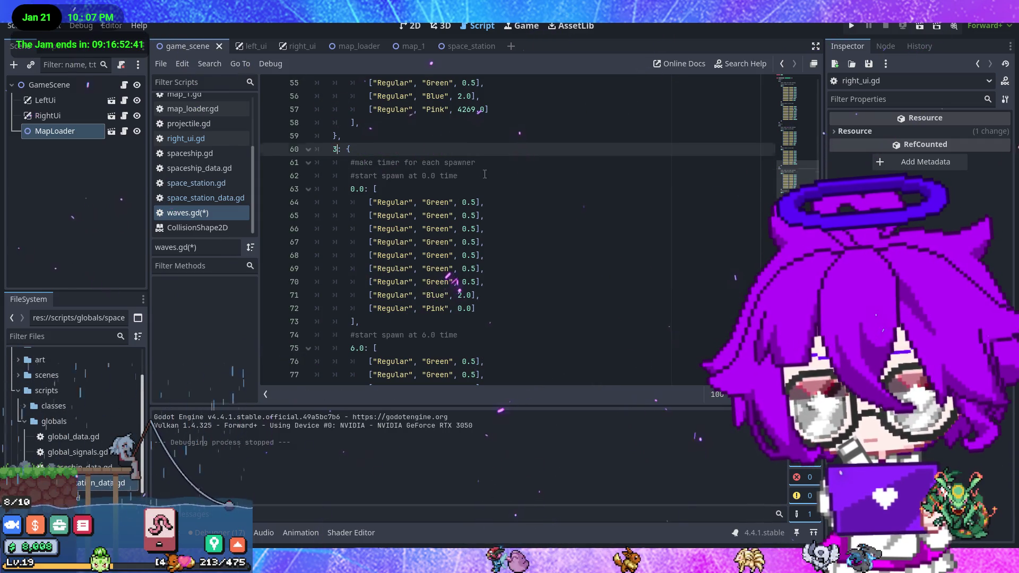
Save waves.gd and run the game to test the three waves.
{"action": "left_click", "coordinate": [485, 174]}
{"action": "key", "text": "ctrl+s"}
{"action": "left_click", "coordinate": [851, 25]}
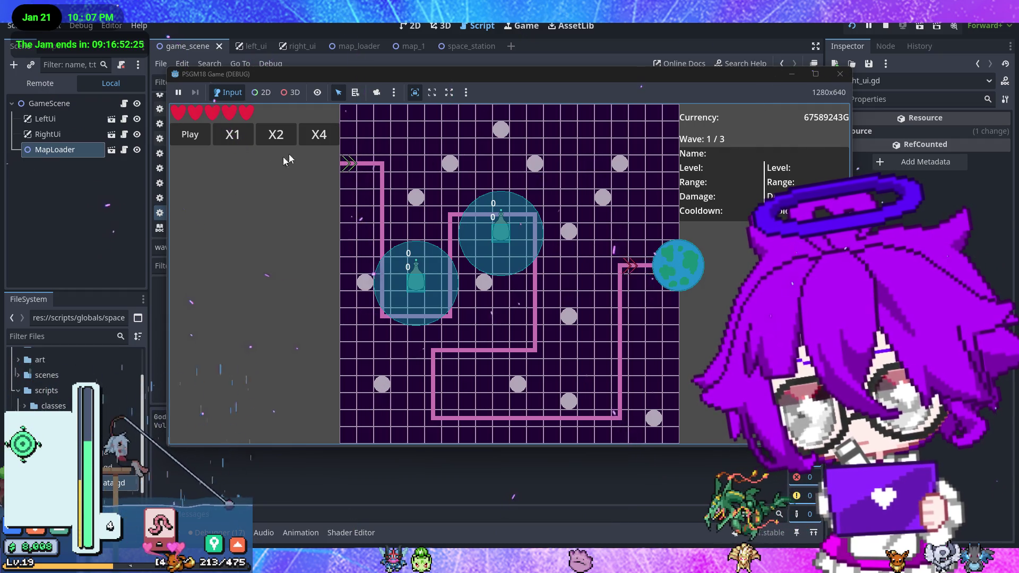
Play through the waves at X4 speed, then close the game window.
{"action": "left_click", "coordinate": [318, 134]}
{"action": "left_click", "coordinate": [201, 140]}
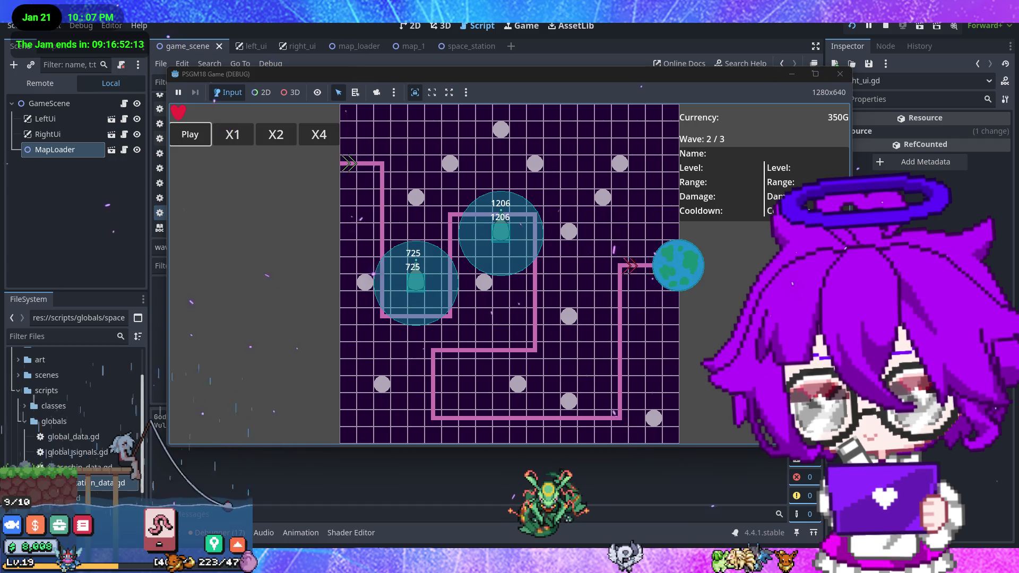
{"action": "left_click", "coordinate": [192, 136]}
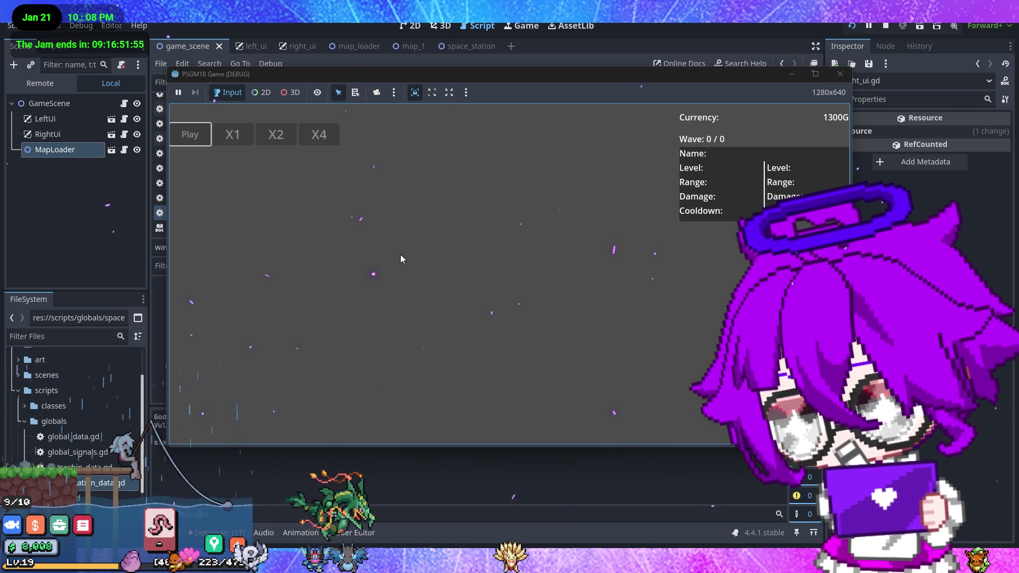
{"action": "left_click", "coordinate": [839, 74]}
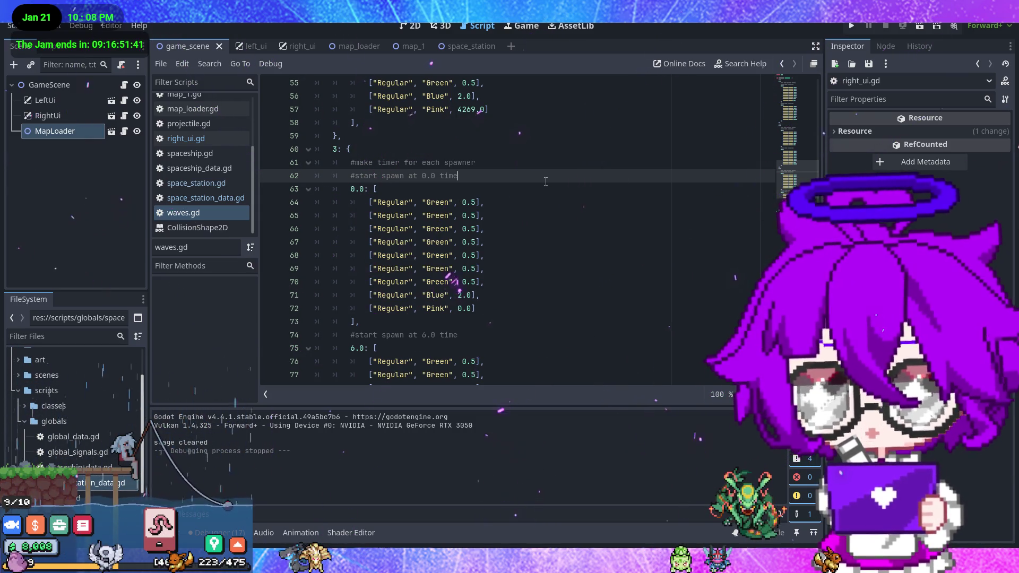
Bring the right_ui.gd script up in the editor.
{"action": "scroll", "coordinate": [545, 182], "scroll_direction": "up", "scroll_amount": 15}
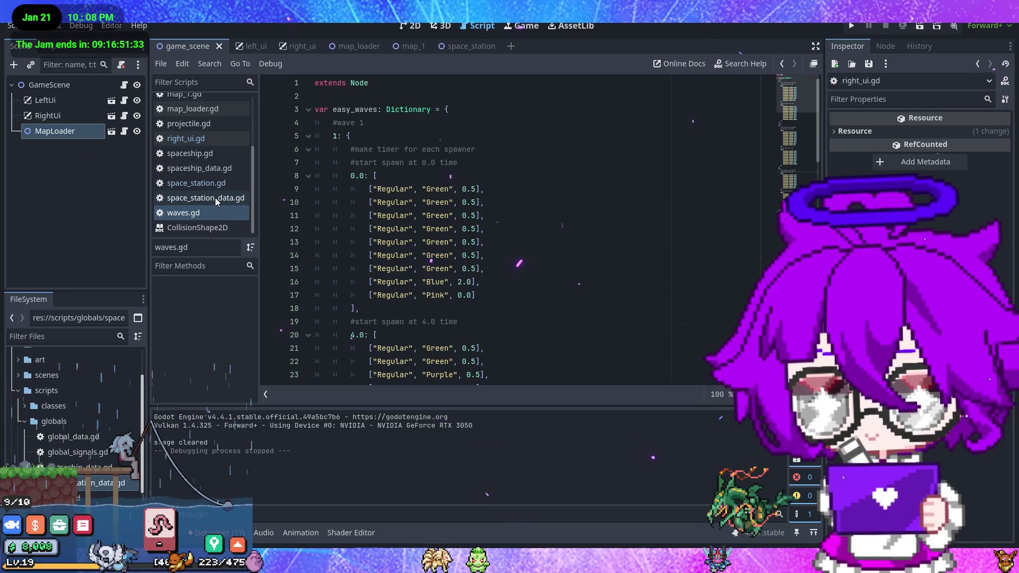
{"action": "left_click", "coordinate": [215, 197]}
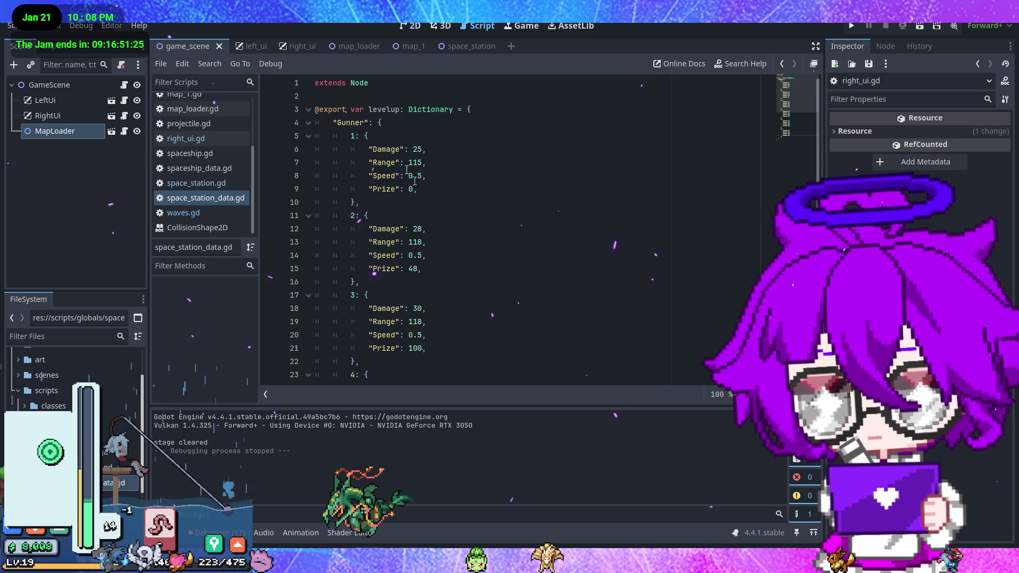
{"action": "left_click", "coordinate": [212, 183]}
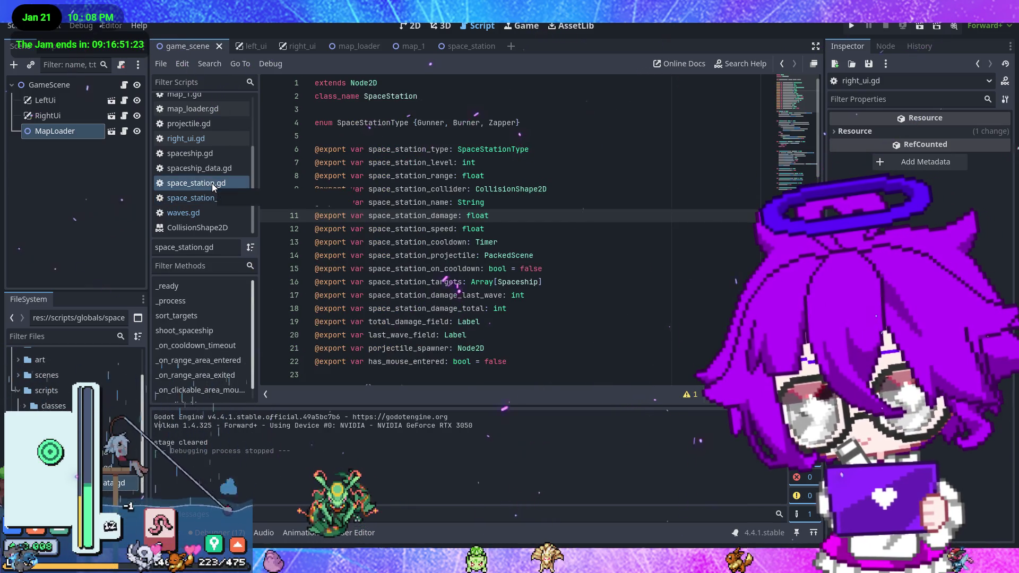
{"action": "left_click", "coordinate": [206, 138]}
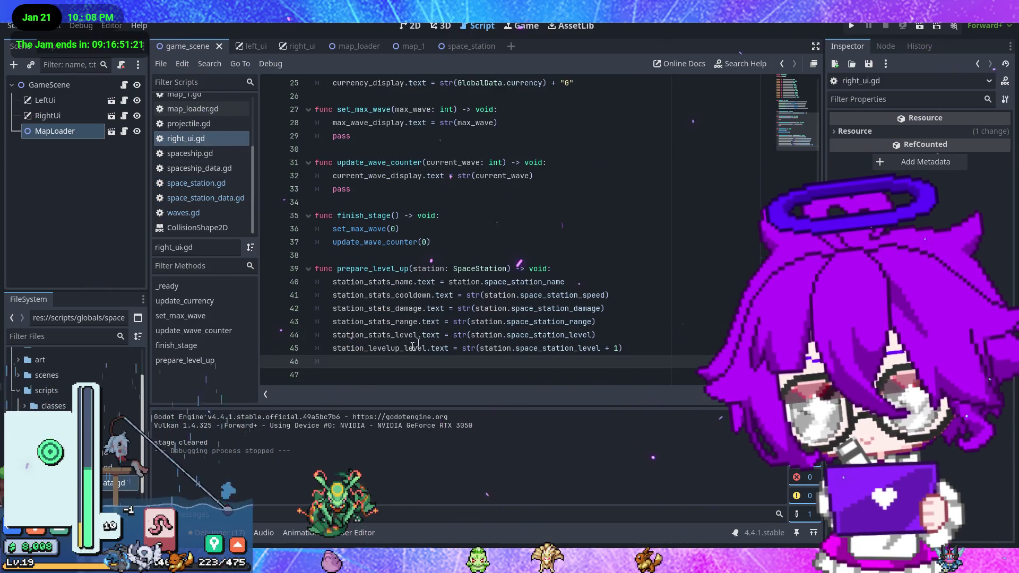
Duplicate the cooldown, damage and range stat lines, renaming stats to levelup.
{"action": "mouse_move", "coordinate": [333, 295]}
{"action": "left_mouse_down"}
{"action": "mouse_move", "coordinate": [425, 327]}
{"action": "mouse_move", "coordinate": [617, 325]}
{"action": "left_mouse_up"}
{"action": "key", "text": "ctrl+c"}
{"action": "left_click", "coordinate": [378, 363]}
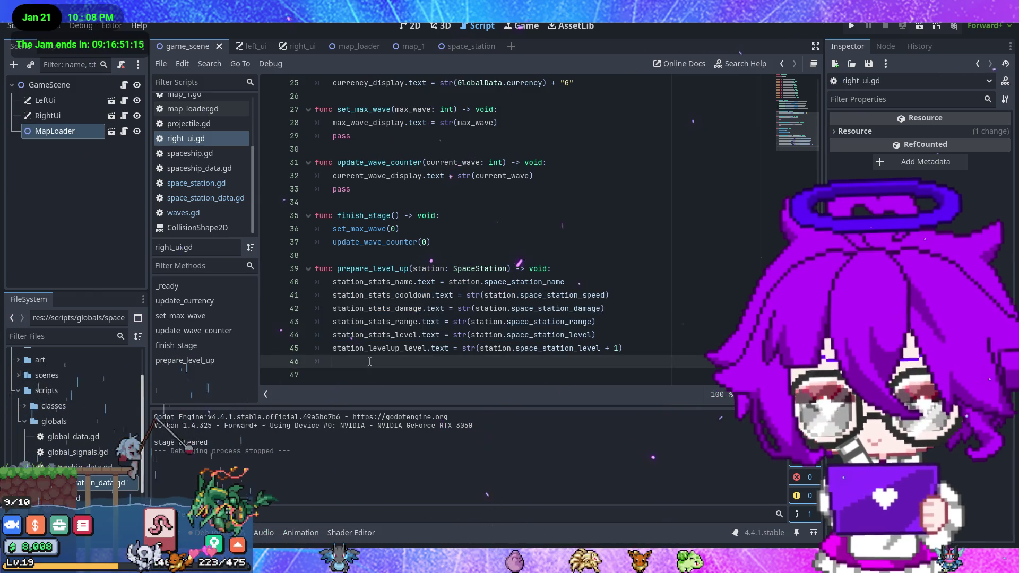
{"action": "key", "text": "ctrl+v"}
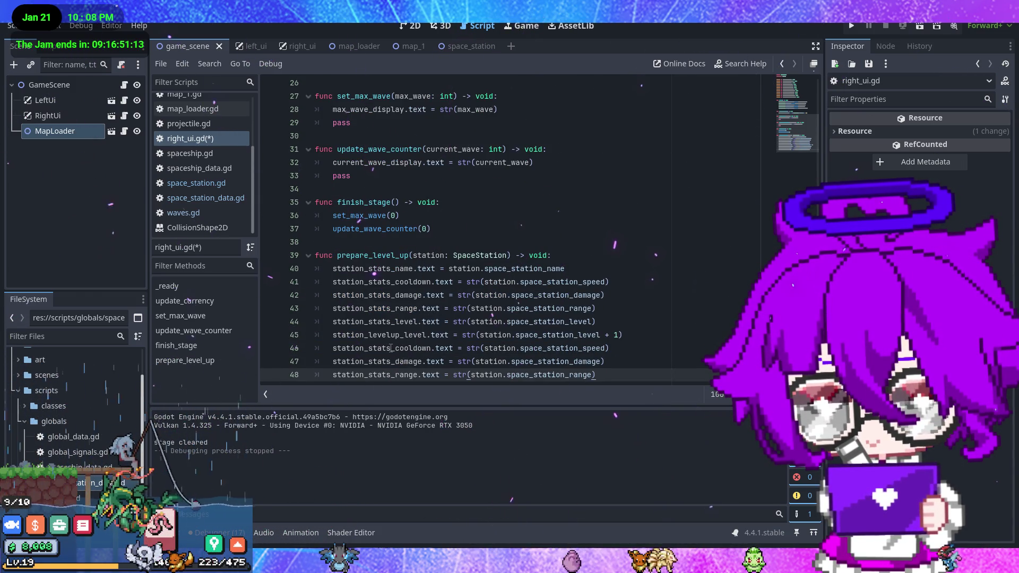
{"action": "left_click", "coordinate": [392, 348]}
{"action": "left_click", "coordinate": [401, 335]}
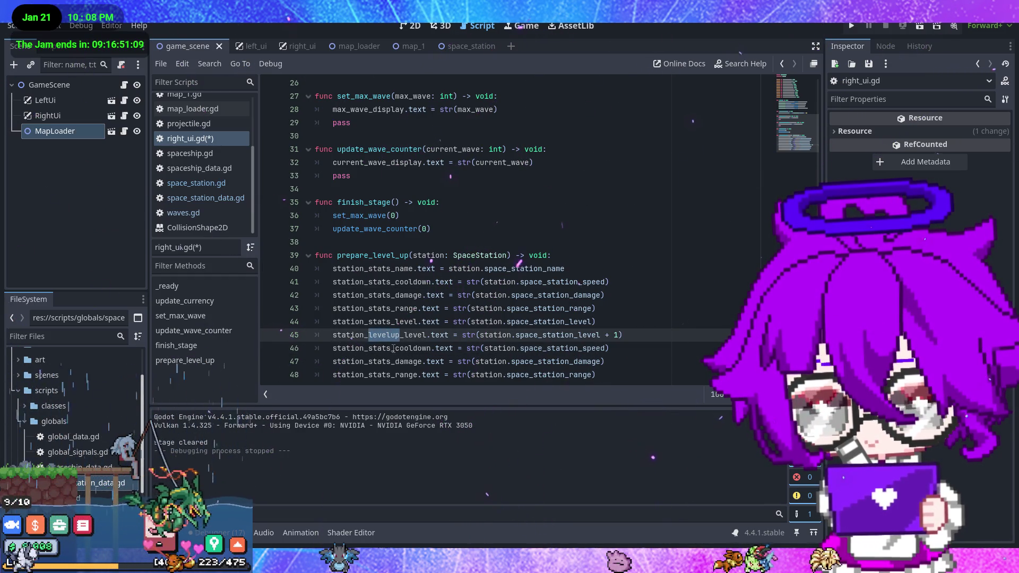
{"action": "left_click_drag", "start_coordinate": [391, 349], "coordinate": [370, 349]}
{"action": "left_click", "coordinate": [385, 361]}
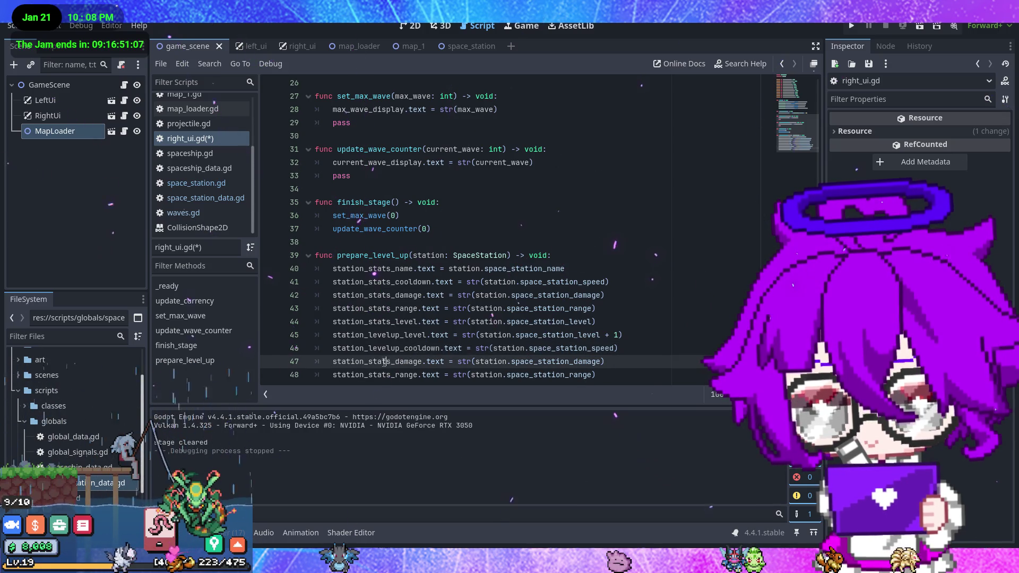
{"action": "key", "text": "ctrl+v"}
{"action": "left_click", "coordinate": [391, 375]}
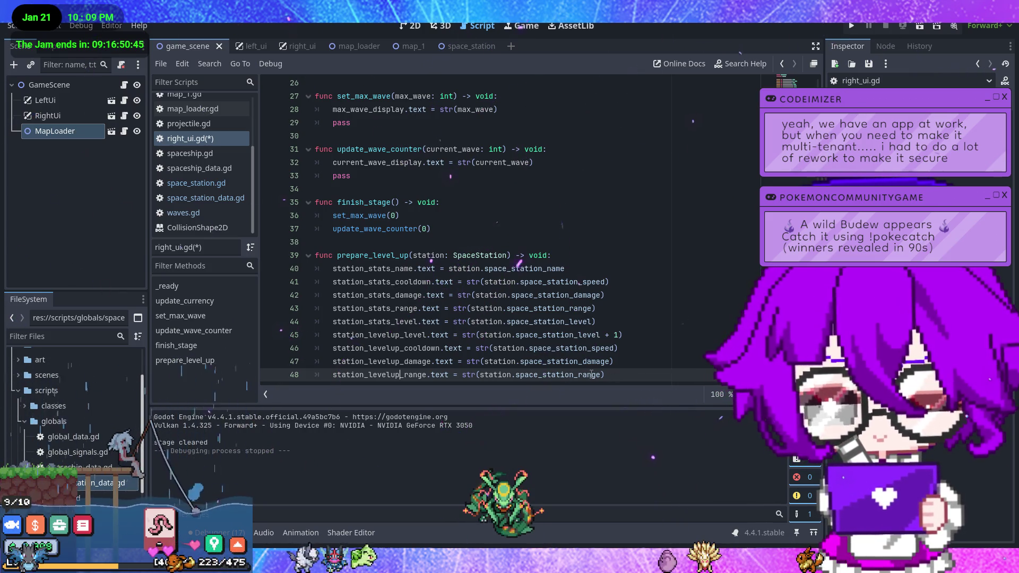
Clear the three levelup values, start the cooldown with str(, and save right_ui.gd.
{"action": "left_click_drag", "start_coordinate": [633, 351], "coordinate": [492, 350]}
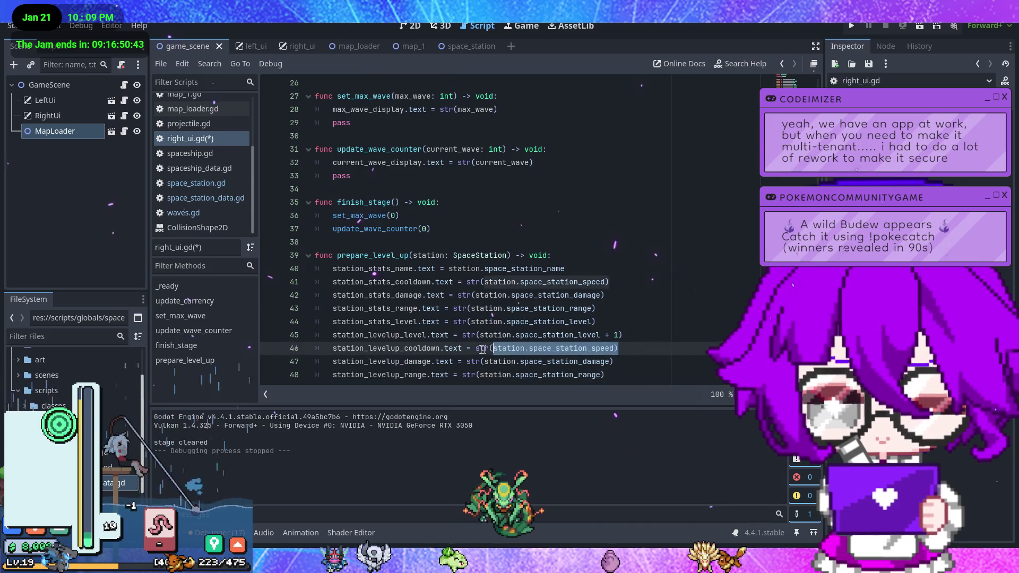
{"action": "key", "text": "BackSpace"}
{"action": "left_click_drag", "start_coordinate": [614, 361], "coordinate": [467, 361]}
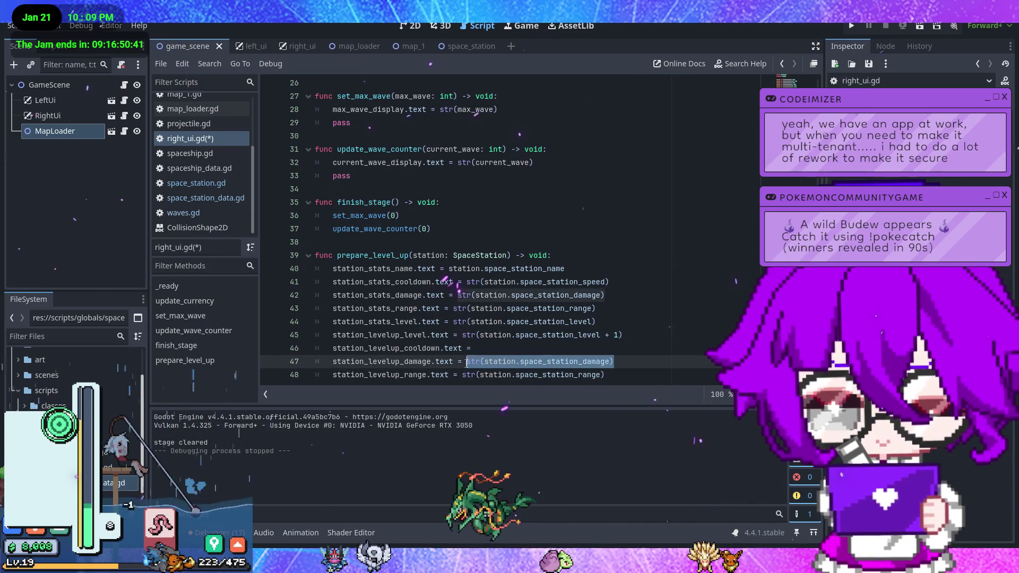
{"action": "key", "text": "BackSpace"}
{"action": "left_click_drag", "start_coordinate": [605, 375], "coordinate": [463, 376]}
{"action": "key", "text": "BackSpace"}
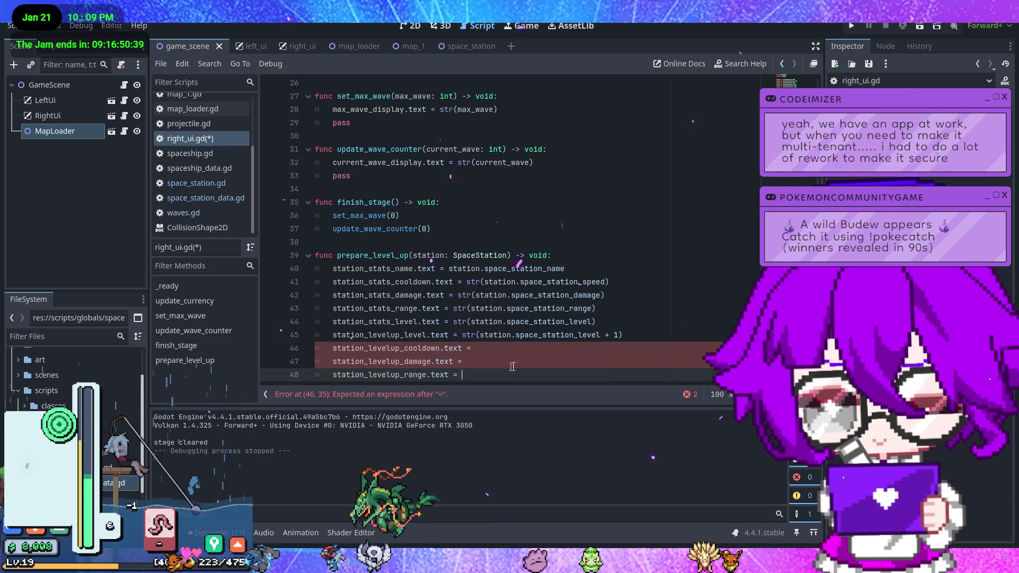
{"action": "left_click", "coordinate": [549, 354]}
{"action": "type", "text": "s"}
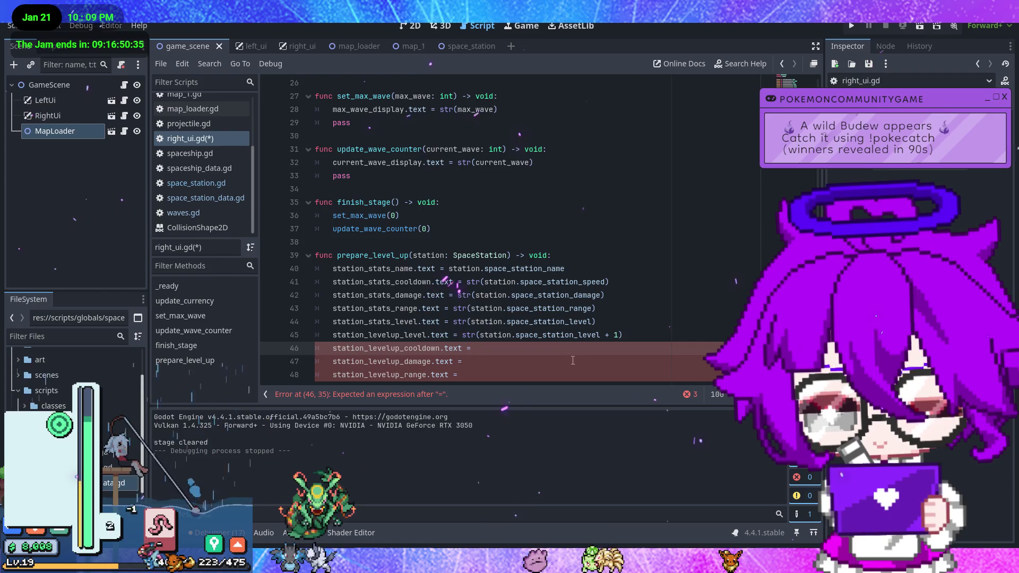
{"action": "type", "text": "tr("}
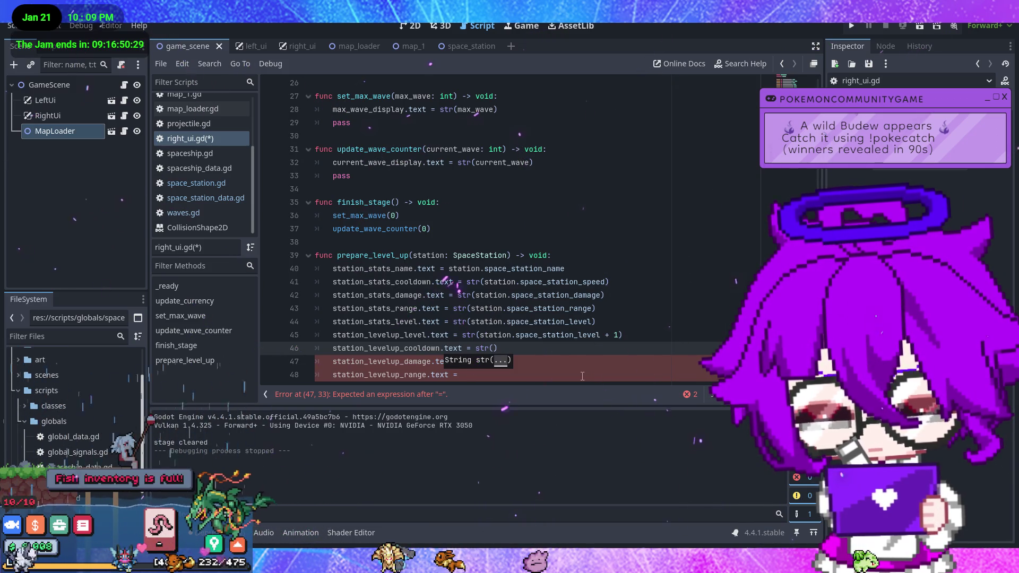
{"action": "key", "text": "ctrl+s"}
{"action": "left_click", "coordinate": [55, 27]}
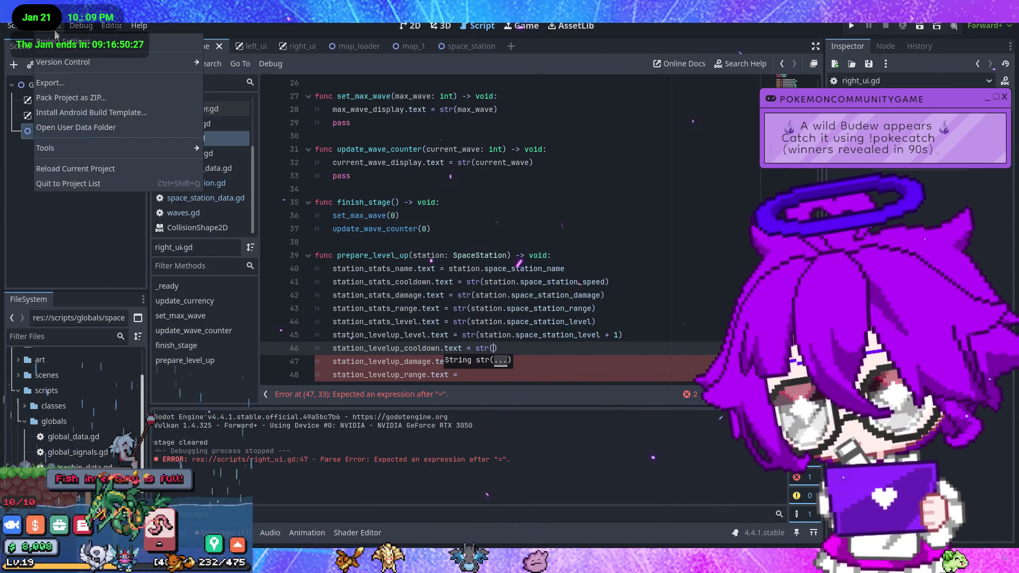
Add space_station_data.gd as the SpaceStationData autoload and confirm it in the list.
{"action": "left_click", "coordinate": [54, 33]}
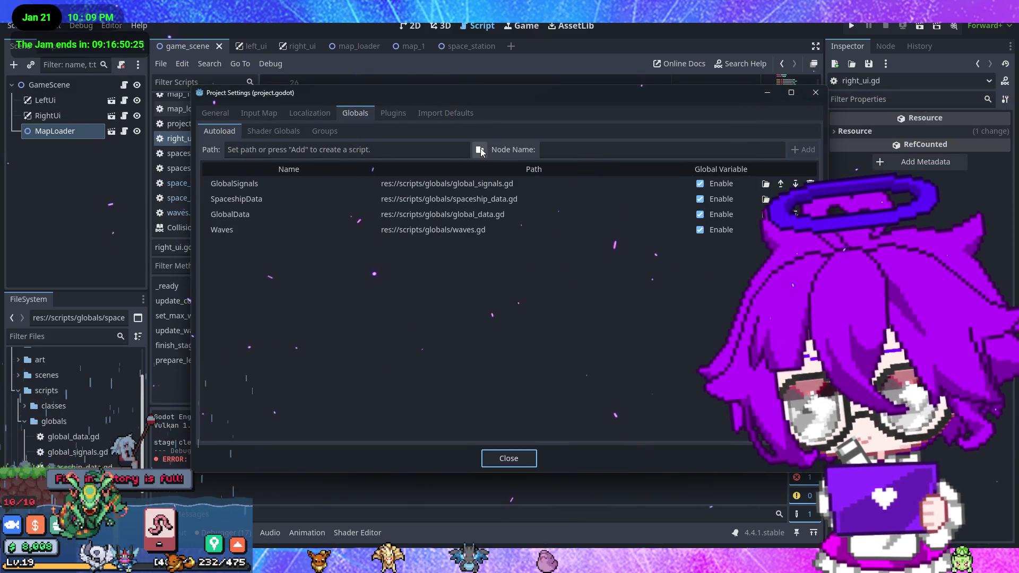
{"action": "left_click", "coordinate": [480, 150]}
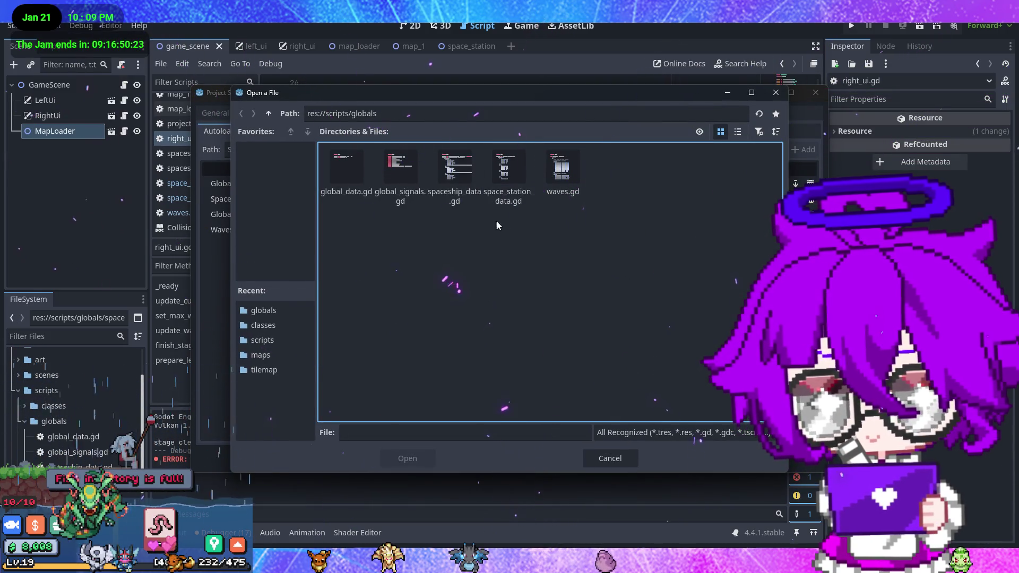
{"action": "left_click", "coordinate": [431, 455]}
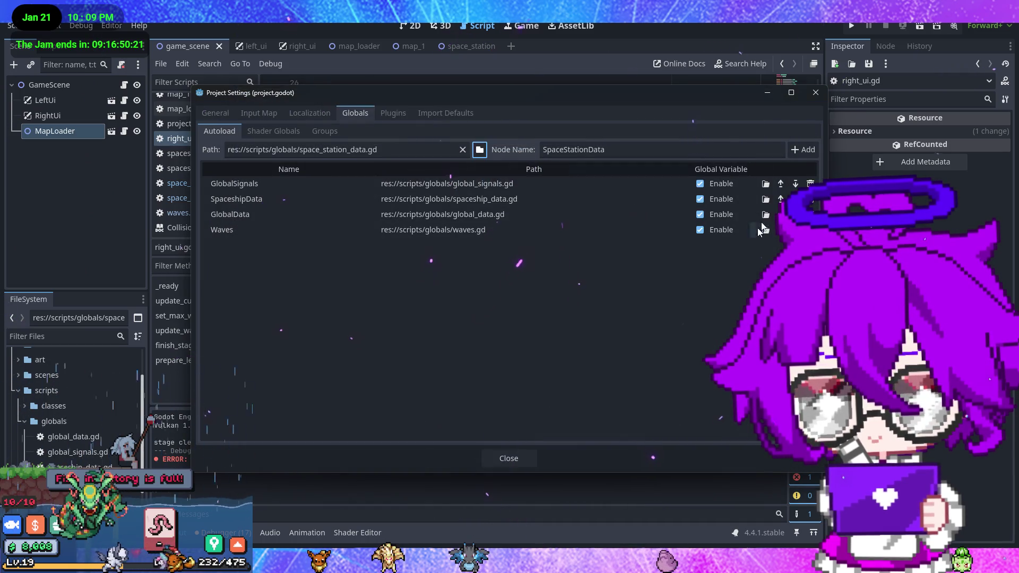
{"action": "left_click", "coordinate": [803, 150]}
{"action": "left_click", "coordinate": [816, 92]}
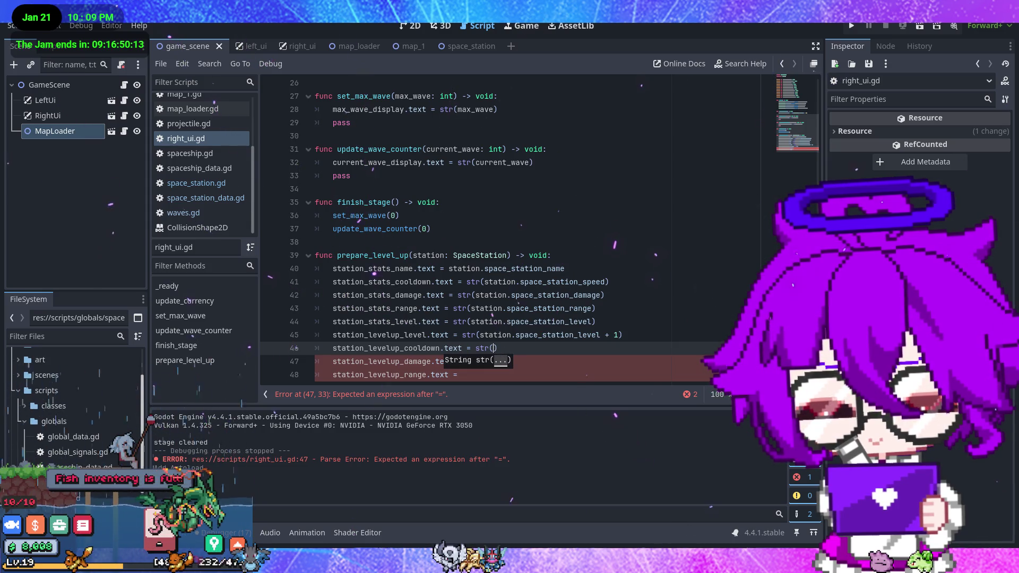
{"action": "key", "text": "alt+p"}
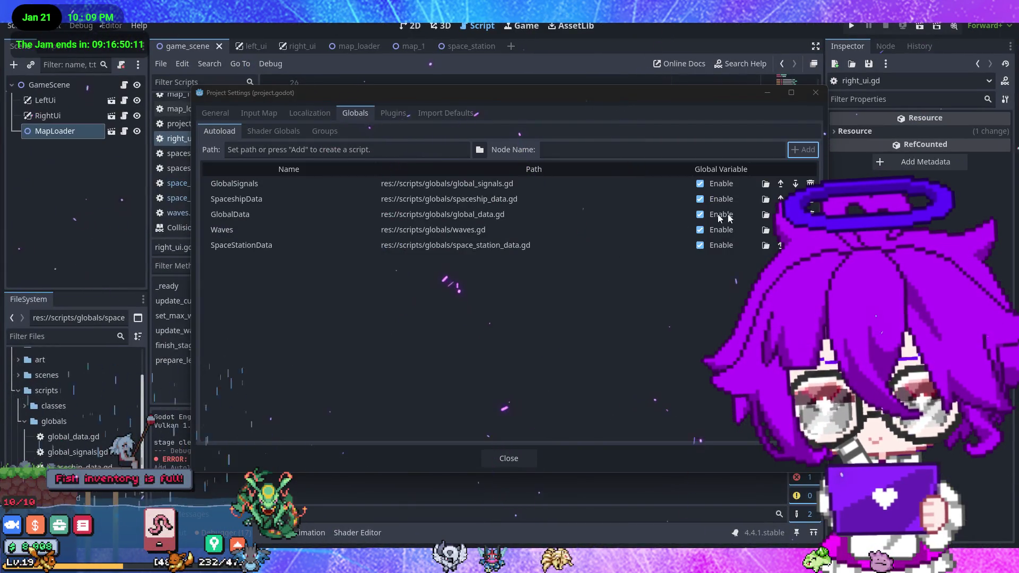
{"action": "left_click", "coordinate": [815, 93]}
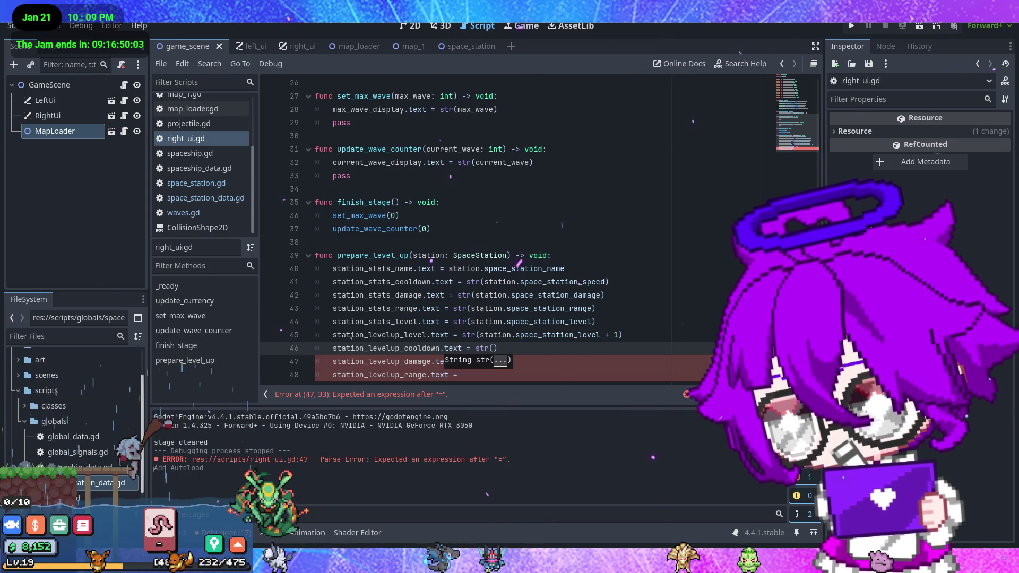
Inside str() on line 46, begin indexing SpaceStationData.levelup with a SpaceStation reference.
{"action": "left_click", "coordinate": [500, 353]}
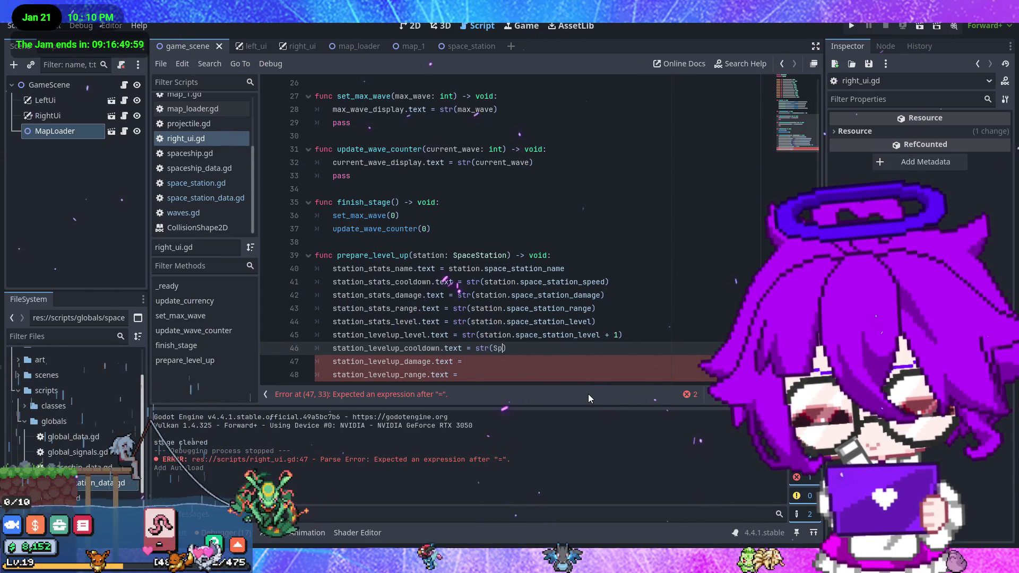
{"action": "type", "text": "Space"}
{"action": "key", "text": "Down"}
{"action": "key", "text": "Down"}
{"action": "key", "text": "Down"}
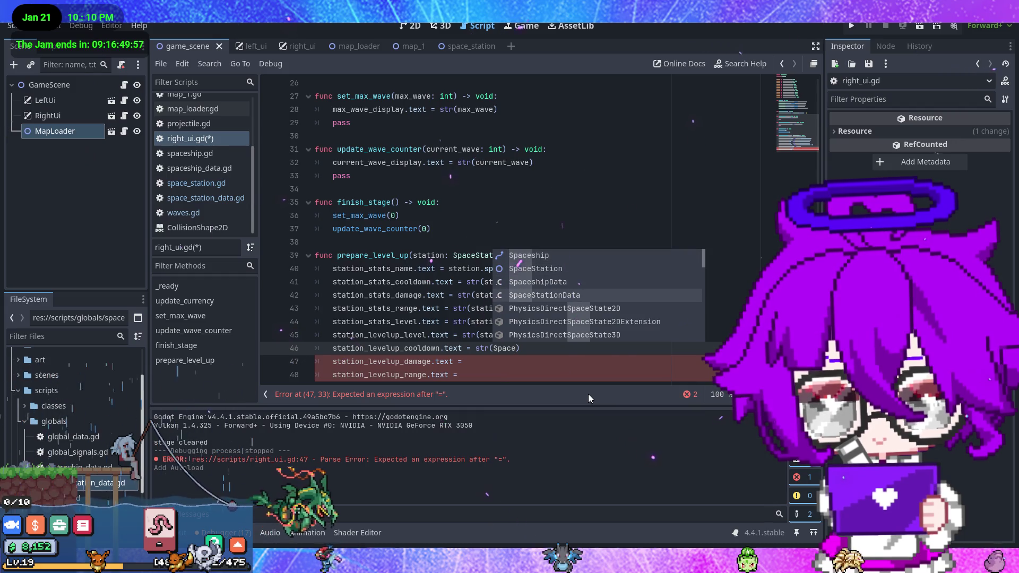
{"action": "key", "text": "Return"}
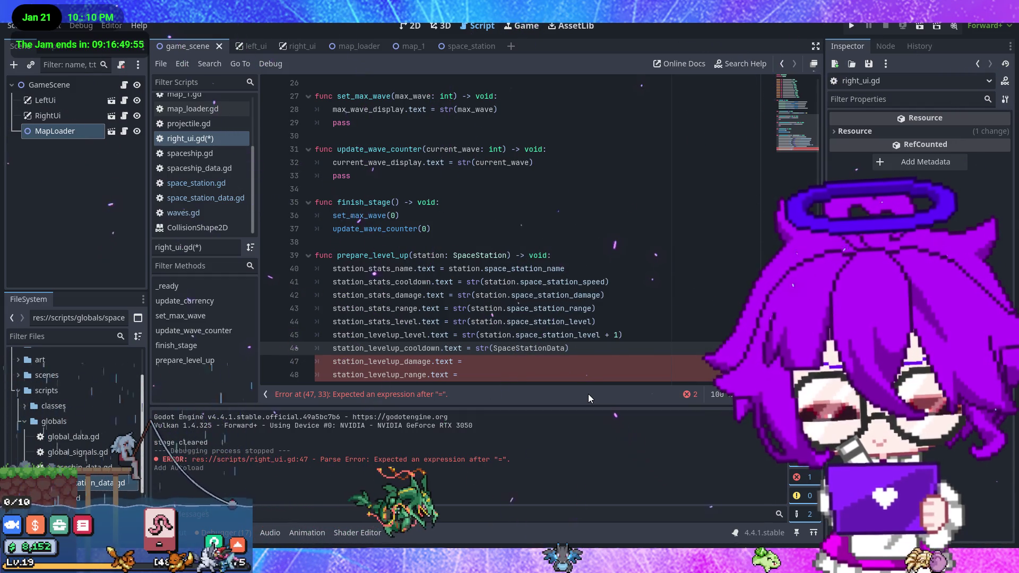
{"action": "type", "text": "."}
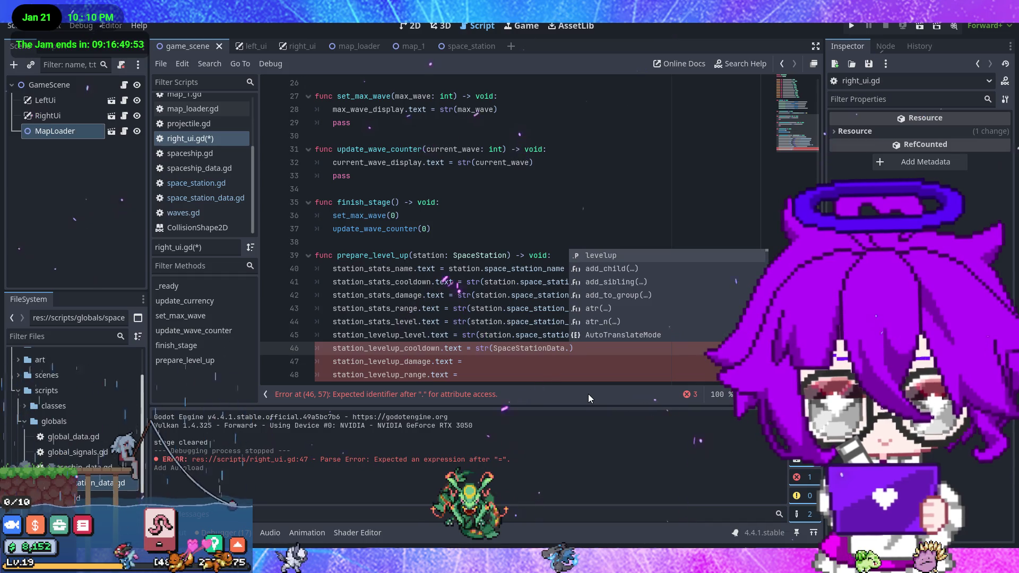
{"action": "key", "text": "Return"}
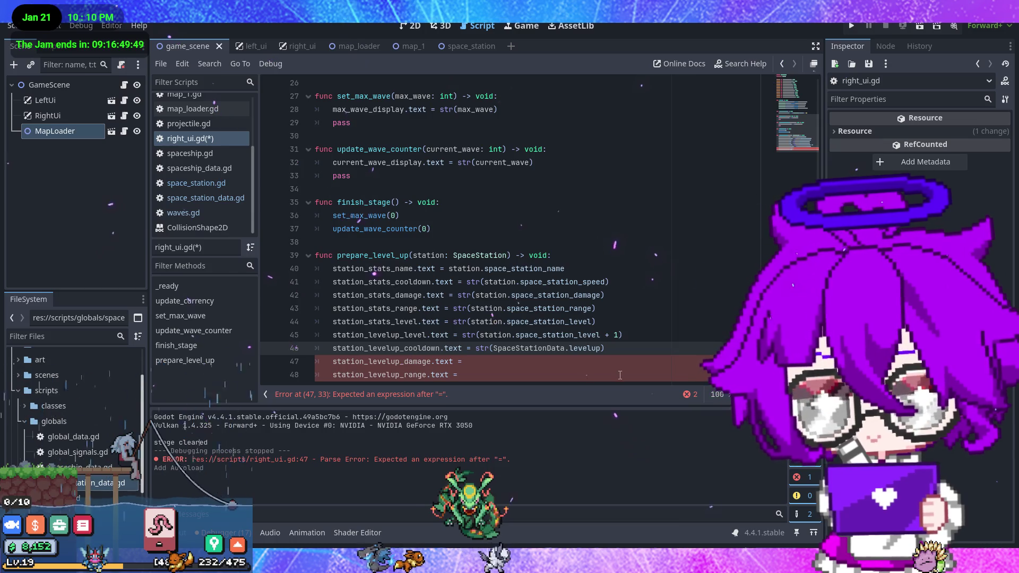
{"action": "type", "text": "["}
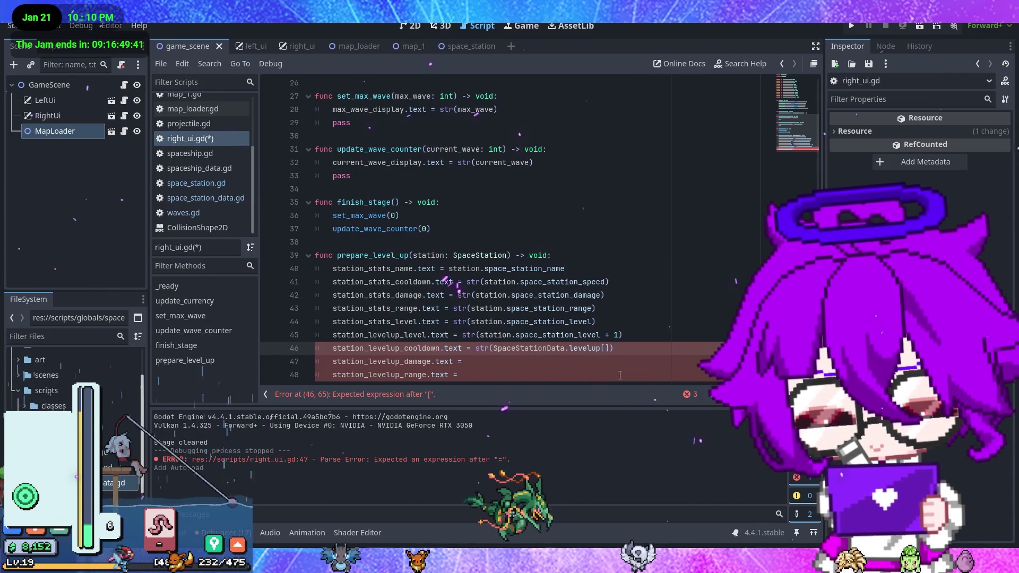
{"action": "type", "text": "Sp"}
{"action": "key", "text": "Down"}
{"action": "key", "text": "Down"}
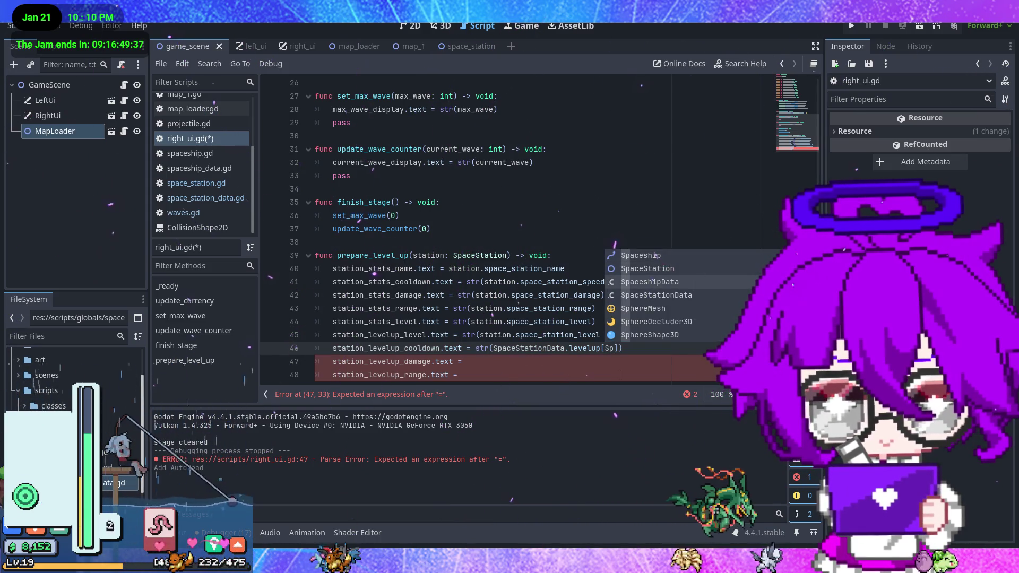
{"action": "key", "text": "Down"}
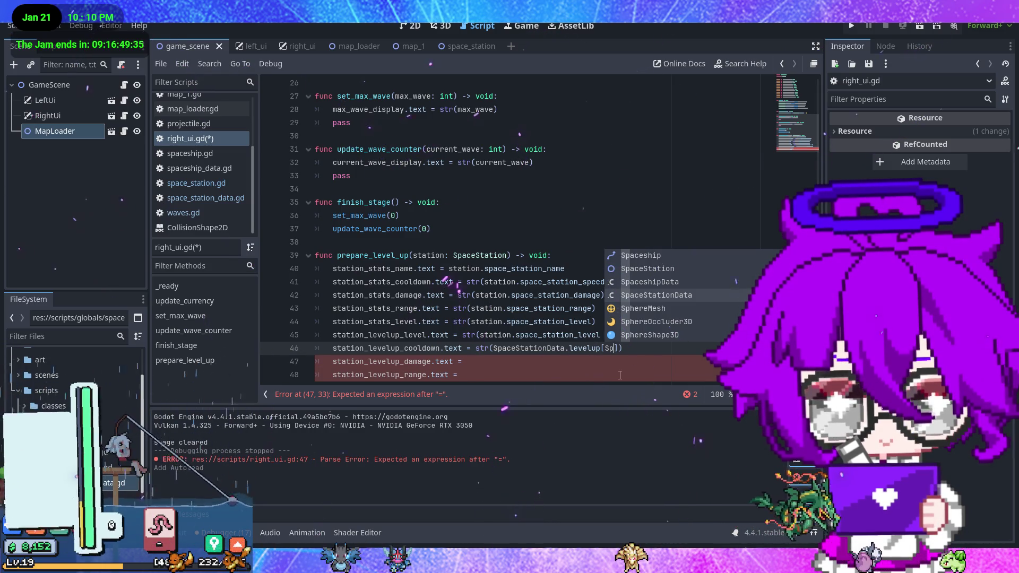
{"action": "key", "text": "Up"}
{"action": "key", "text": "Up"}
{"action": "key", "text": "Return"}
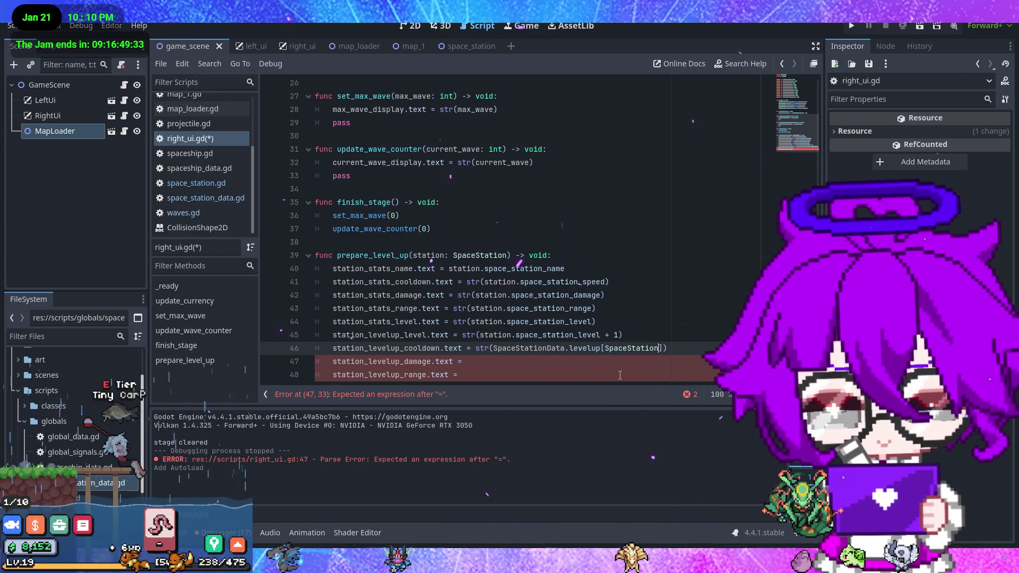
Check space_station.gd's type enum, add SpaceStationType.keys, and comment out the damage and range lines.
{"action": "scroll", "coordinate": [365, 218], "scroll_direction": "up", "scroll_amount": 8}
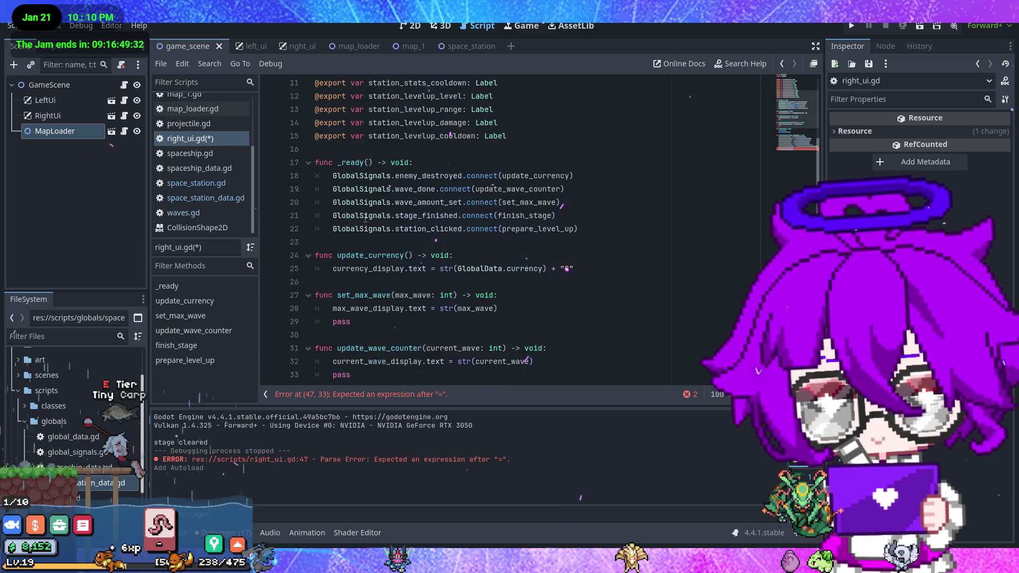
{"action": "left_click", "coordinate": [215, 203]}
{"action": "left_click", "coordinate": [202, 186]}
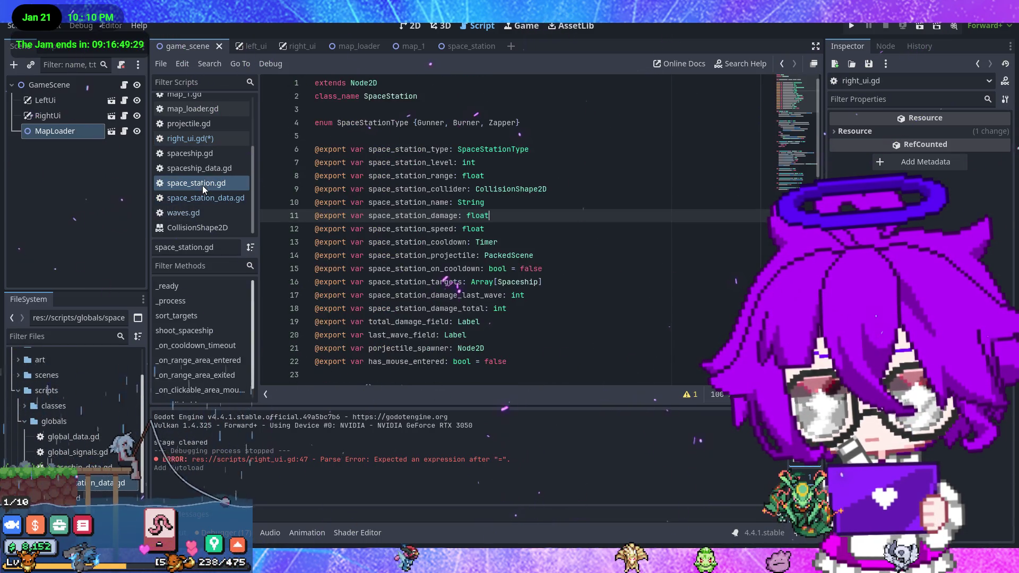
{"action": "left_click", "coordinate": [217, 139]}
{"action": "scroll", "coordinate": [586, 338], "scroll_direction": "down", "scroll_amount": 6}
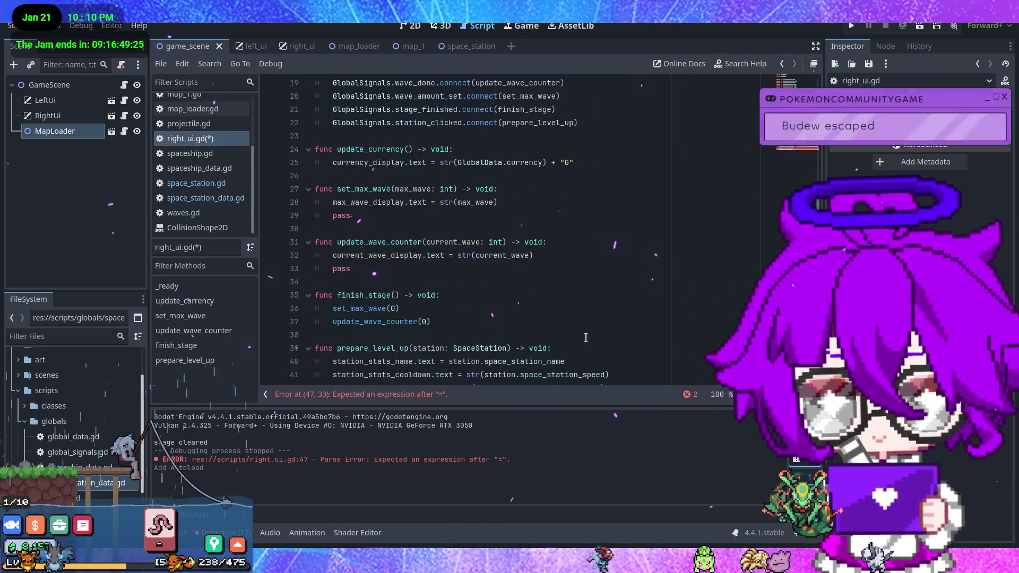
{"action": "scroll", "coordinate": [586, 338], "scroll_direction": "down", "scroll_amount": 3}
{"action": "type", "text": "Ty"}
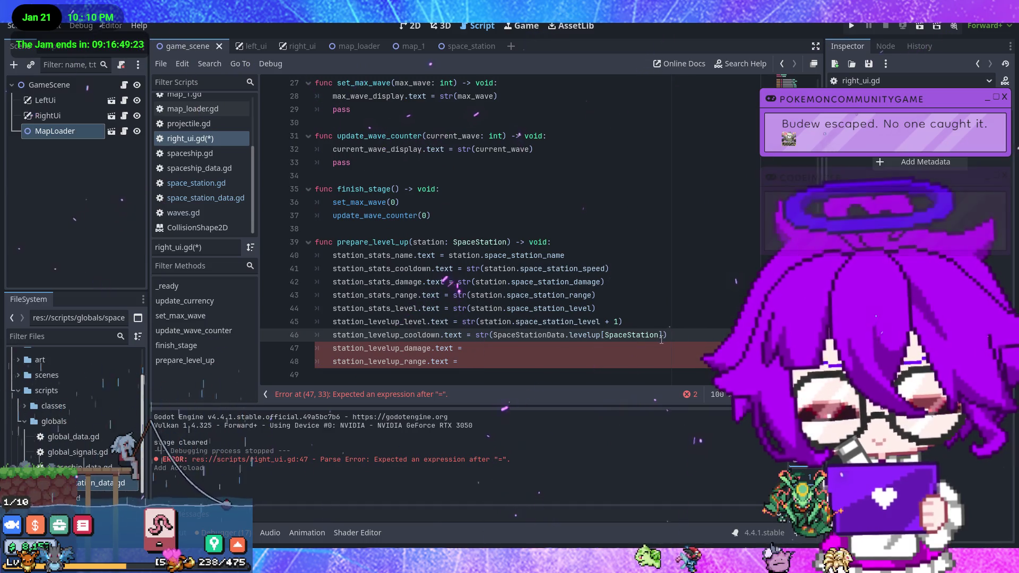
{"action": "type", "text": "pe"}
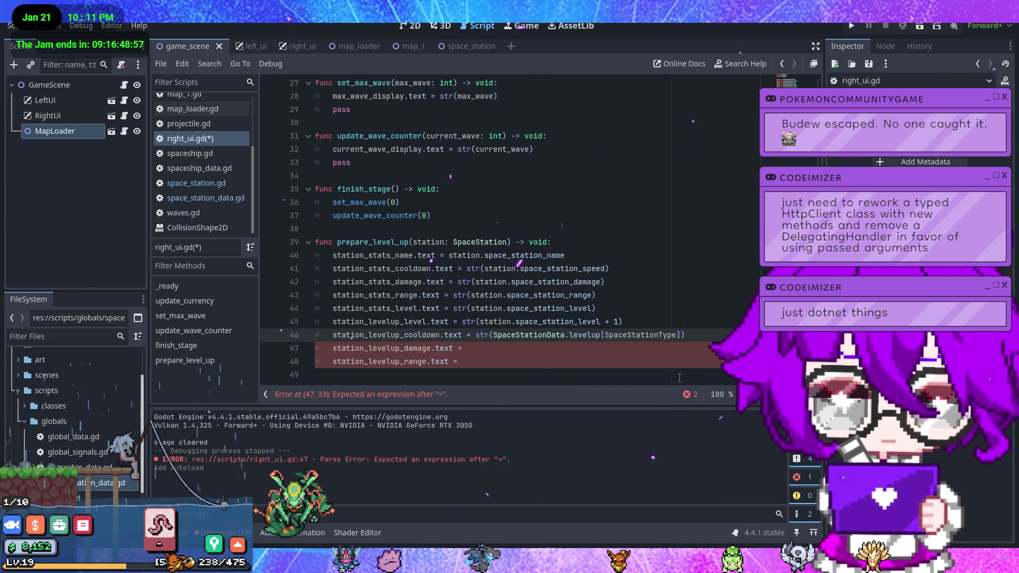
{"action": "type", "text": ".ke"}
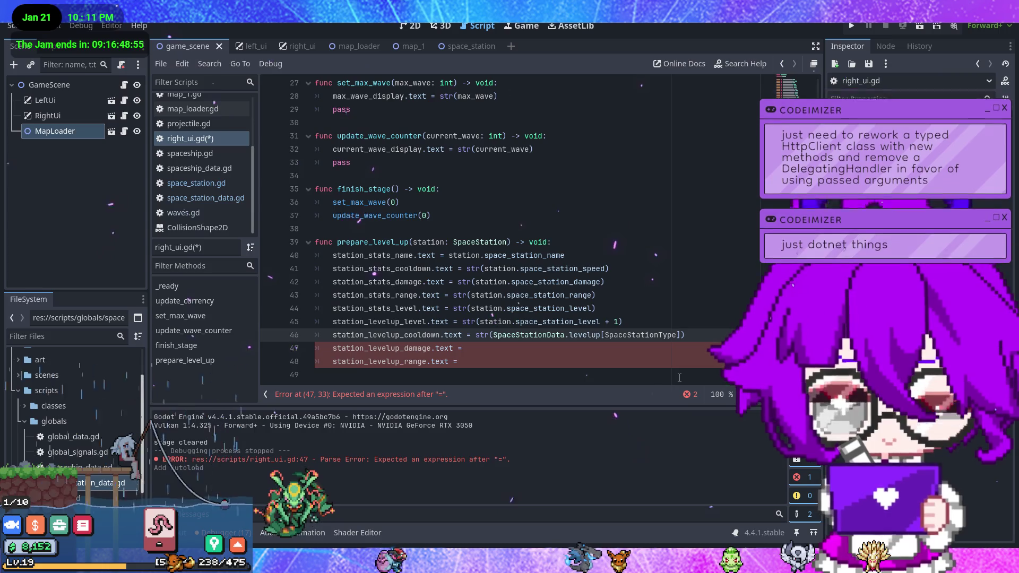
{"action": "type", "text": "ys"}
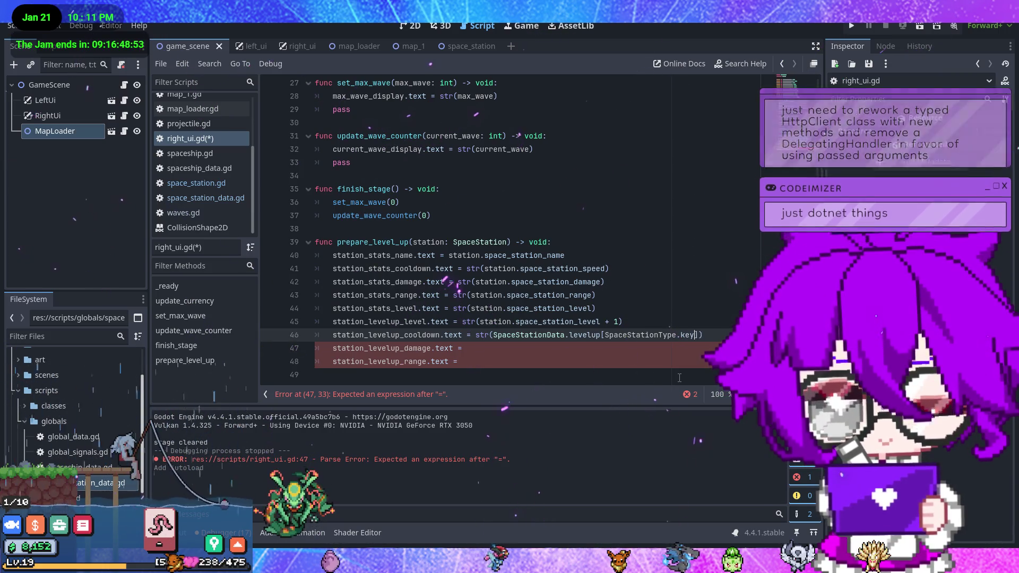
{"action": "left_click", "coordinate": [339, 349]}
{"action": "key", "text": "ctrl+k"}
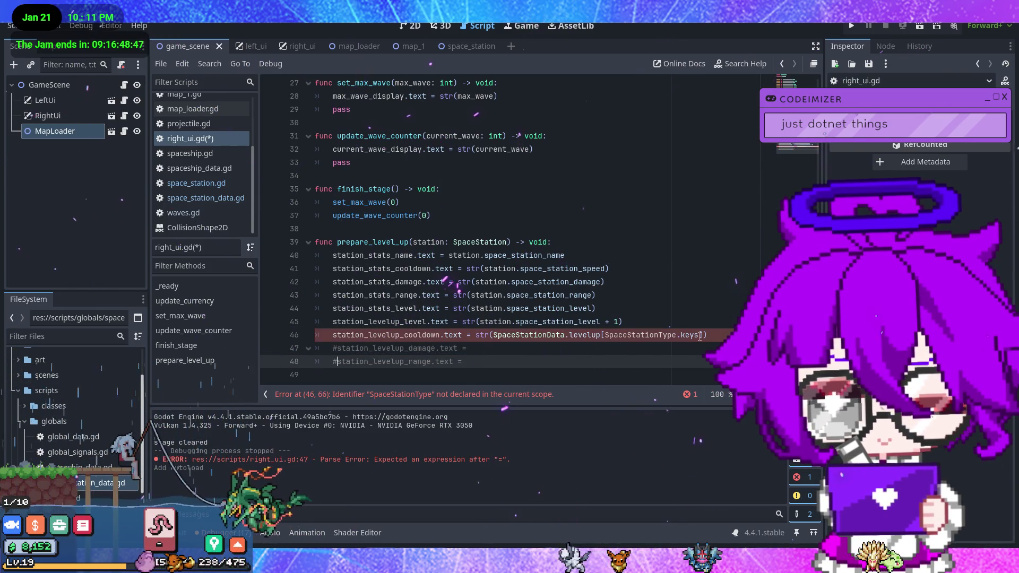
Correct the index to station.SpaceStationType.keys()[station.space_station_type] on line 46.
{"action": "left_click", "coordinate": [605, 334]}
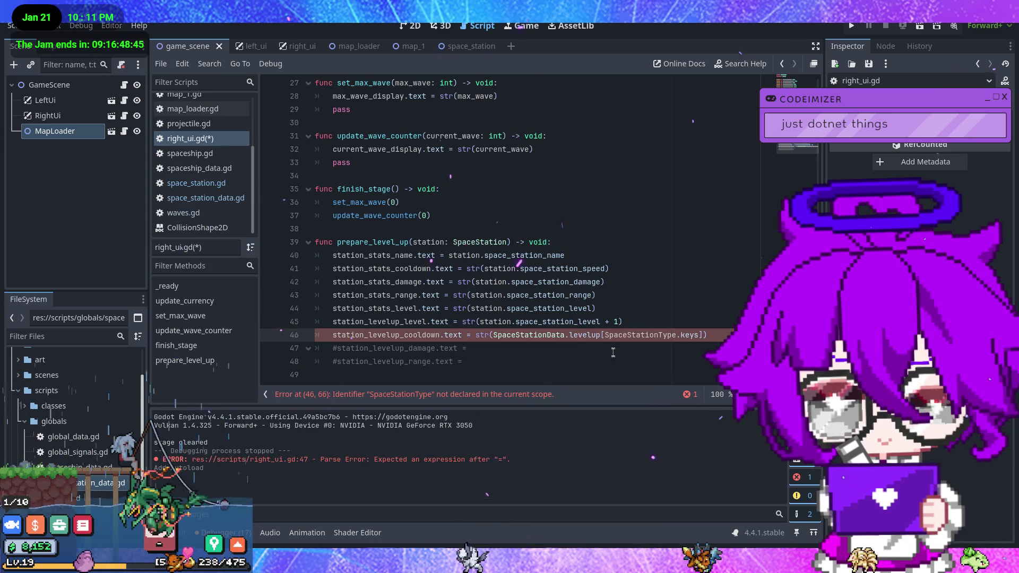
{"action": "scroll", "coordinate": [531, 339], "scroll_direction": "up", "scroll_amount": 1}
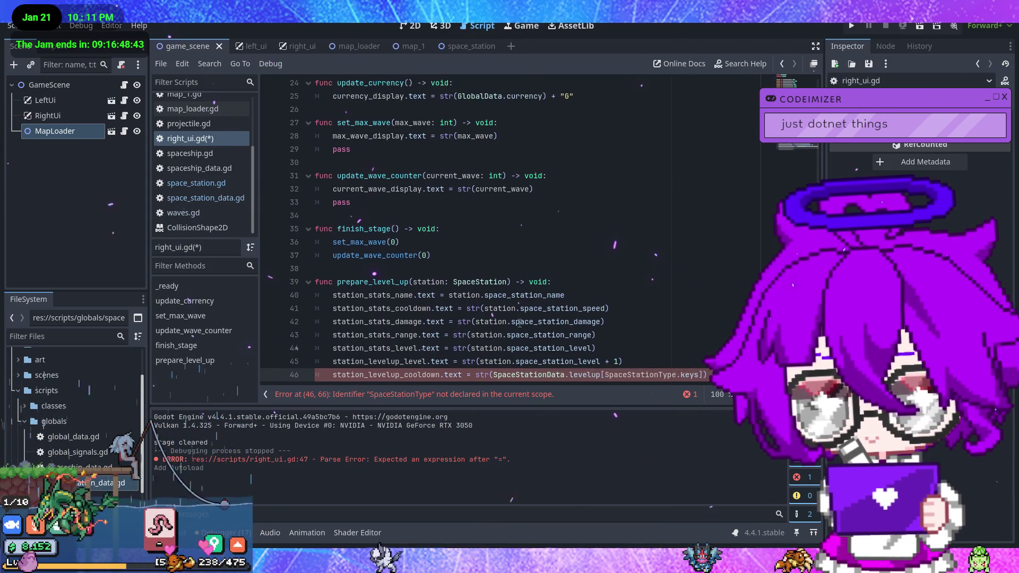
{"action": "scroll", "coordinate": [584, 366], "scroll_direction": "down", "scroll_amount": 1}
{"action": "type", "text": "station"}
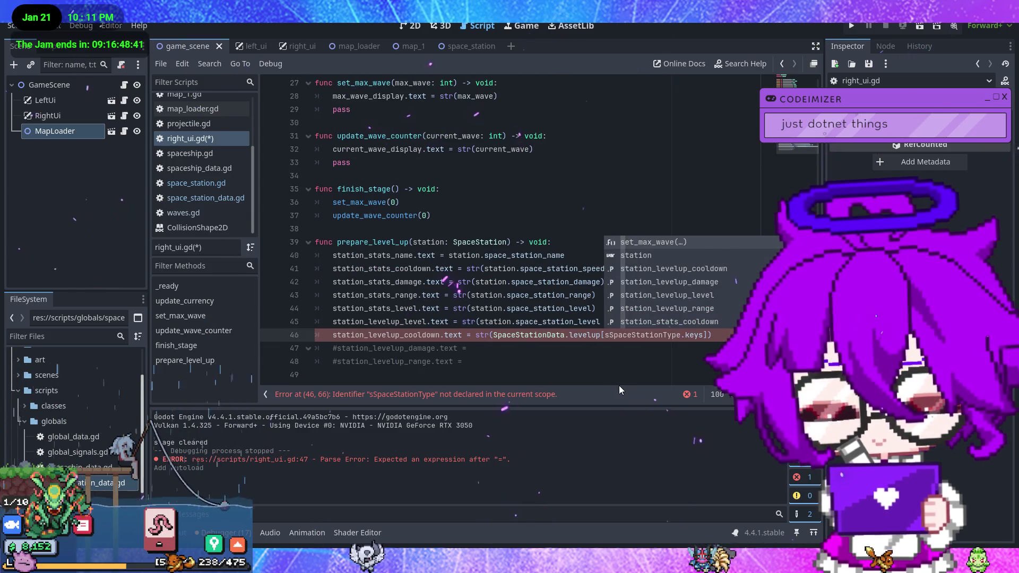
{"action": "type", "text": "."}
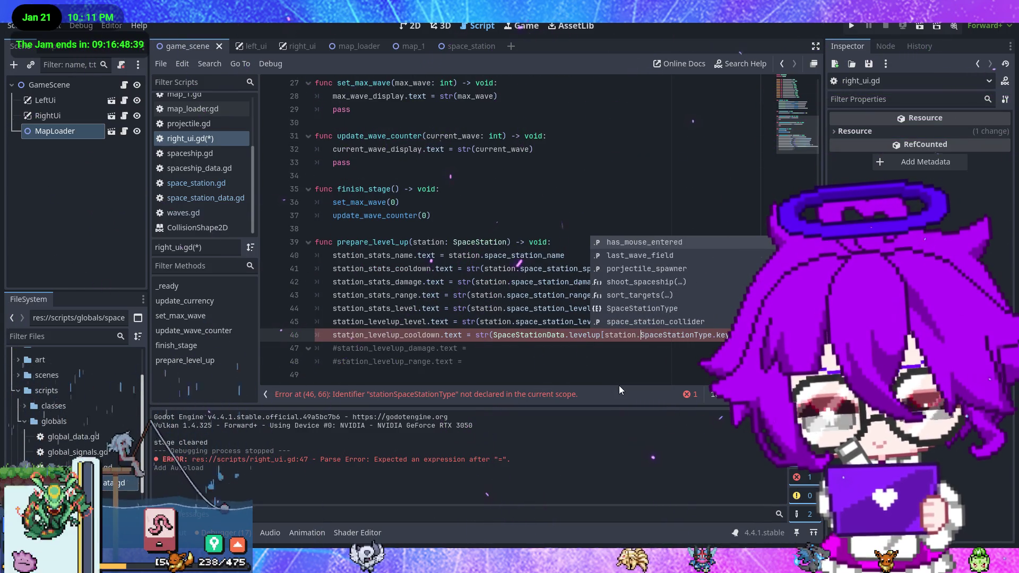
{"action": "left_click", "coordinate": [715, 340]}
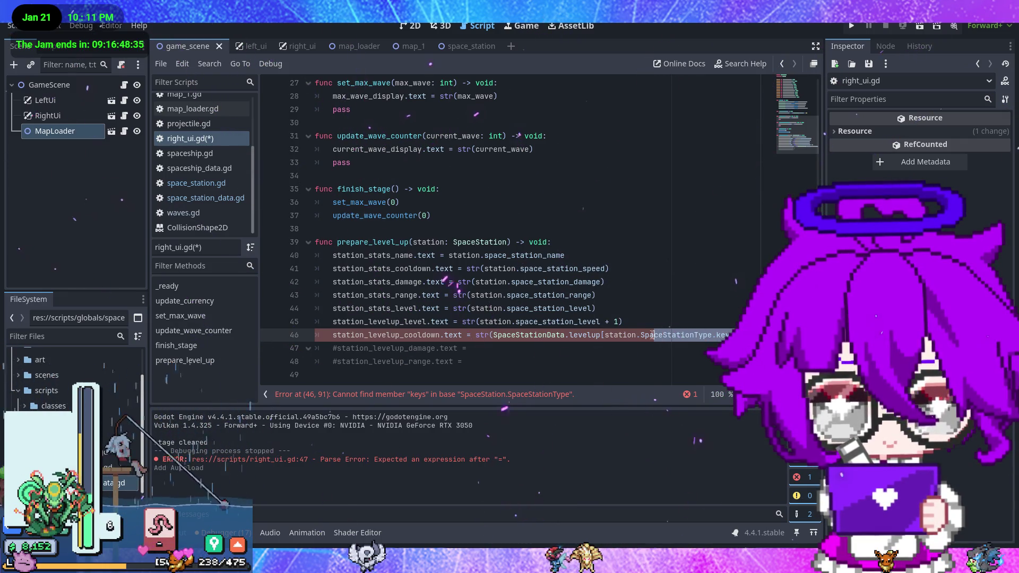
{"action": "key", "text": "BackSpace"}
{"action": "key", "text": "BackSpace"}
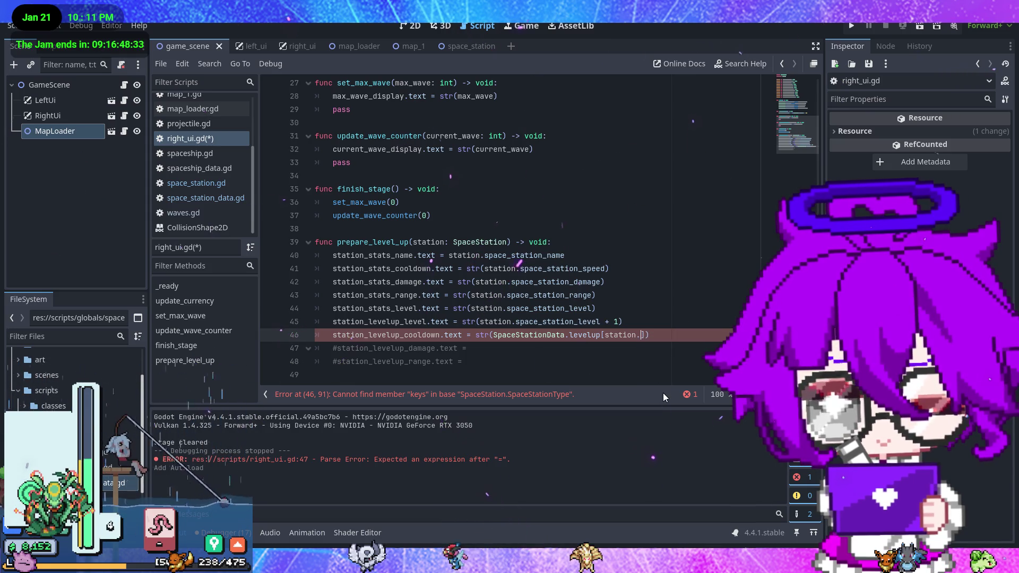
{"action": "type", "text": ".SP"}
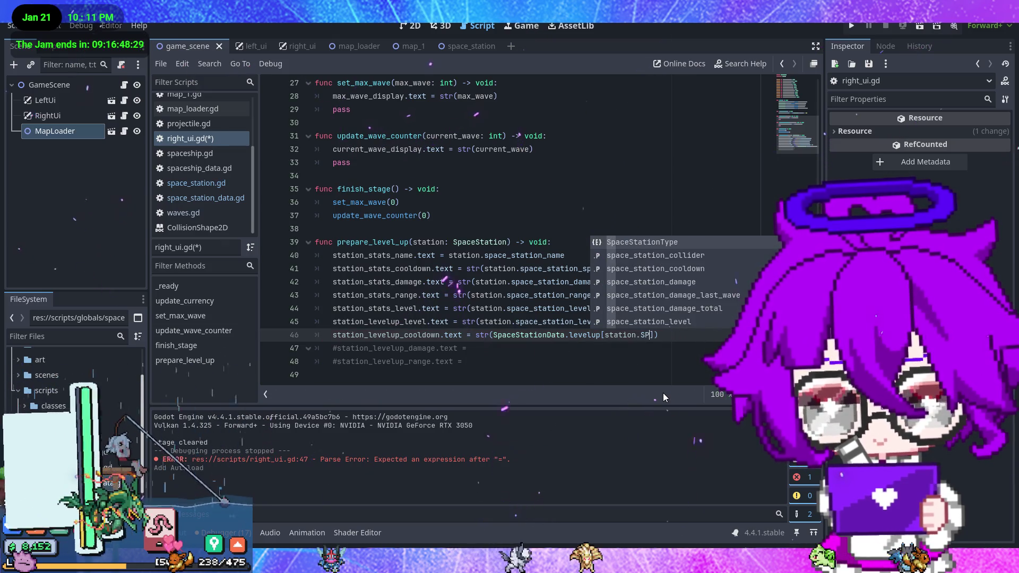
{"action": "key", "text": "Return"}
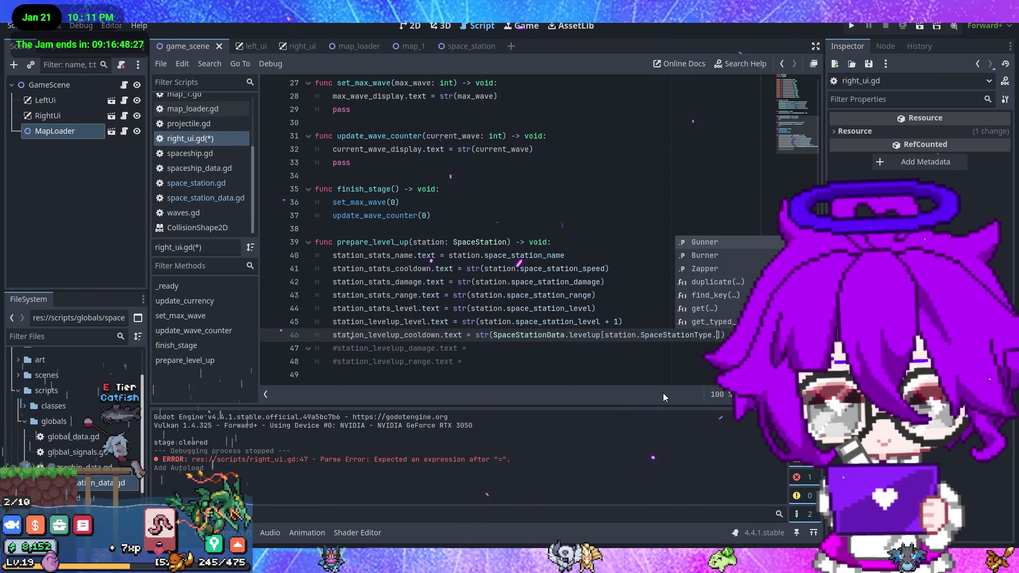
{"action": "type", "text": "."}
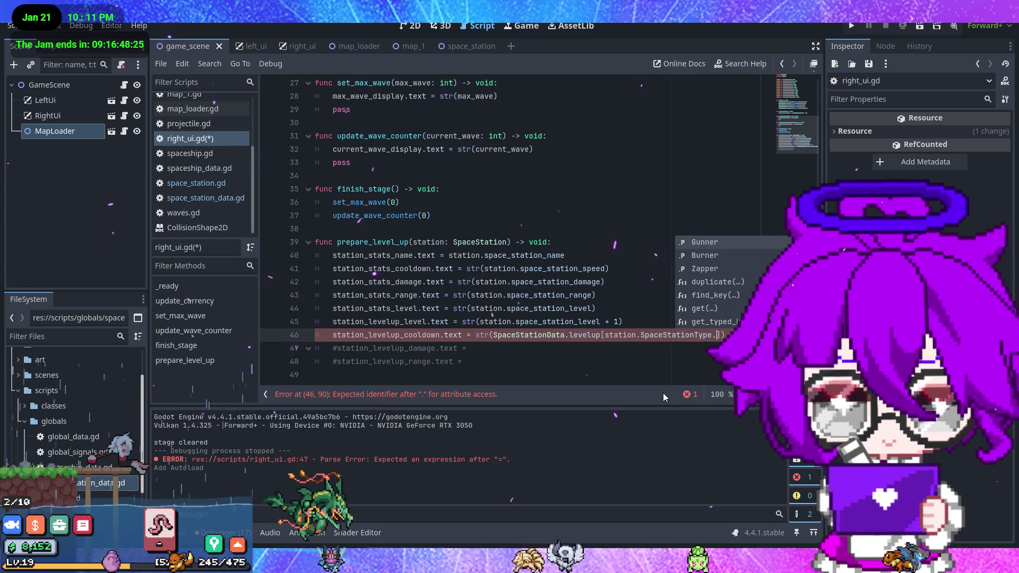
{"action": "type", "text": "ke"}
{"action": "key", "text": "Return"}
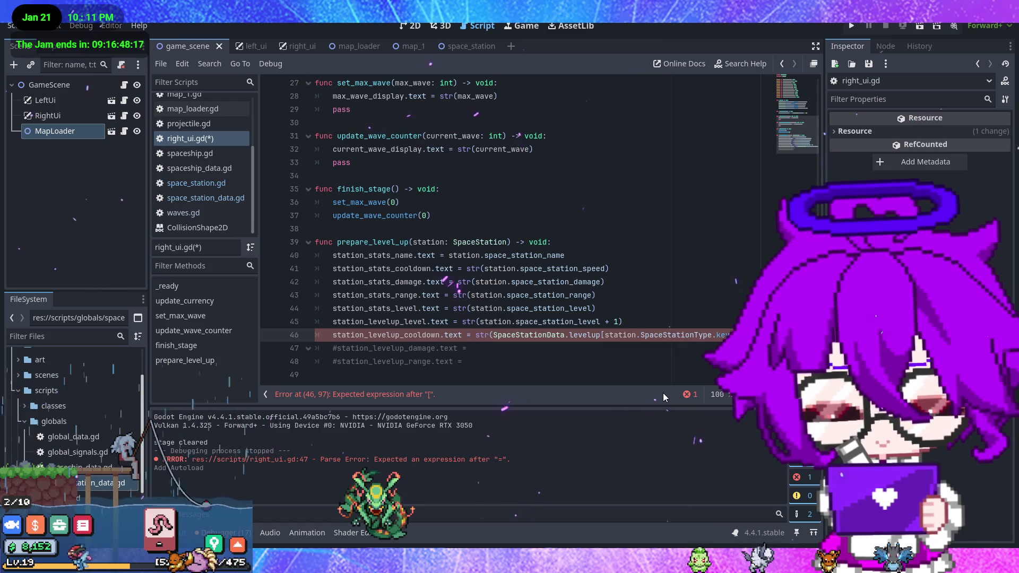
{"action": "type", "text": "[station.ty"}
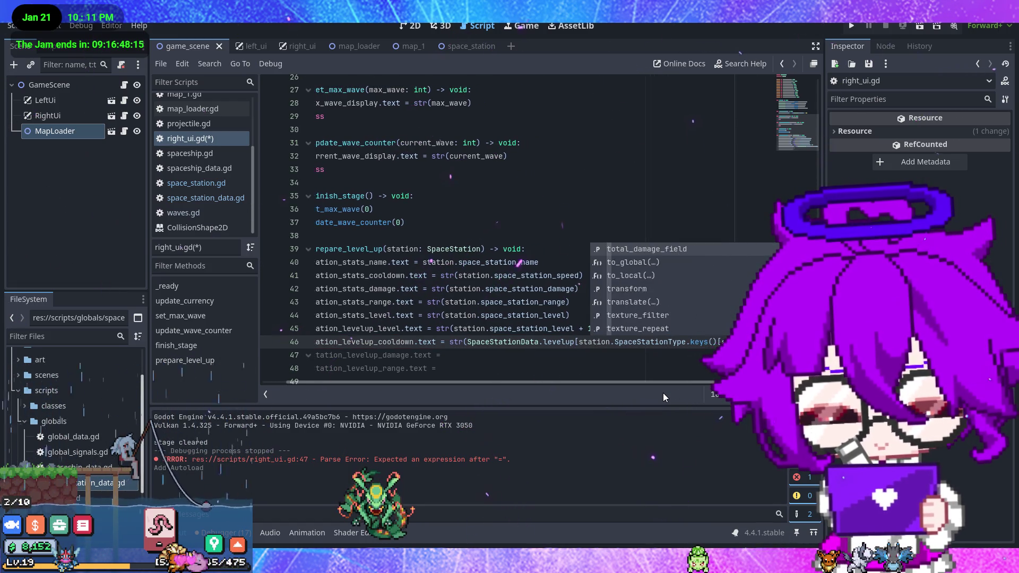
{"action": "key", "text": "Return"}
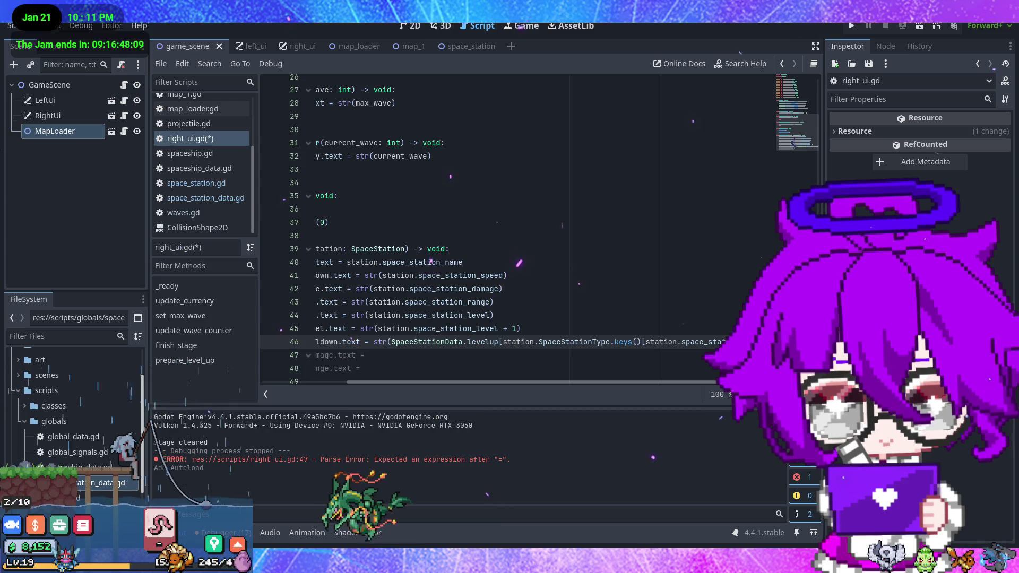
{"action": "left_click_drag", "start_coordinate": [527, 385], "coordinate": [442, 386]}
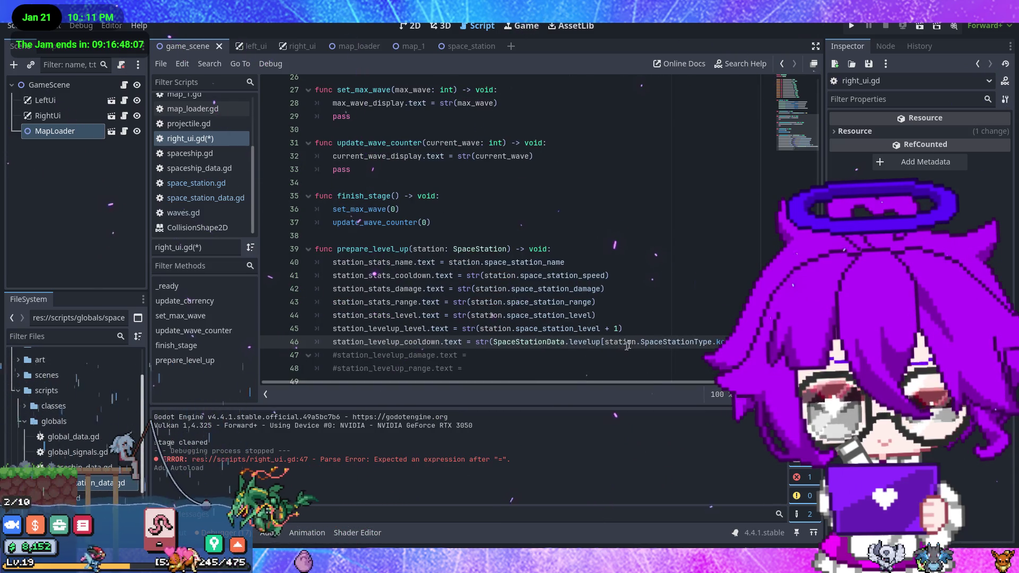
{"action": "left_click", "coordinate": [641, 331]}
{"action": "key", "text": "Return"}
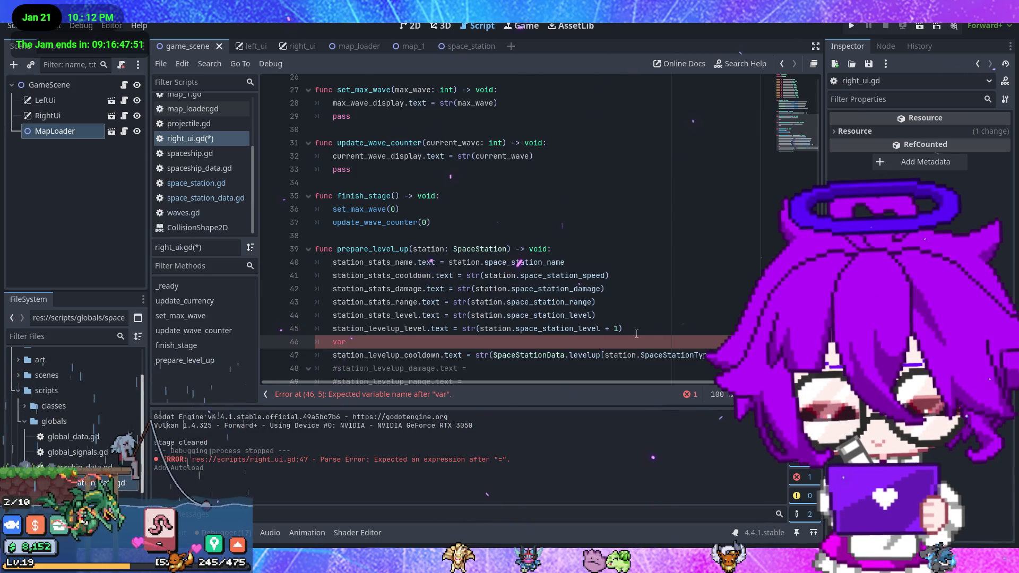
Declare the levelup_data variable, trying Dictionary and then Array as its type.
{"action": "type", "text": "el_"}
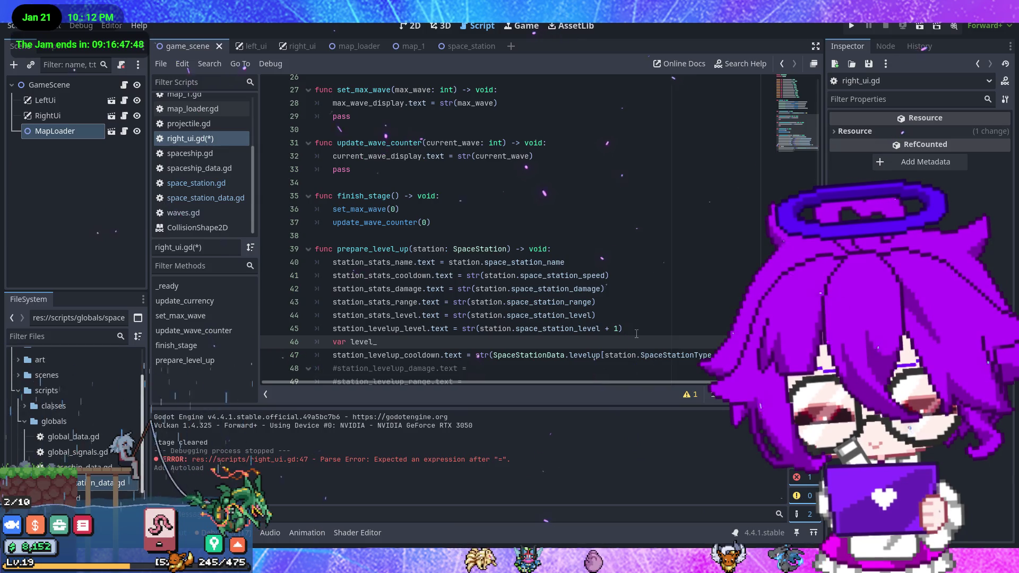
{"action": "key", "text": "BackSpace"}
{"action": "type", "text": "up_dat"}
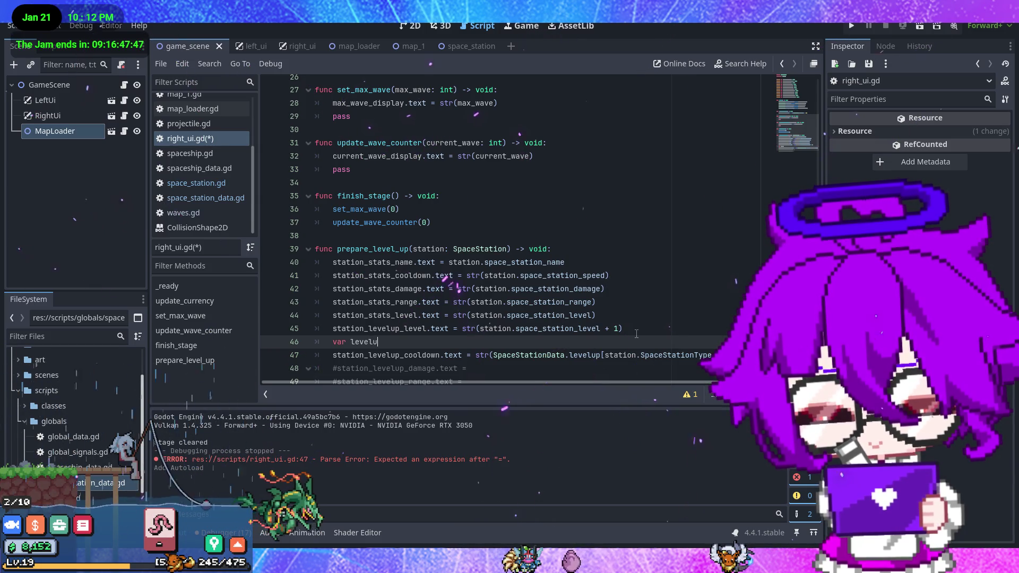
{"action": "type", "text": "a: D"}
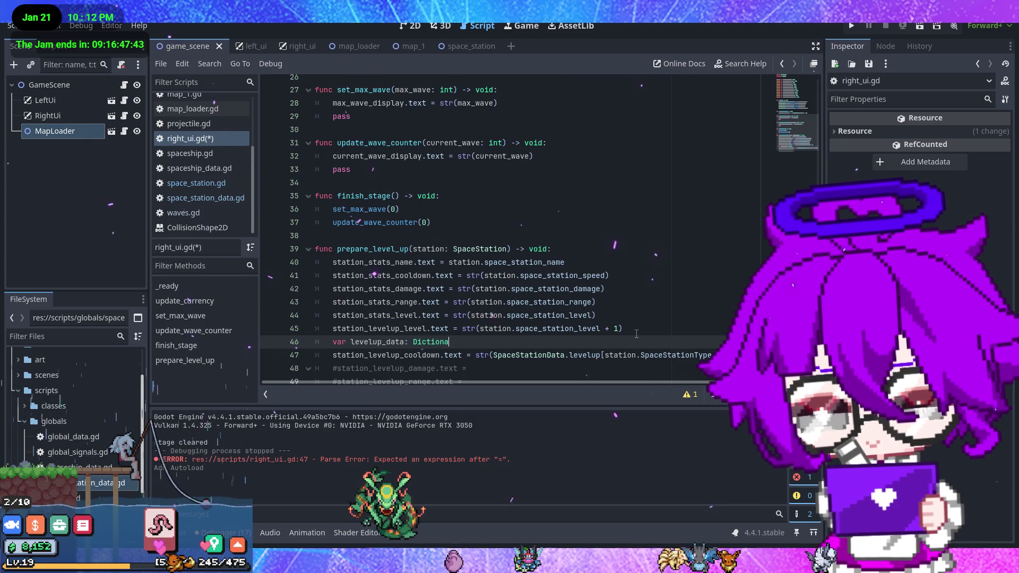
{"action": "type", "text": "ict"}
{"action": "key", "text": "Return"}
{"action": "key", "text": "BackSpace"}
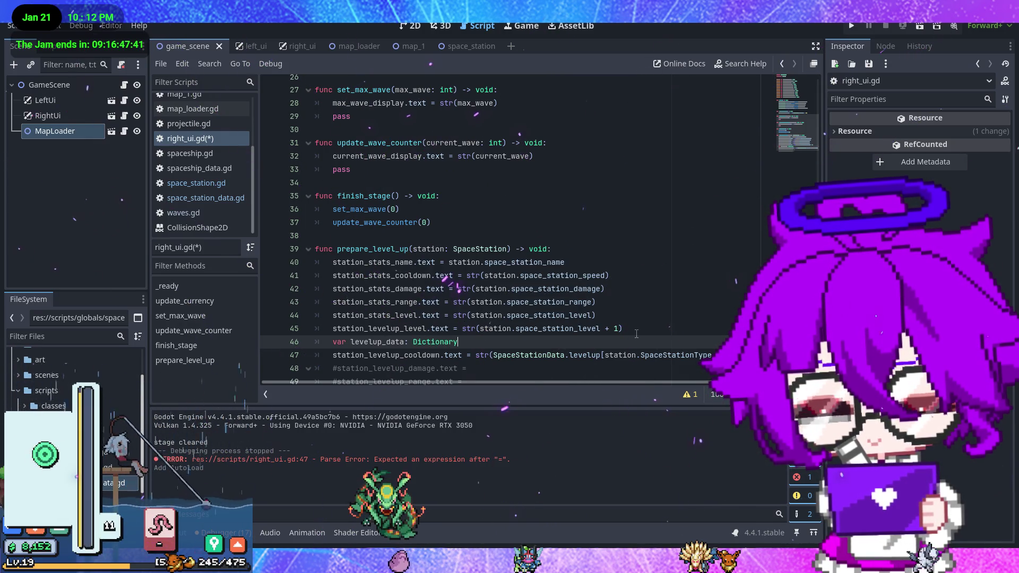
{"action": "key", "text": "BackSpace"}
{"action": "key", "text": "BackSpace"}
{"action": "key", "text": "BackSpace"}
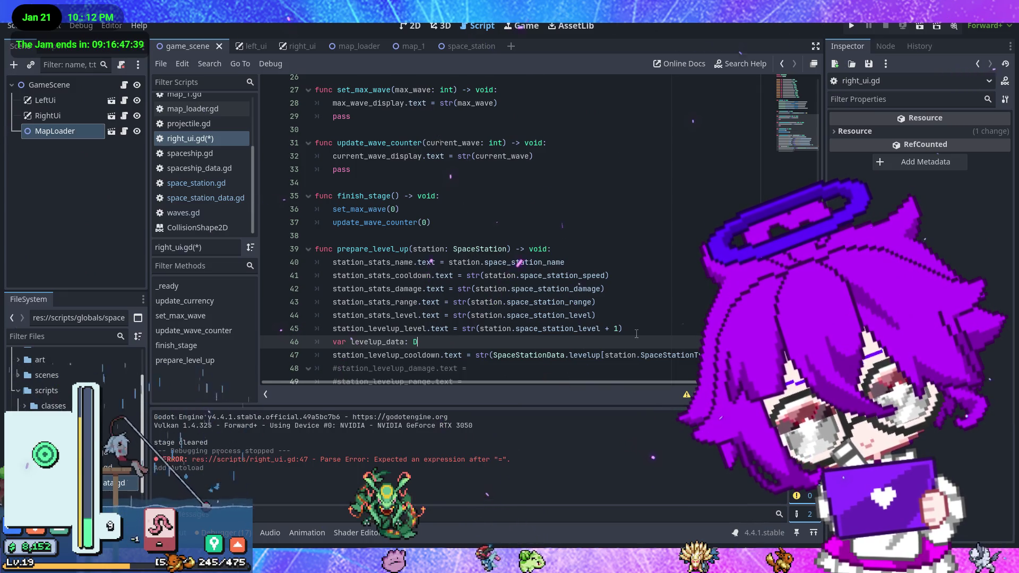
{"action": "type", "text": "Array"}
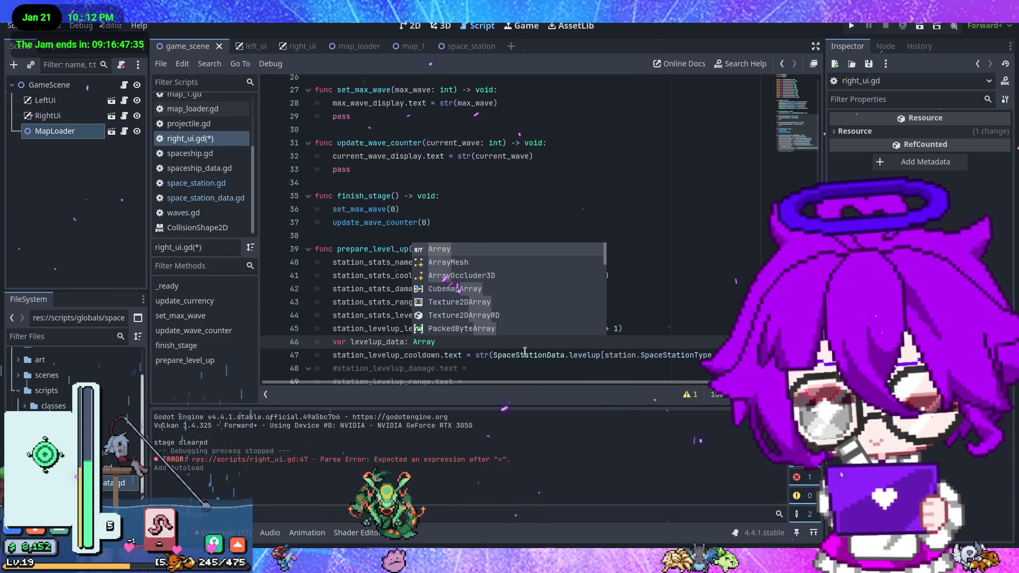
{"action": "key", "text": "Escape"}
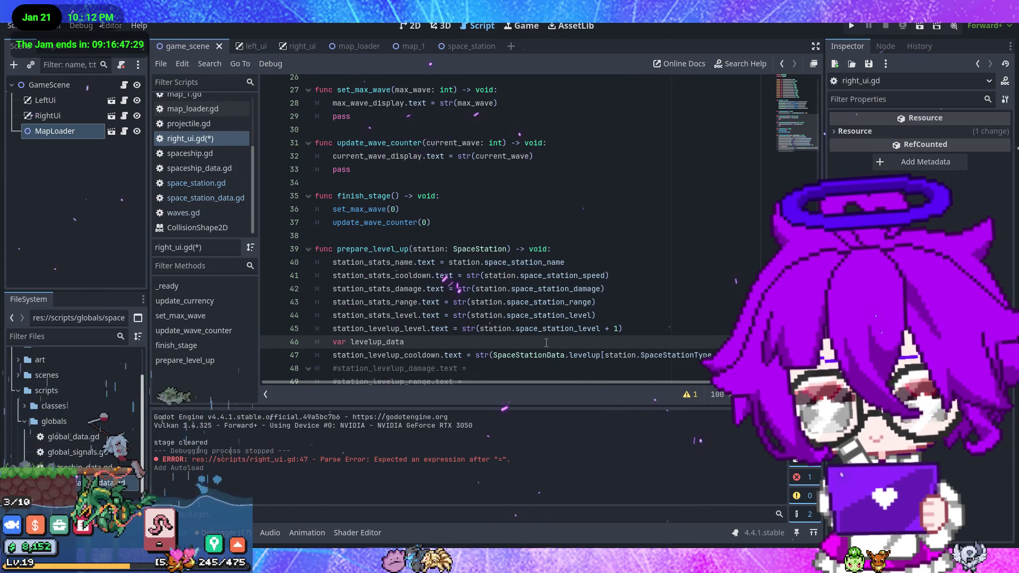
Remove the levelup lookup from the cooldown str() and comment out that line.
{"action": "left_click_drag", "start_coordinate": [493, 354], "coordinate": [722, 355]}
{"action": "key", "text": "ctrl+c"}
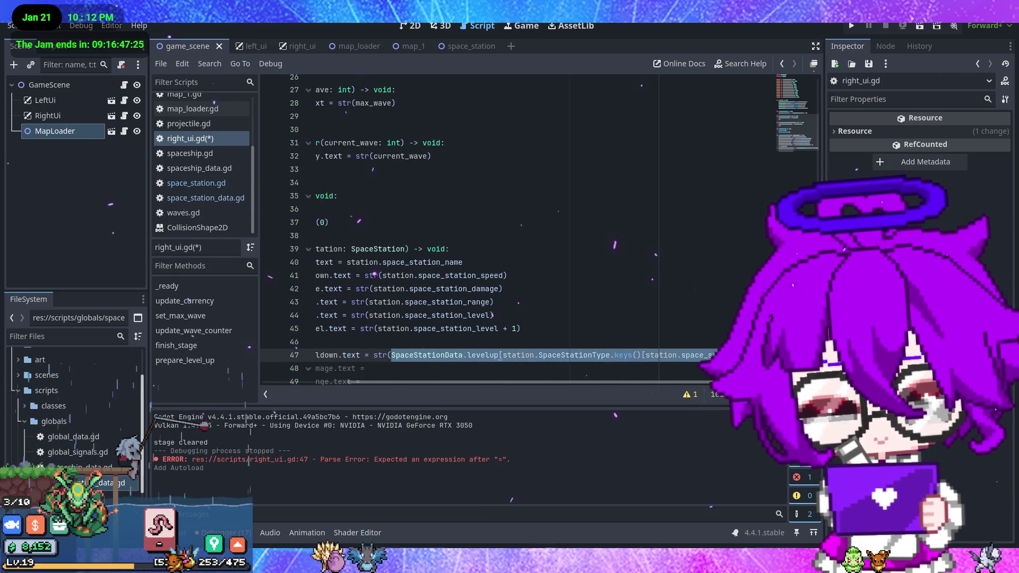
{"action": "key", "text": "BackSpace"}
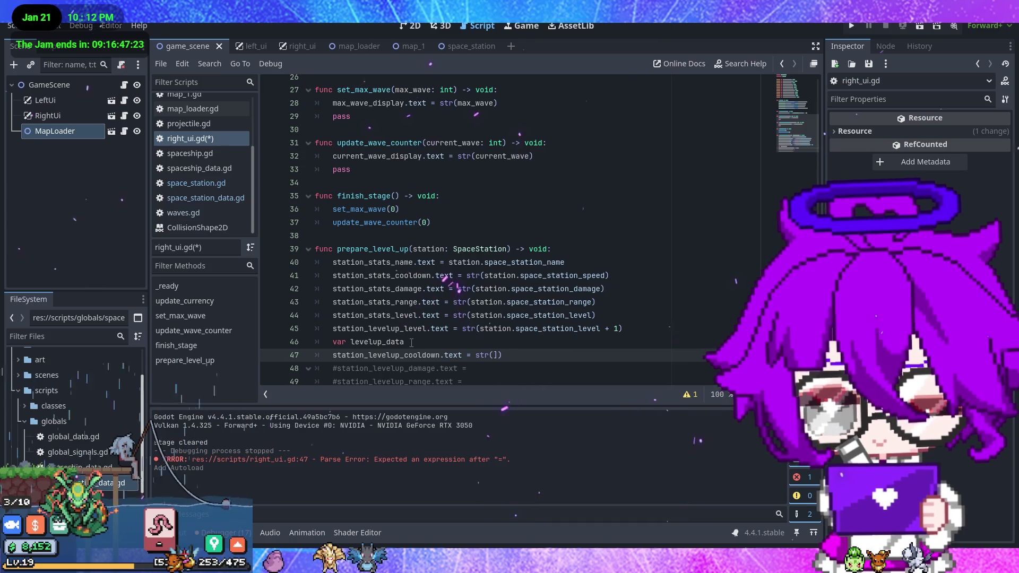
{"action": "left_click", "coordinate": [368, 344]}
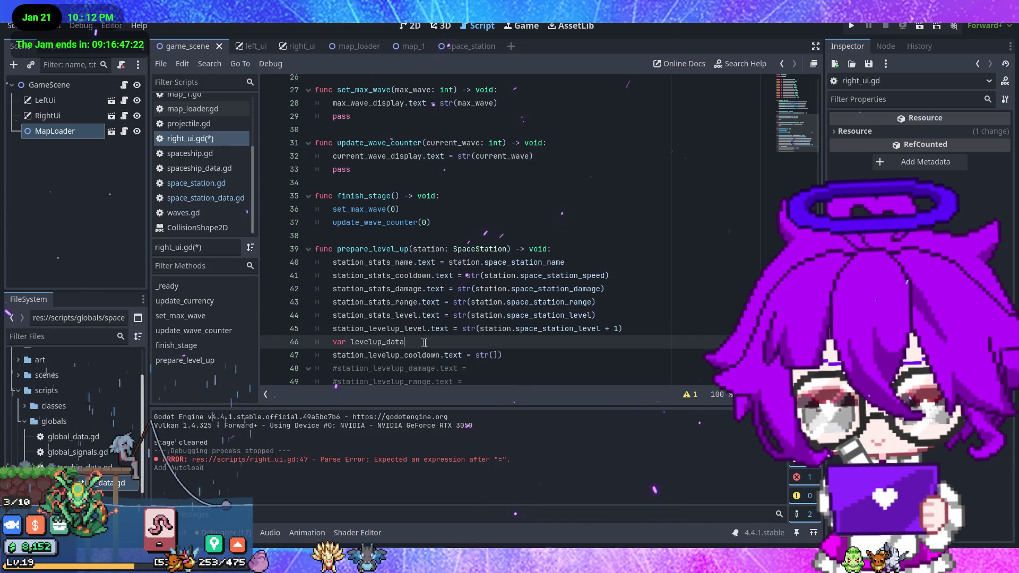
{"action": "left_click", "coordinate": [334, 356]}
{"action": "key", "text": "ctrl+k"}
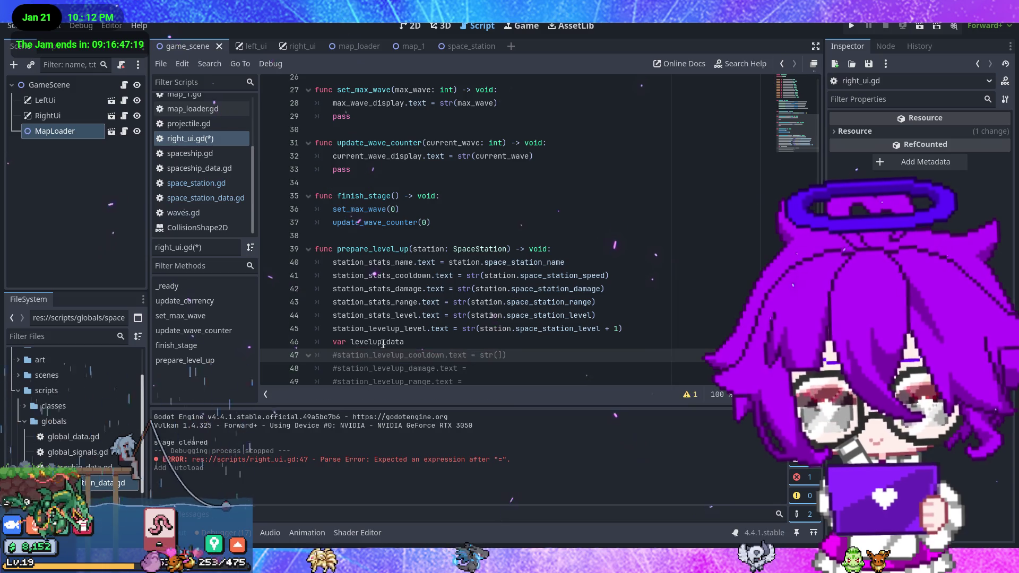
{"action": "left_click", "coordinate": [413, 343]}
{"action": "key", "text": "Return"}
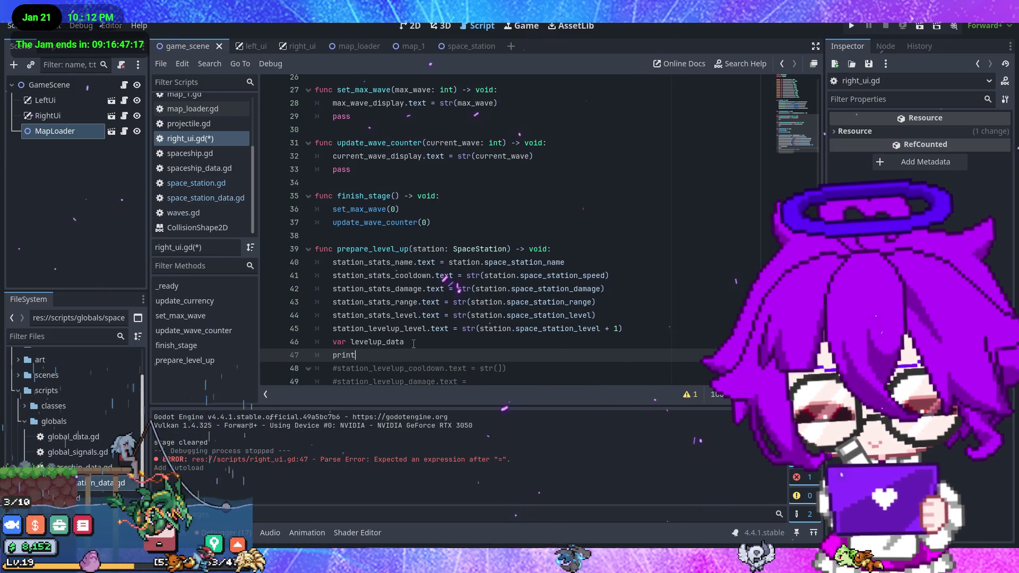
Paste the lookup into a print call, then revert the broken edits to the original cooldown line.
{"action": "type", "text": "print("}
{"action": "key", "text": "ctrl+v"}
{"action": "key", "text": "ctrl+s"}
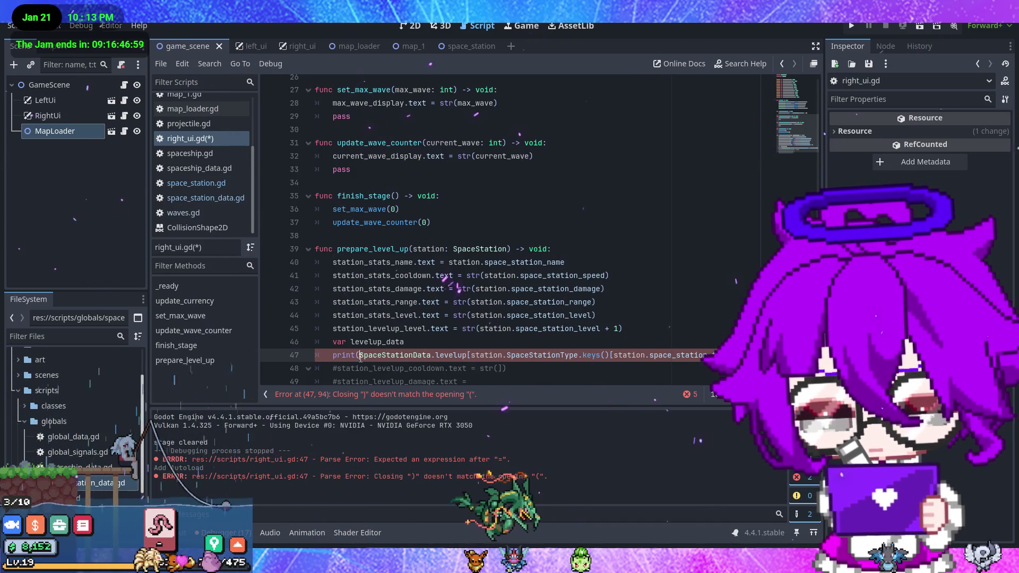
{"action": "double_click", "coordinate": [400, 355]}
{"action": "left_click", "coordinate": [436, 355]}
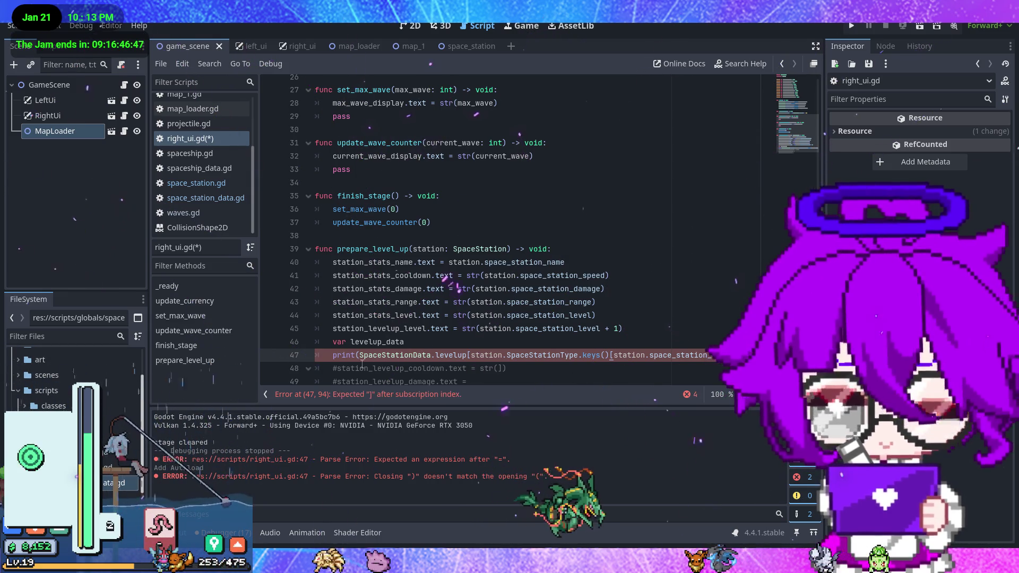
{"action": "key", "text": "Delete"}
{"action": "key", "text": "Delete"}
{"action": "key", "text": "Delete"}
{"action": "key", "text": "BackSpace"}
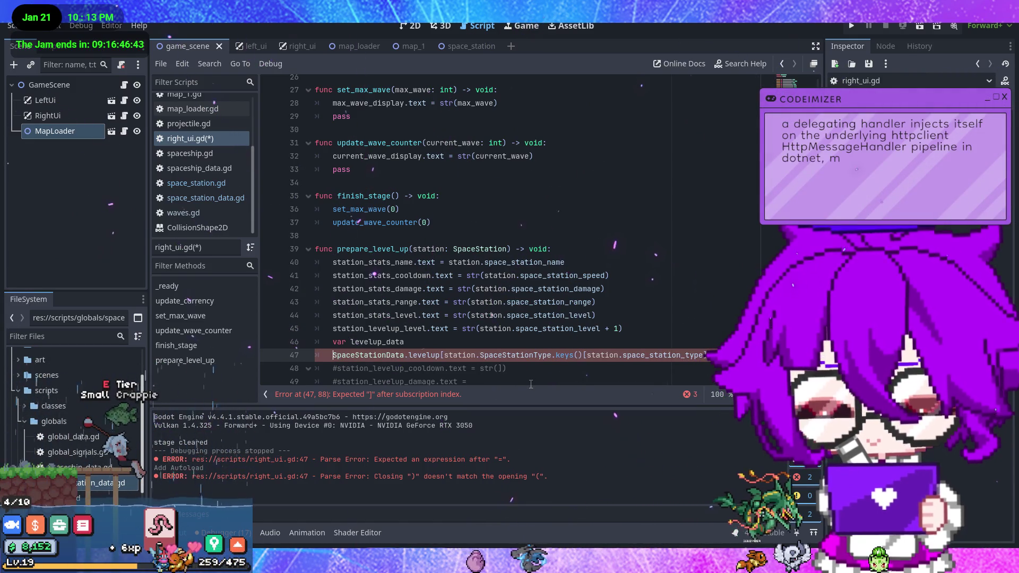
{"action": "type", "text": "print("}
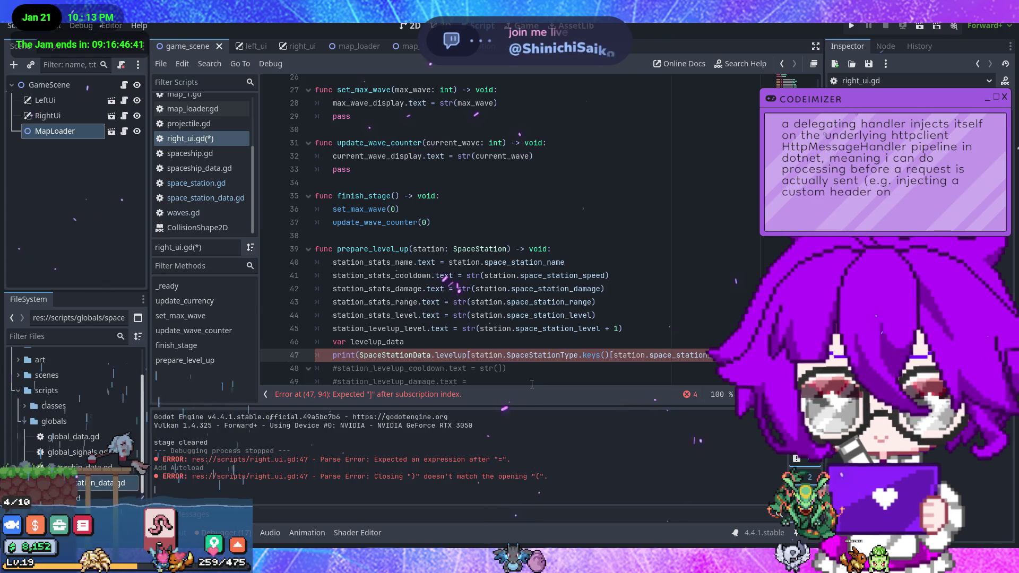
{"action": "key", "text": "shift+End"}
{"action": "key", "text": "BackSpace"}
{"action": "key", "text": "ctrl+shift+k"}
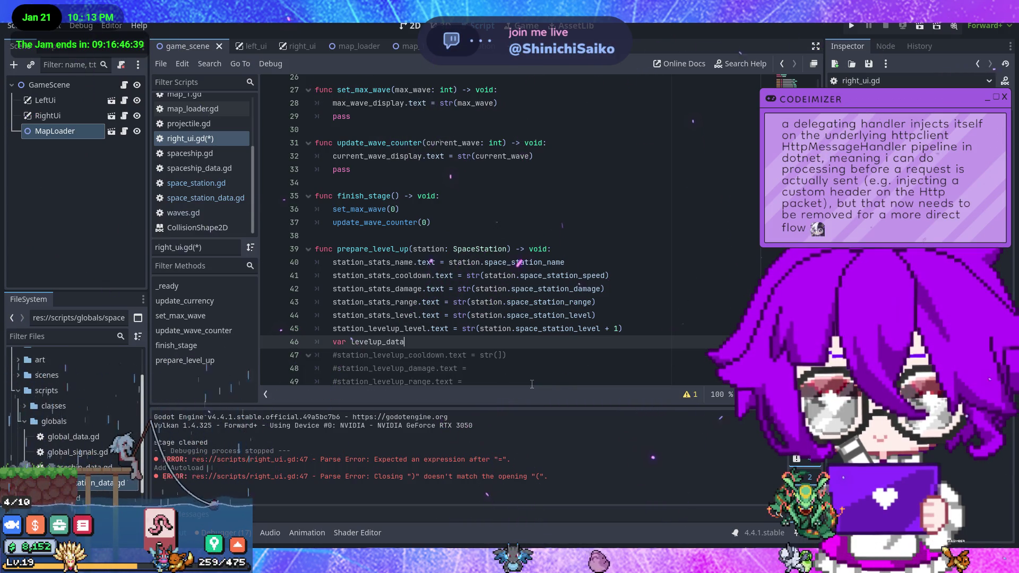
{"action": "key", "text": "ctrl+k"}
{"action": "key", "text": "ctrl+v"}
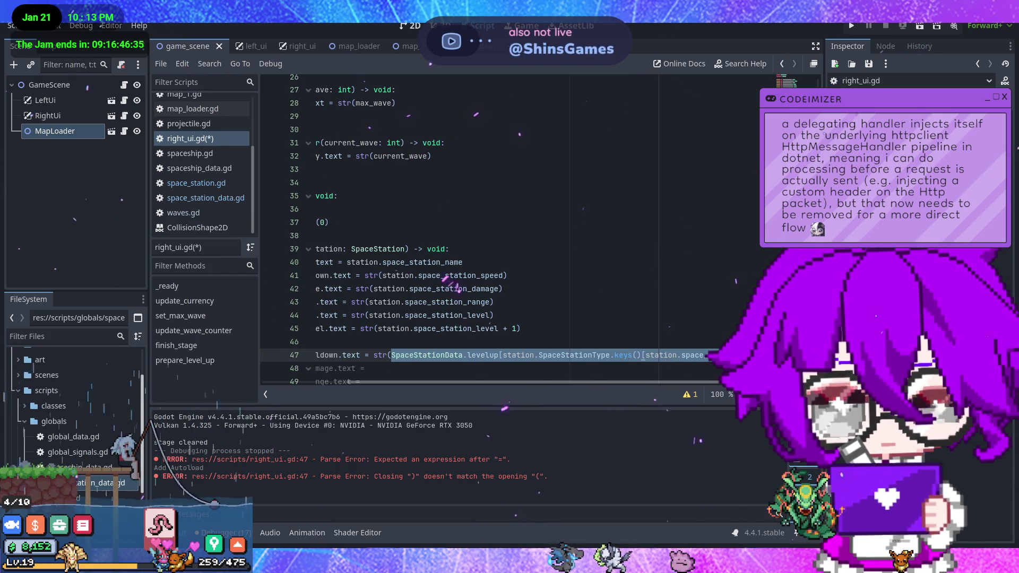
Move the levelup lookup into print() under var levelup_data, comment out the cooldown line, and save.
{"action": "left_click", "coordinate": [433, 361], "text": "shift"}
{"action": "left_click", "coordinate": [392, 364], "text": "shift"}
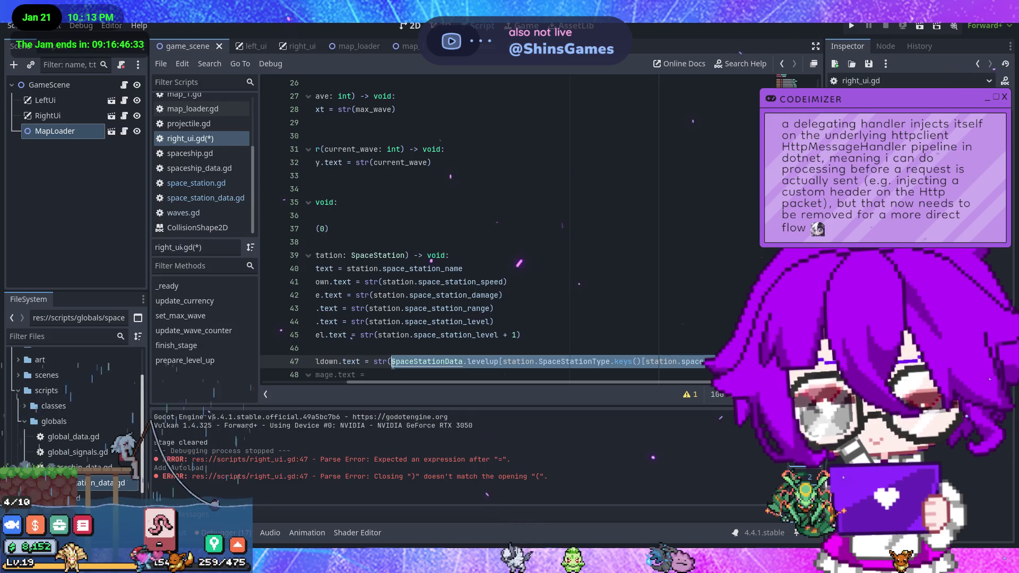
{"action": "key", "text": "ctrl+x"}
{"action": "key", "text": "Up"}
{"action": "type", "text": "var levelup_data"}
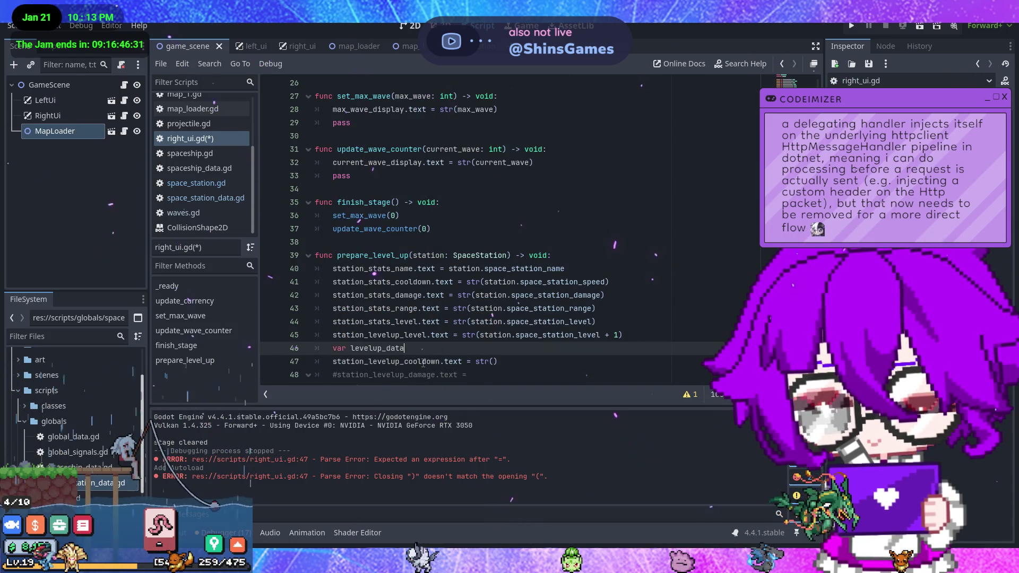
{"action": "key", "text": "Return"}
{"action": "type", "text": "print("}
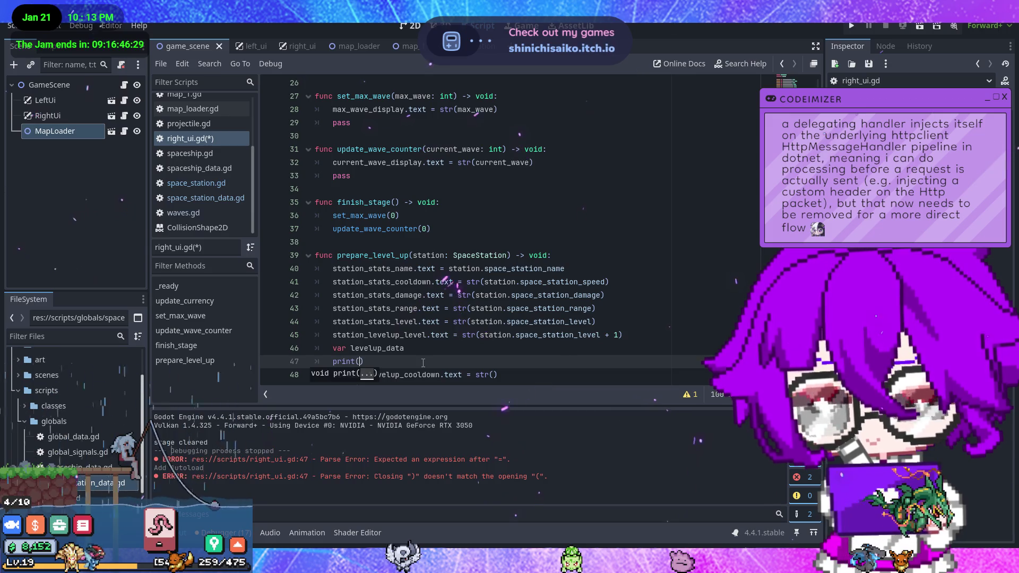
{"action": "key", "text": "ctrl+v"}
{"action": "scroll", "coordinate": [341, 348], "scroll_direction": "down", "scroll_amount": 1}
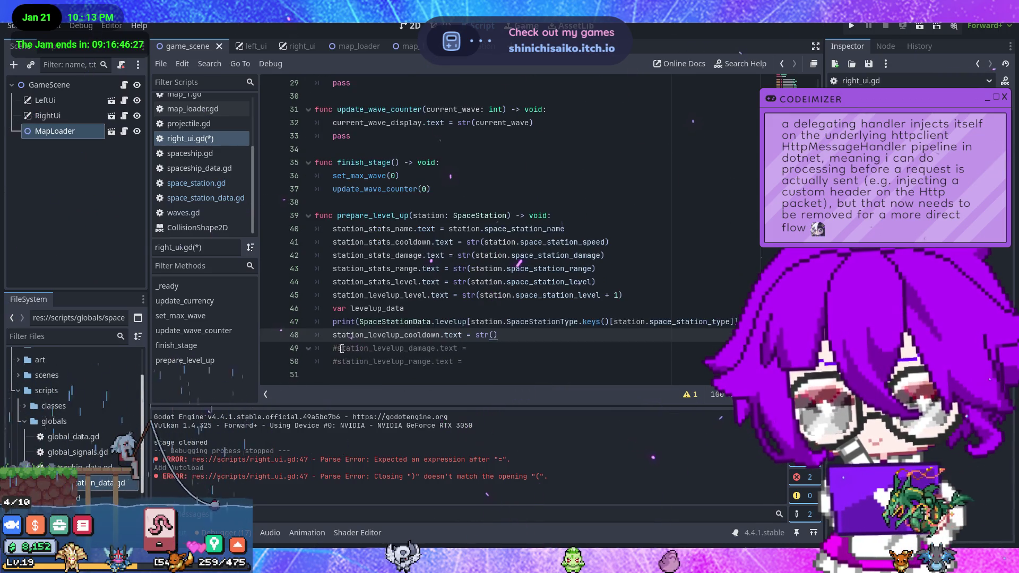
{"action": "key", "text": "ctrl+k"}
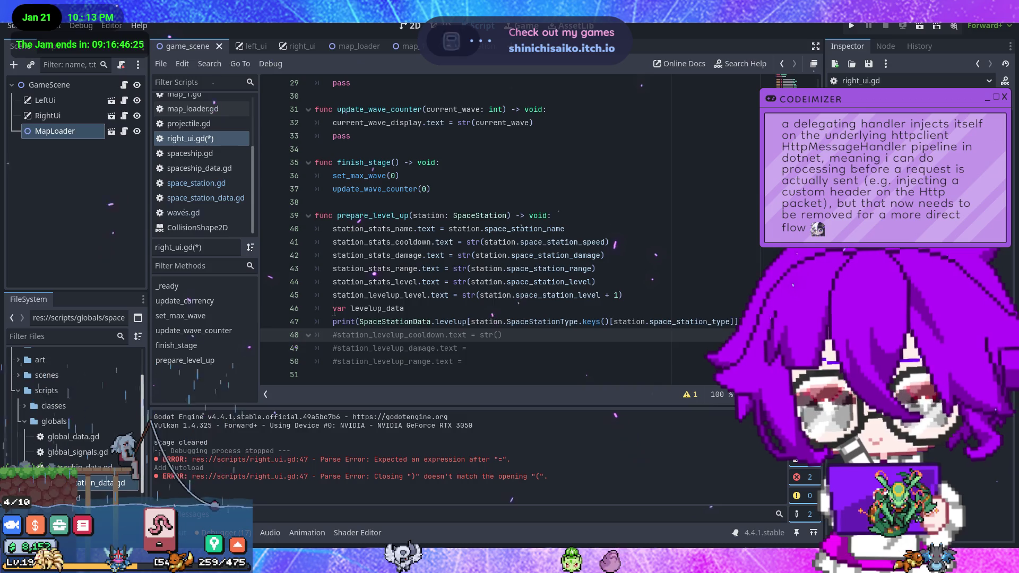
{"action": "key", "text": "ctrl+s"}
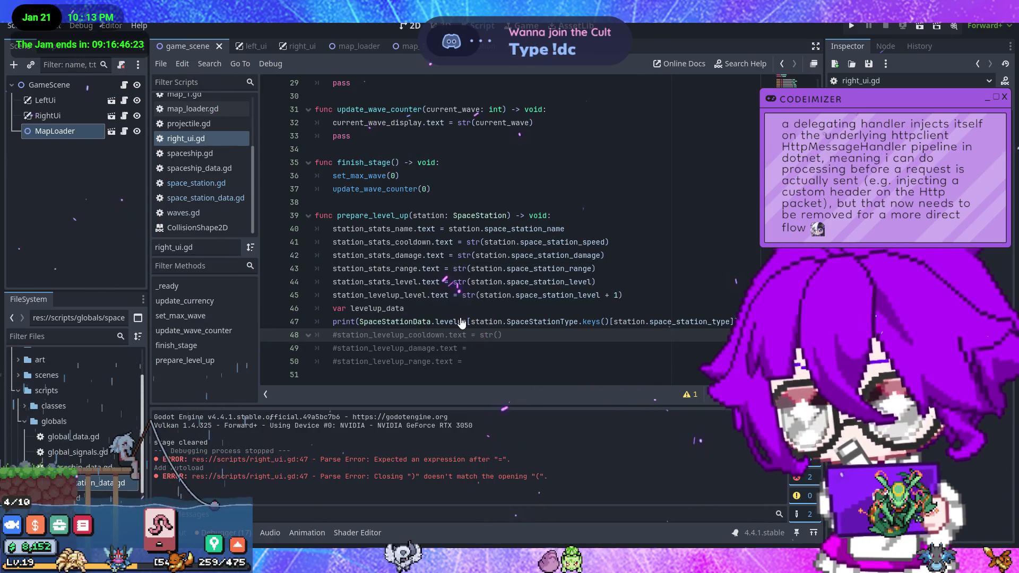
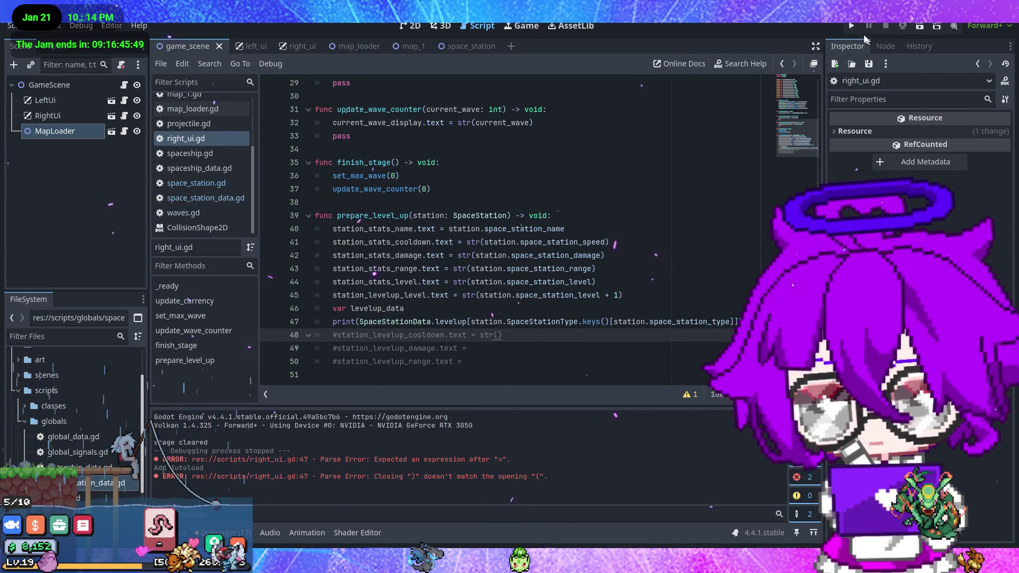
Test-run the game, select a tower to print its level-up data, then close the game window.
{"action": "key", "text": "F5"}
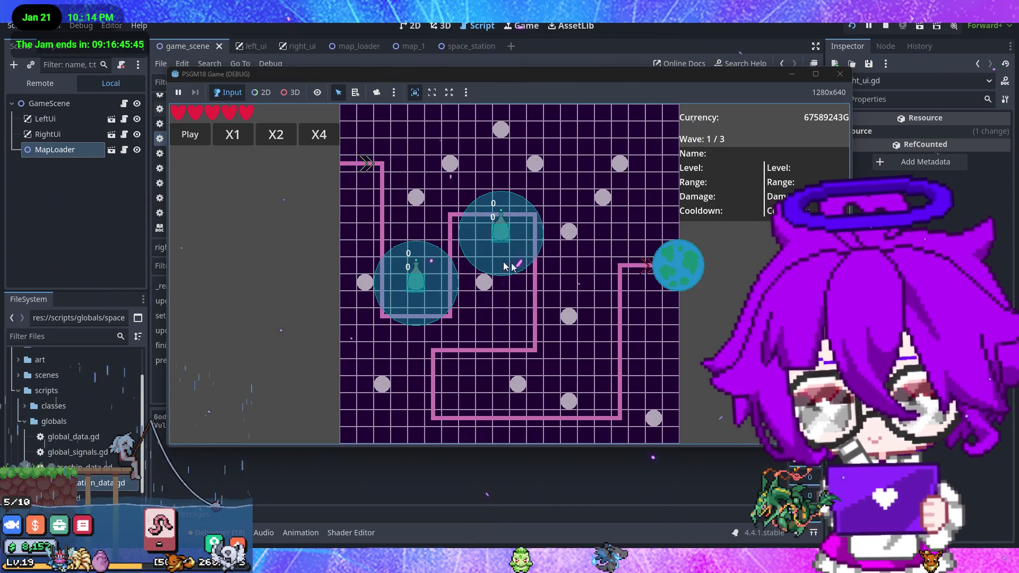
{"action": "left_click", "coordinate": [420, 277]}
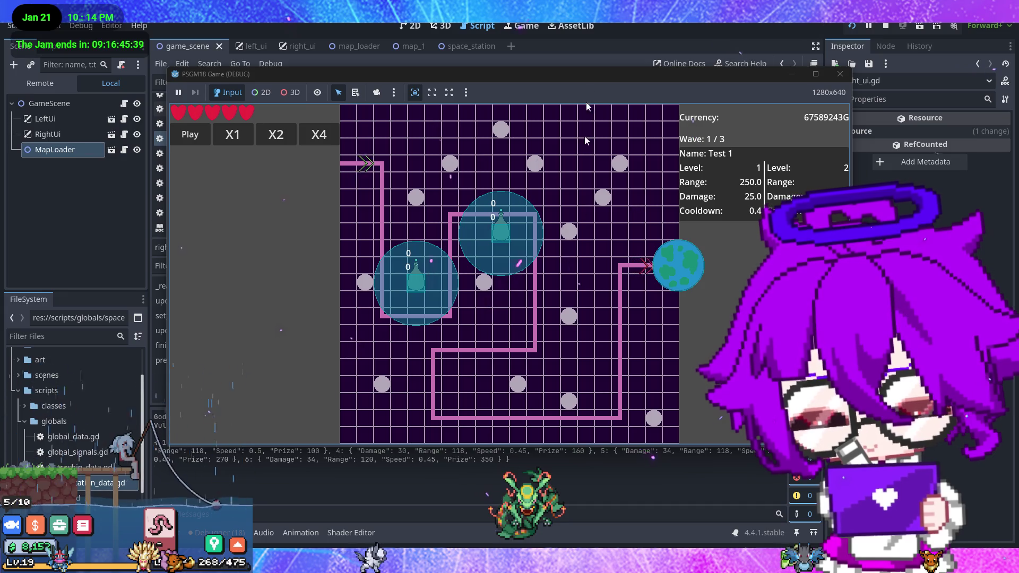
{"action": "mouse_move", "coordinate": [598, 78]}
{"action": "left_mouse_down"}
{"action": "mouse_move", "coordinate": [597, 50]}
{"action": "mouse_move", "coordinate": [590, 55]}
{"action": "left_mouse_up"}
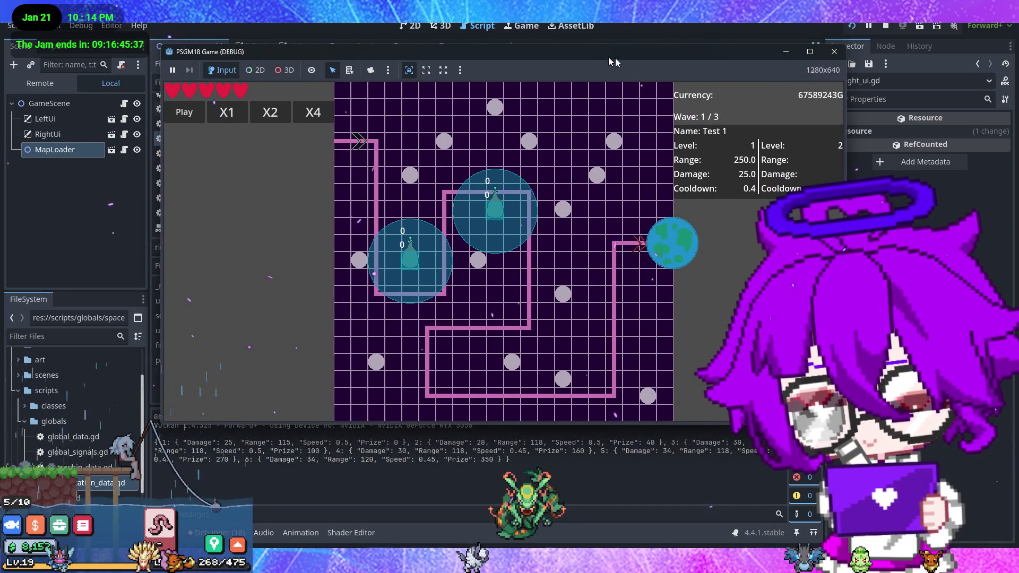
{"action": "left_click", "coordinate": [834, 51]}
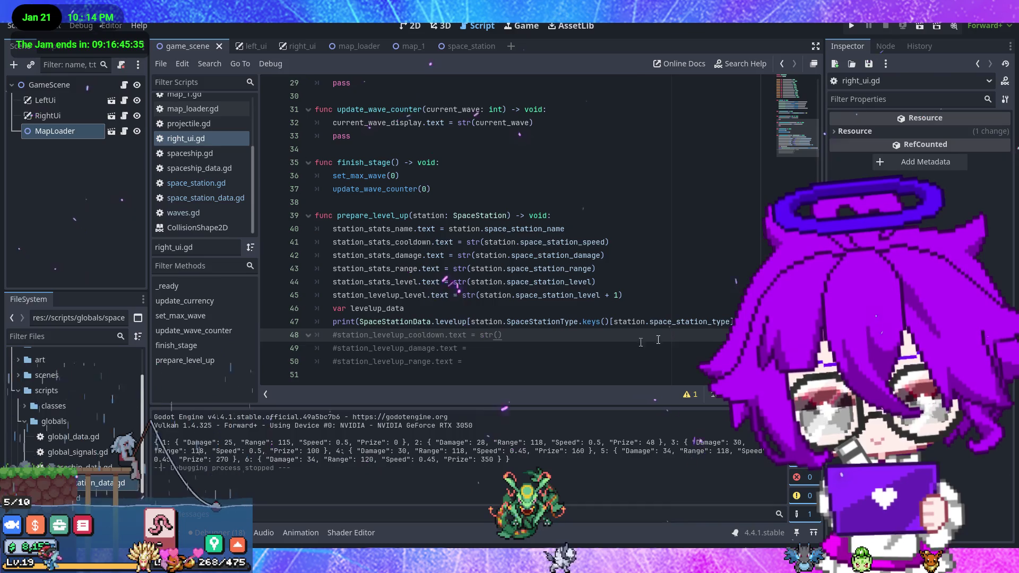
Index the line-47 print with [station.space_station_level], save right_ui.gd, and rerun the game.
{"action": "left_click", "coordinate": [733, 322]}
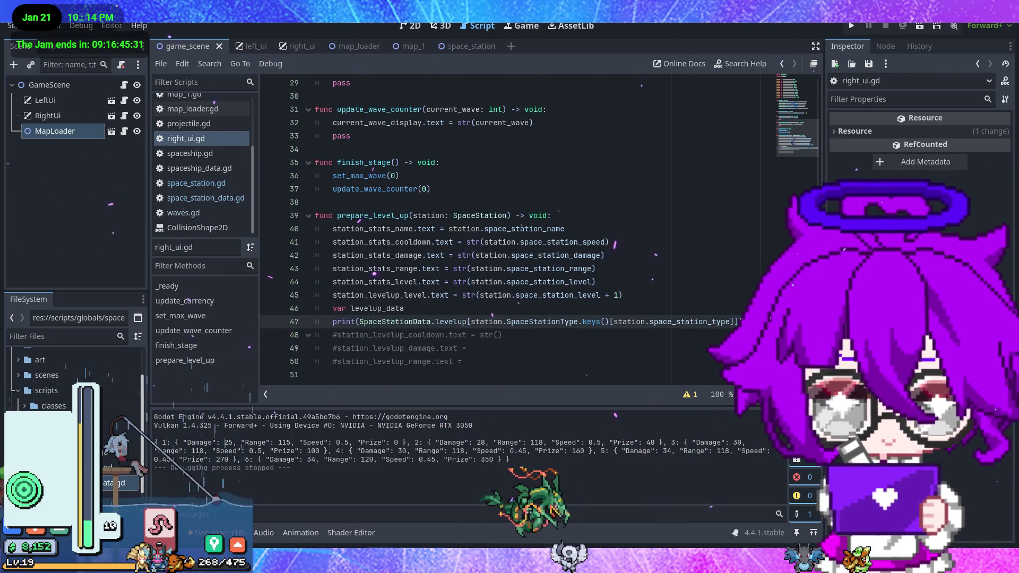
{"action": "type", "text": "["}
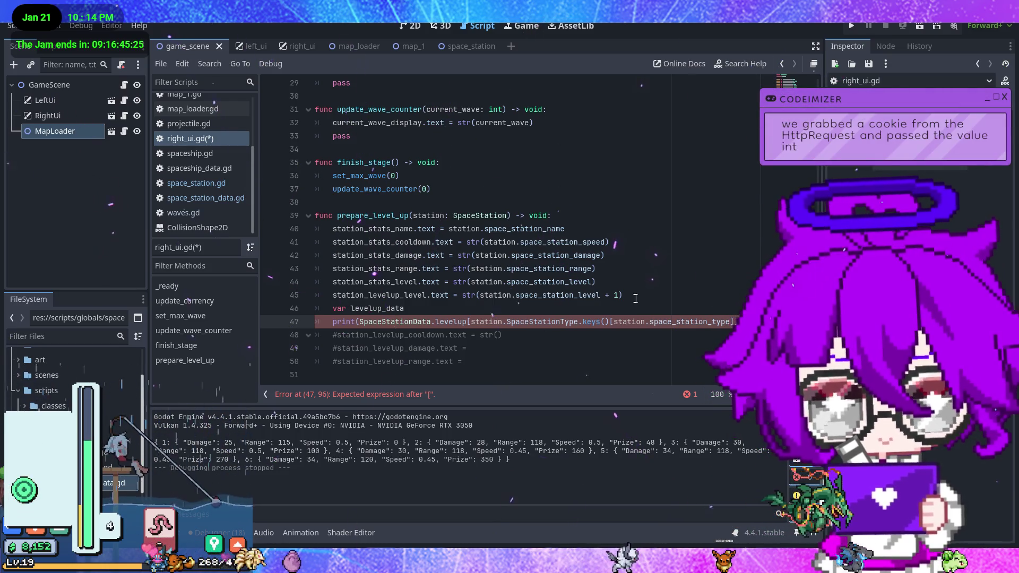
{"action": "left_click_drag", "start_coordinate": [618, 295], "coordinate": [481, 295]}
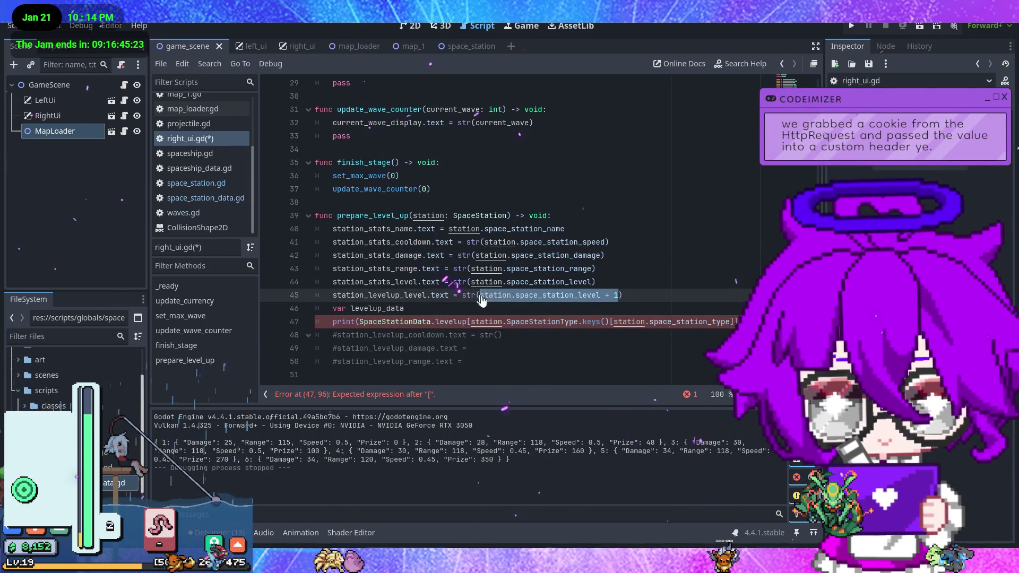
{"action": "key", "text": "Down"}
{"action": "key", "text": "Down"}
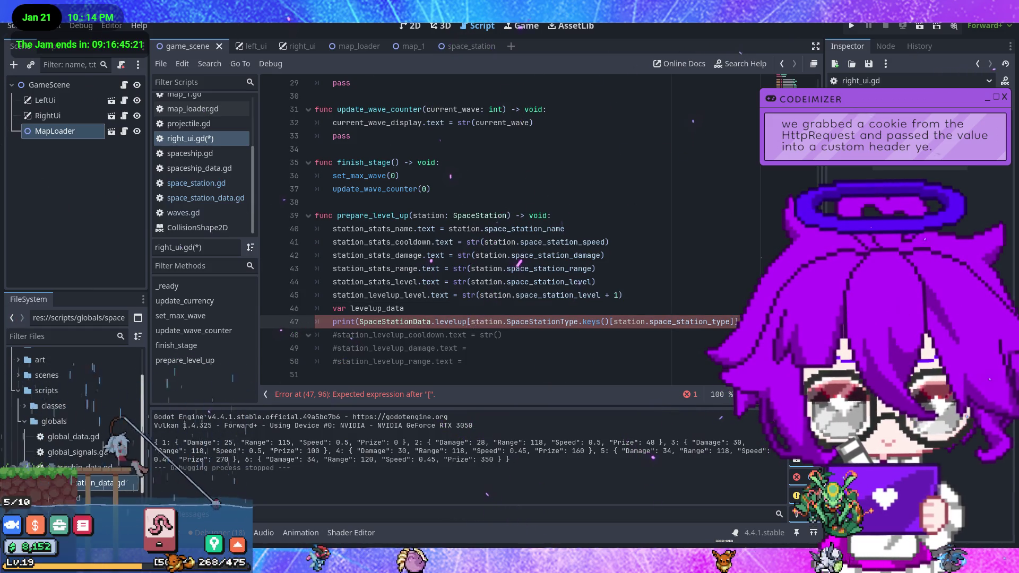
{"action": "type", "text": "station.space_station_level"}
{"action": "key", "text": "ctrl+s"}
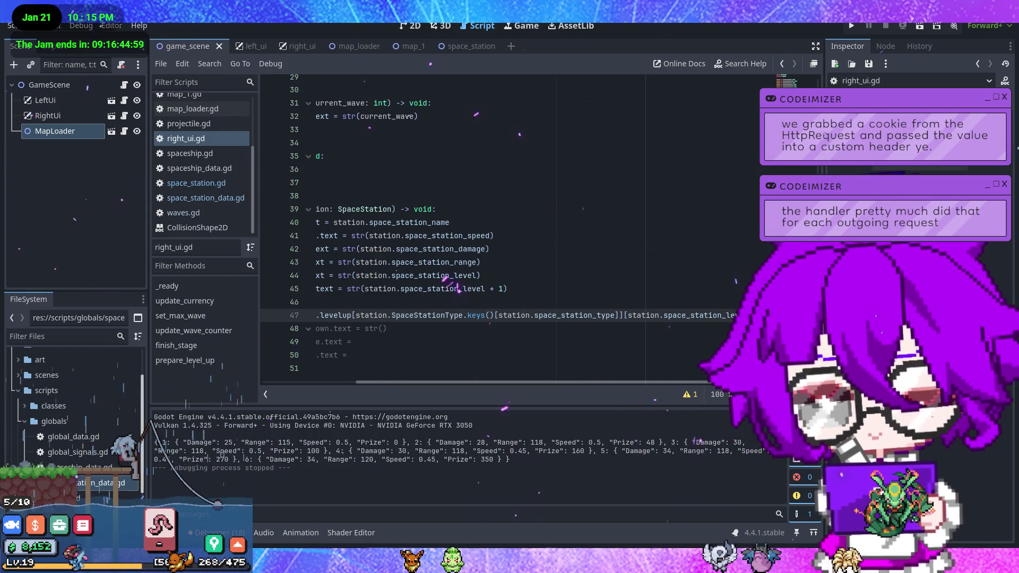
{"action": "left_click", "coordinate": [852, 27]}
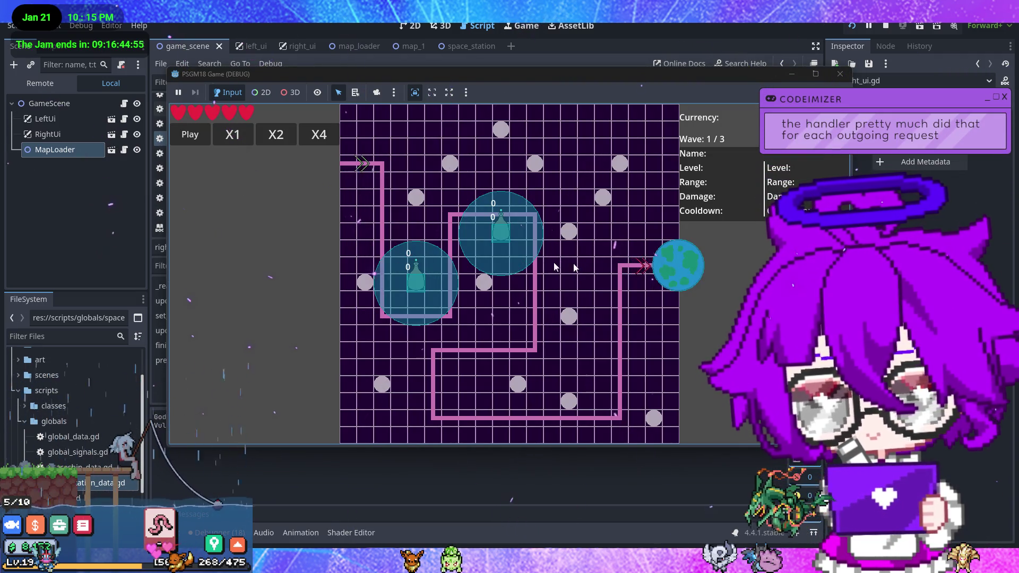
Select the upper tower to print its entry (Damage 28, Range 118, Prize 48), then close the game.
{"action": "left_click", "coordinate": [502, 233]}
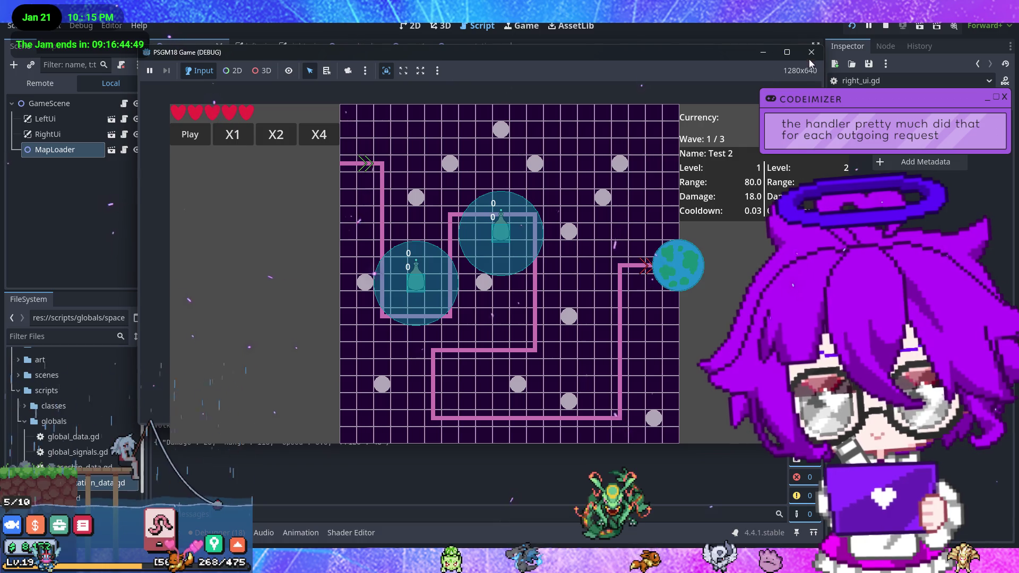
{"action": "left_click", "coordinate": [811, 53]}
{"action": "left_click", "coordinate": [403, 302]}
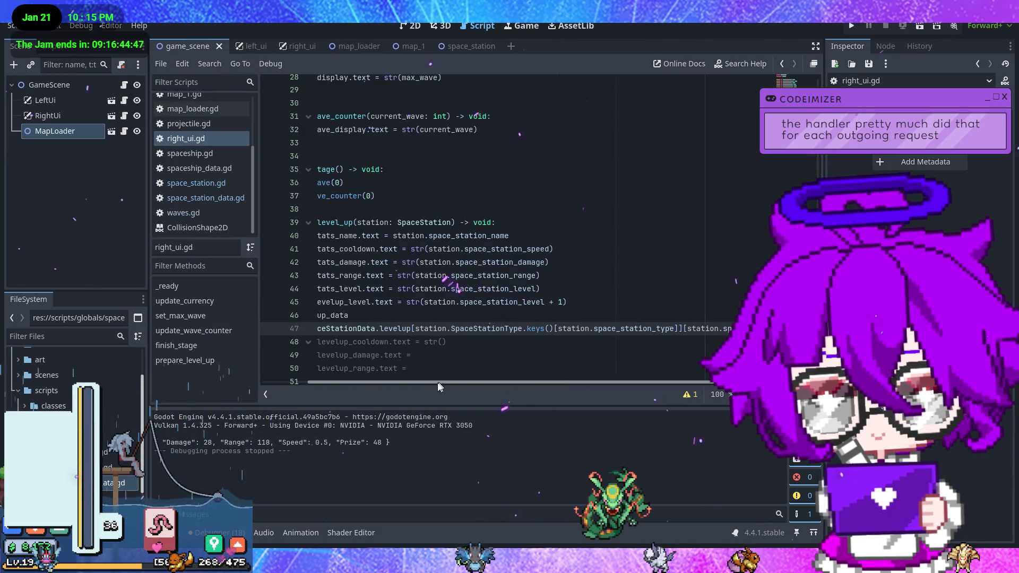
Turn line 47's print into 'var levelup_data: Dictionary = ...' and drop the trailing parenthesis.
{"action": "type", "text": "var levelup_data"}
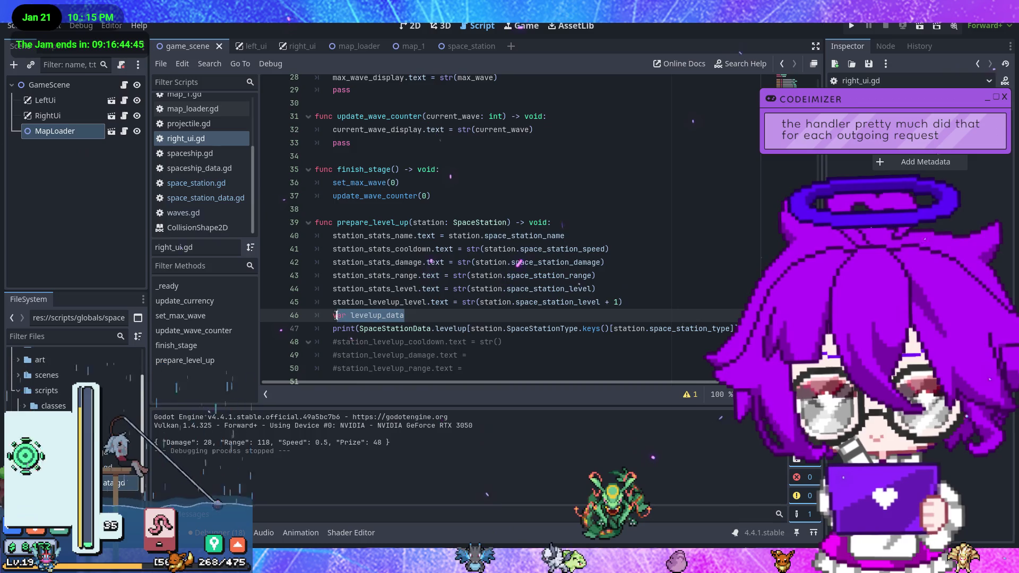
{"action": "key", "text": "shift+Home"}
{"action": "key", "text": "BackSpace"}
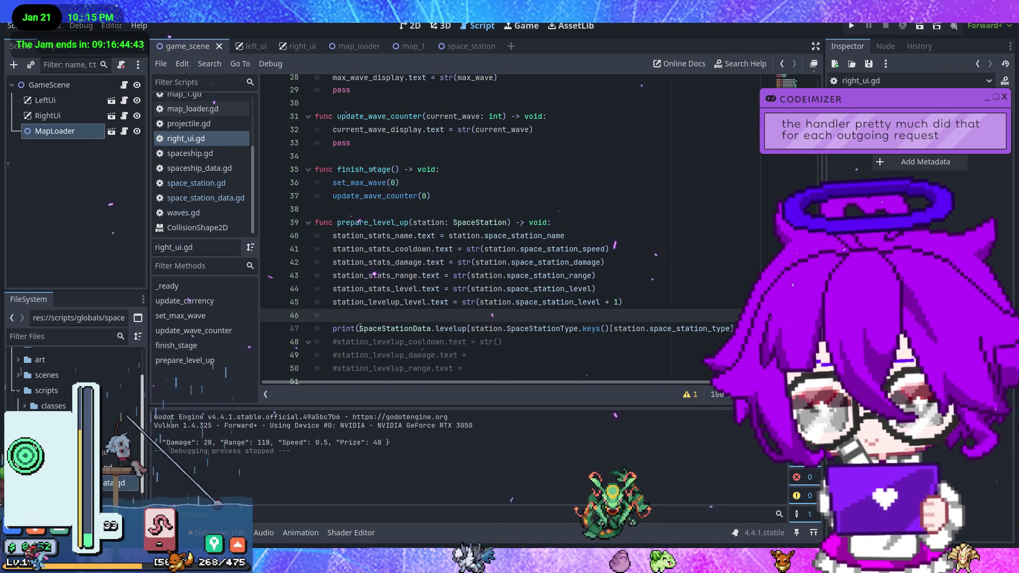
{"action": "left_click_drag", "start_coordinate": [357, 328], "coordinate": [332, 329]}
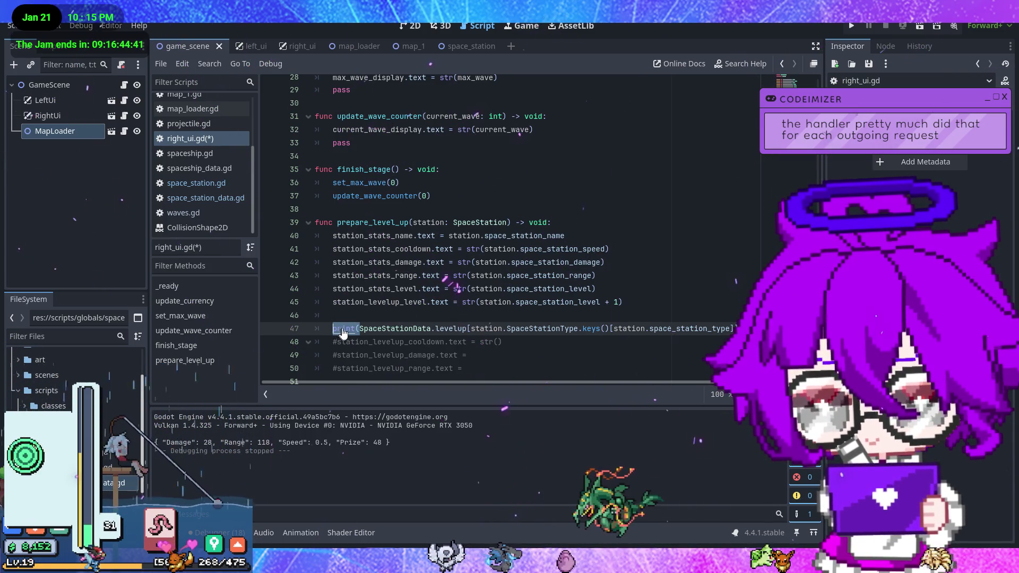
{"action": "type", "text": "var levelup_data="}
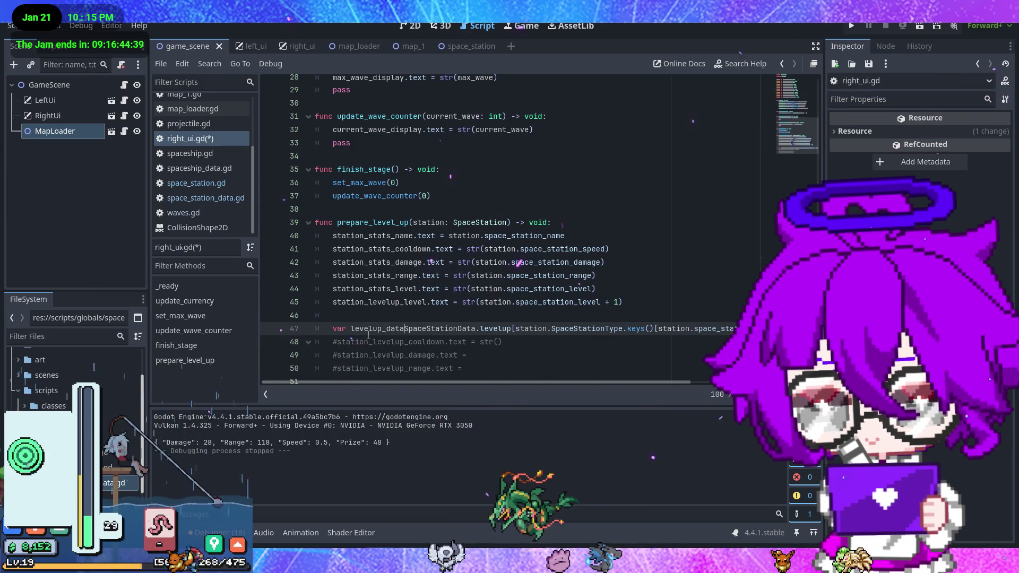
{"action": "key", "text": "Left"}
{"action": "key", "text": "Left"}
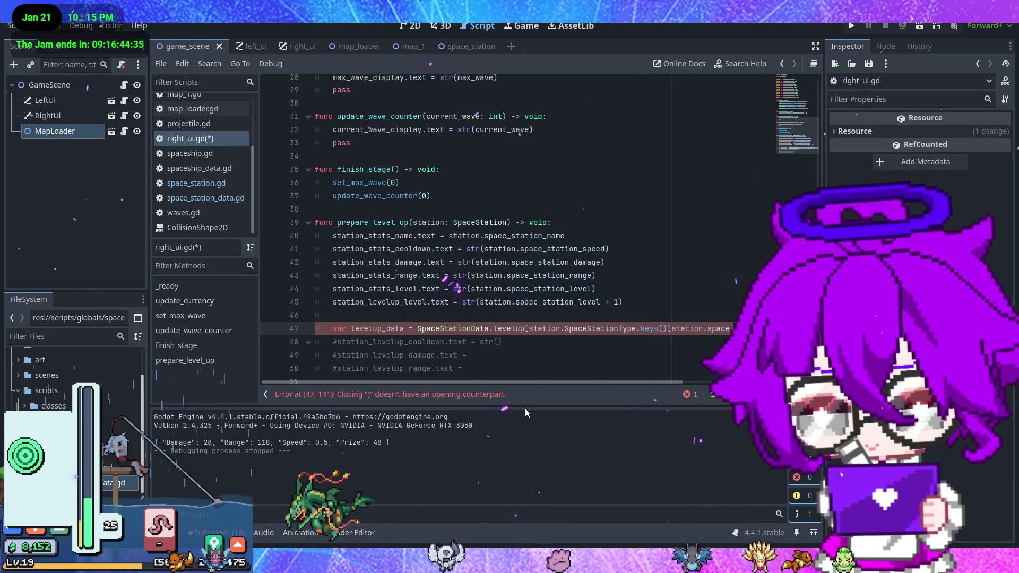
{"action": "key", "text": "BackSpace"}
{"action": "type", "text": ": "}
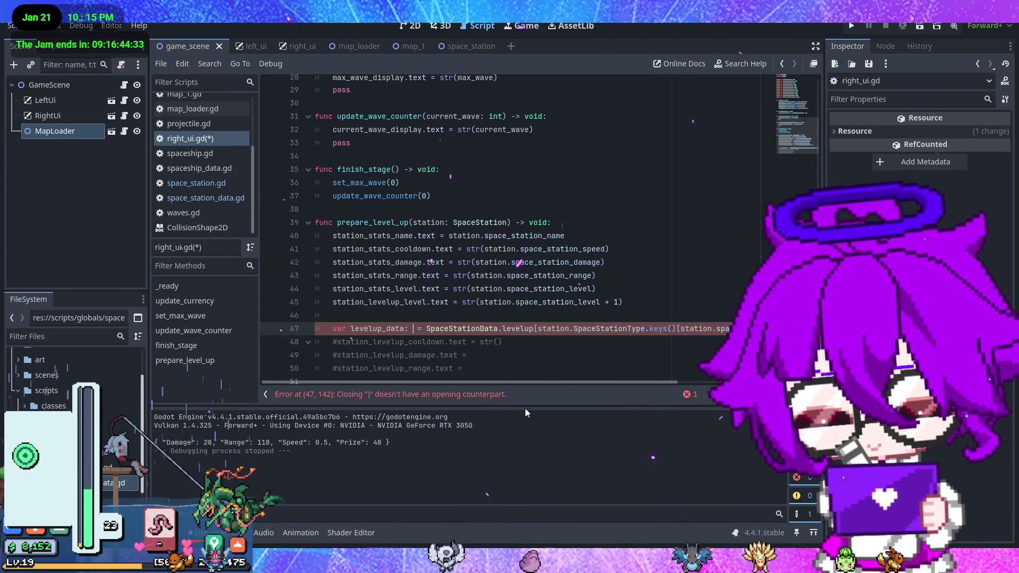
{"action": "type", "text": "Dictio"}
{"action": "key", "text": "Return"}
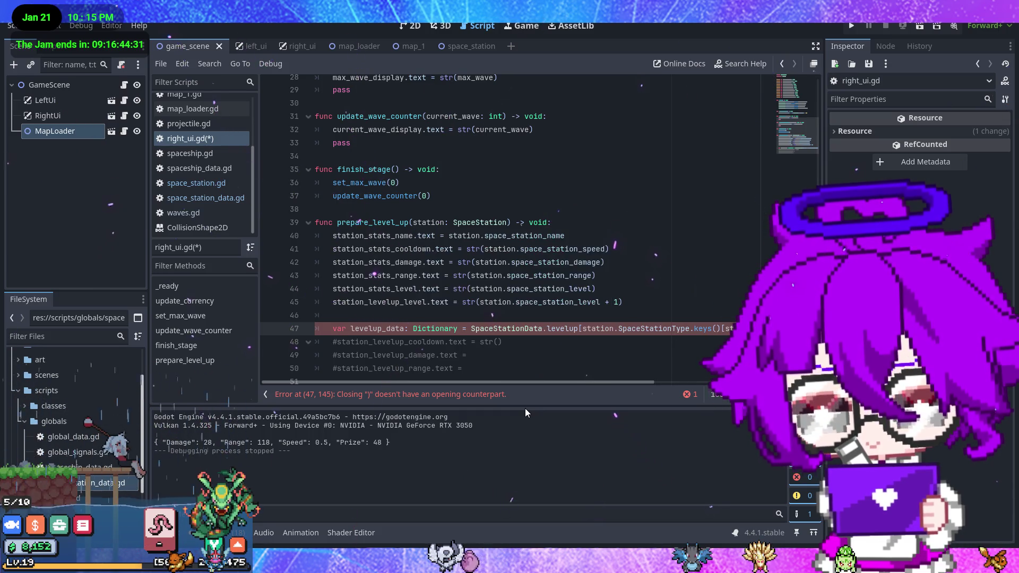
{"action": "left_click_drag", "start_coordinate": [536, 380], "coordinate": [700, 379]}
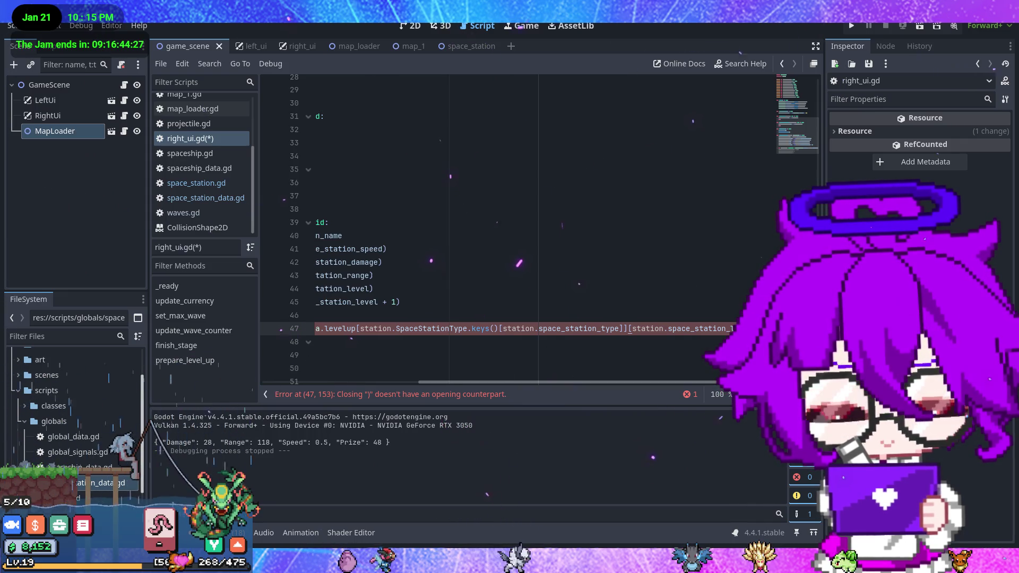
{"action": "left_click_drag", "start_coordinate": [589, 379], "coordinate": [415, 392]}
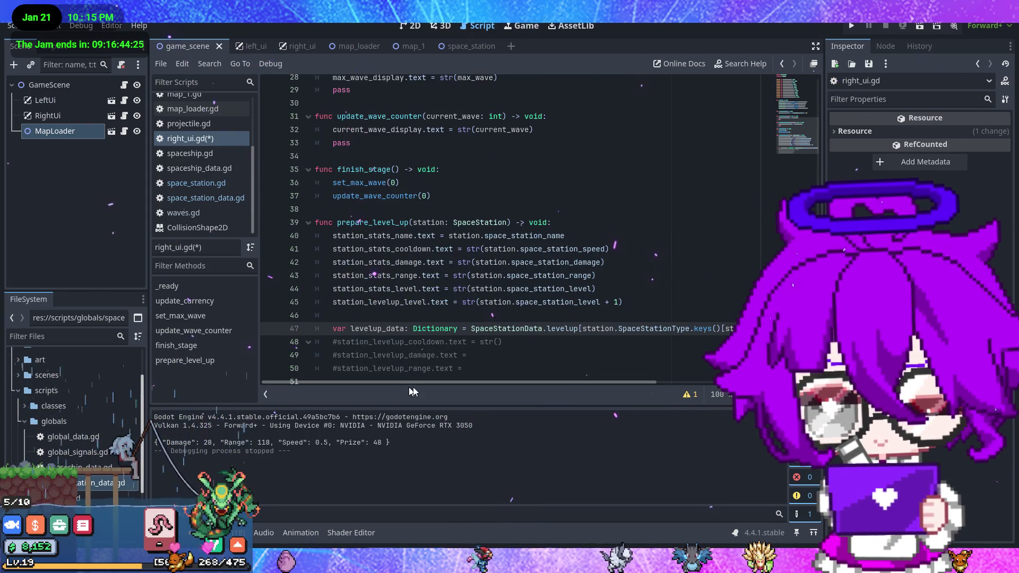
{"action": "left_click", "coordinate": [336, 343]}
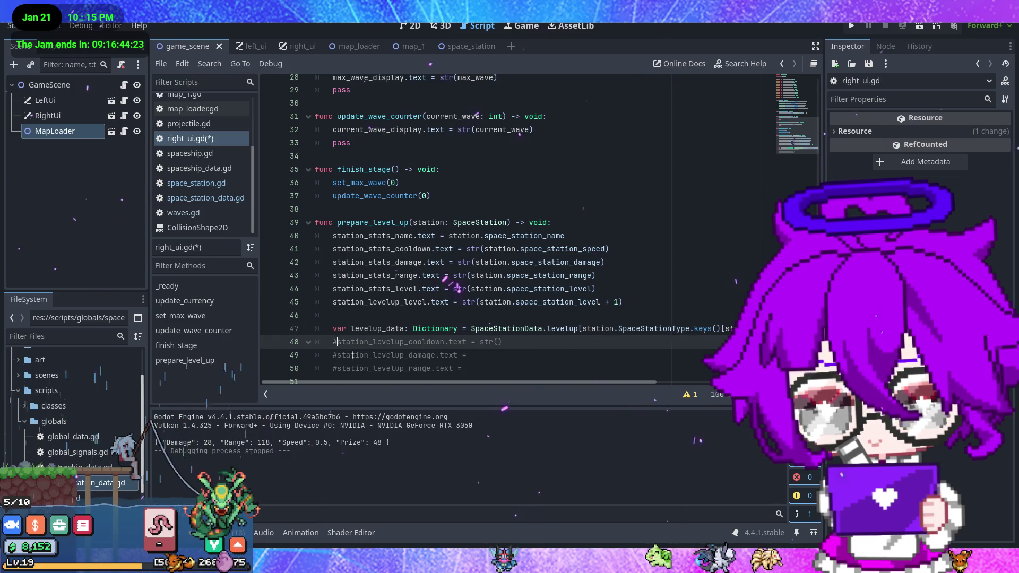
Remove empty line 46 and fill the cooldown label's str() with levelup_data["Speed"].
{"action": "key", "text": "BackSpace"}
{"action": "left_click", "coordinate": [351, 315]}
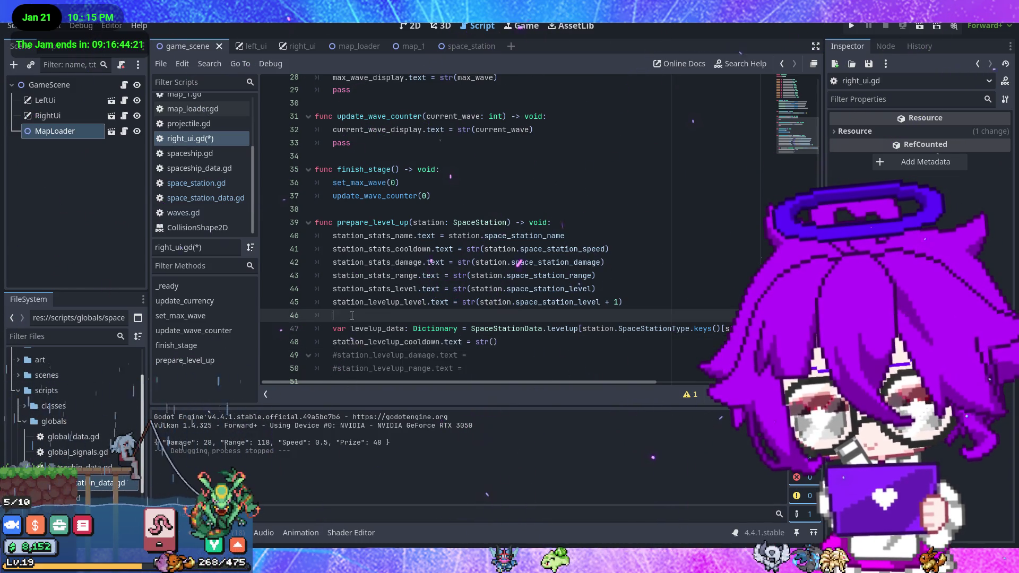
{"action": "key", "text": "BackSpace"}
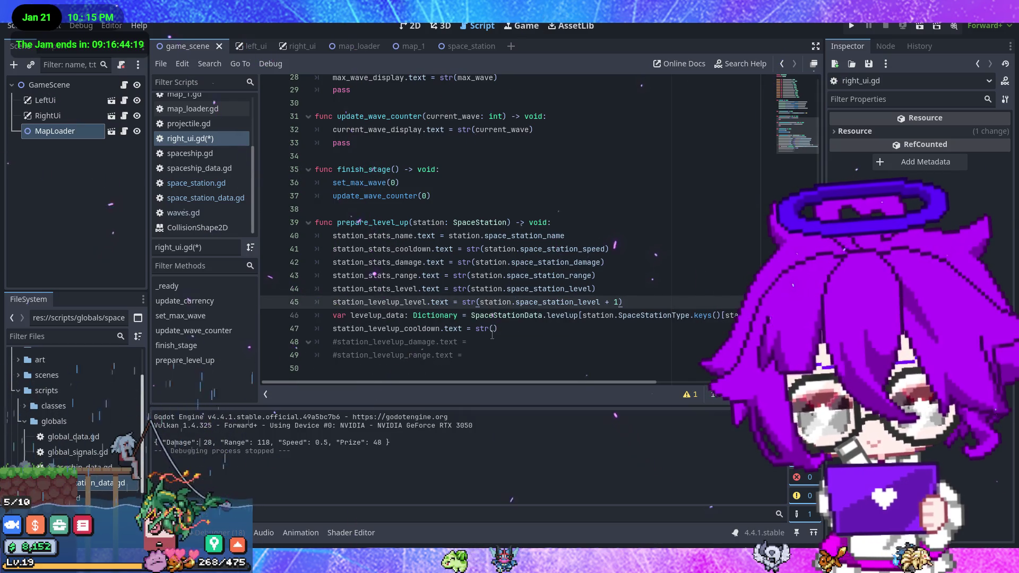
{"action": "left_click", "coordinate": [492, 334]}
{"action": "type", "text": "ev"}
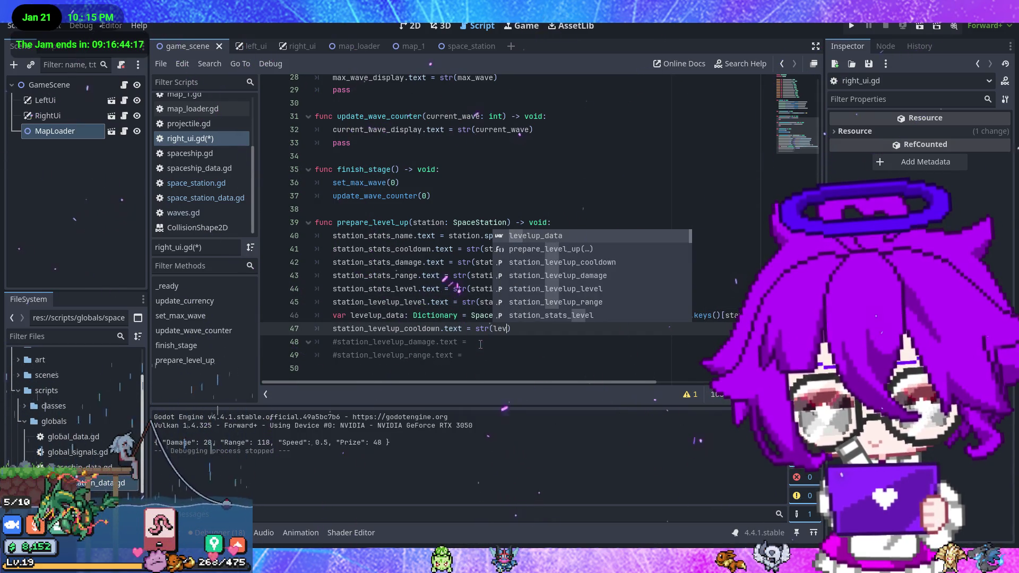
{"action": "key", "text": "Return"}
{"action": "type", "text": "."}
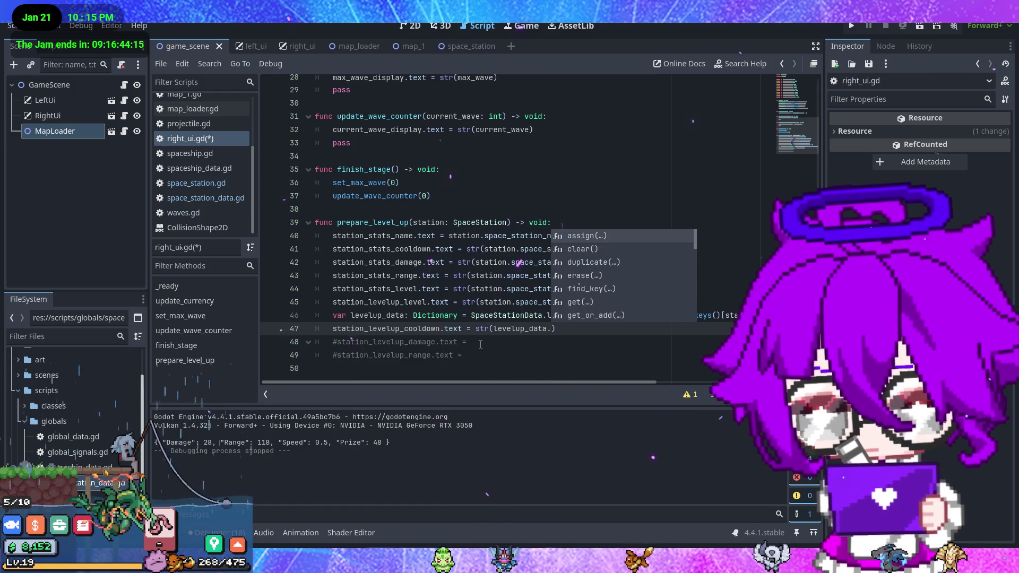
{"action": "type", "text": "Spe"}
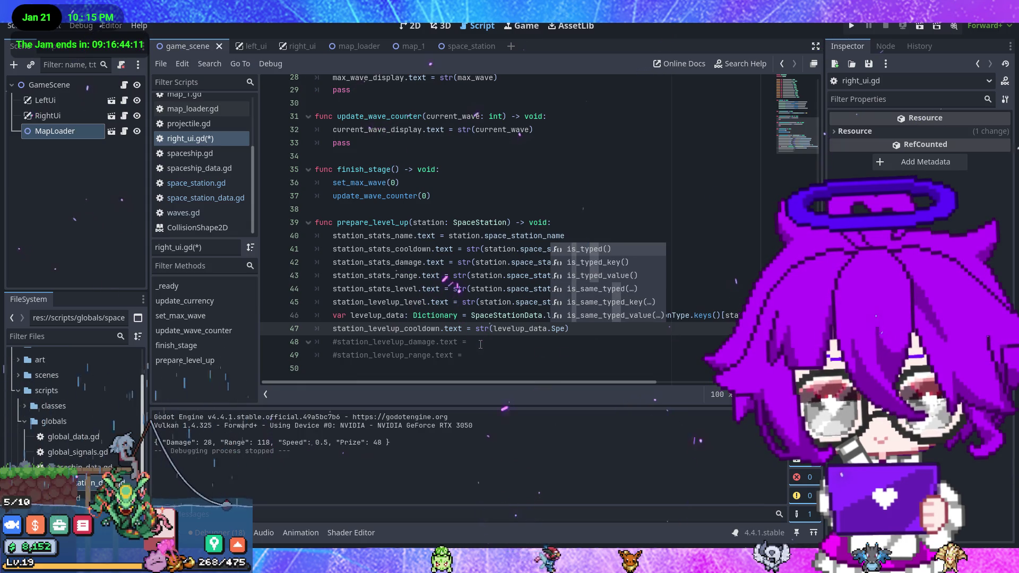
{"action": "key", "text": "BackSpace"}
{"action": "key", "text": "BackSpace"}
{"action": "key", "text": "BackSpace"}
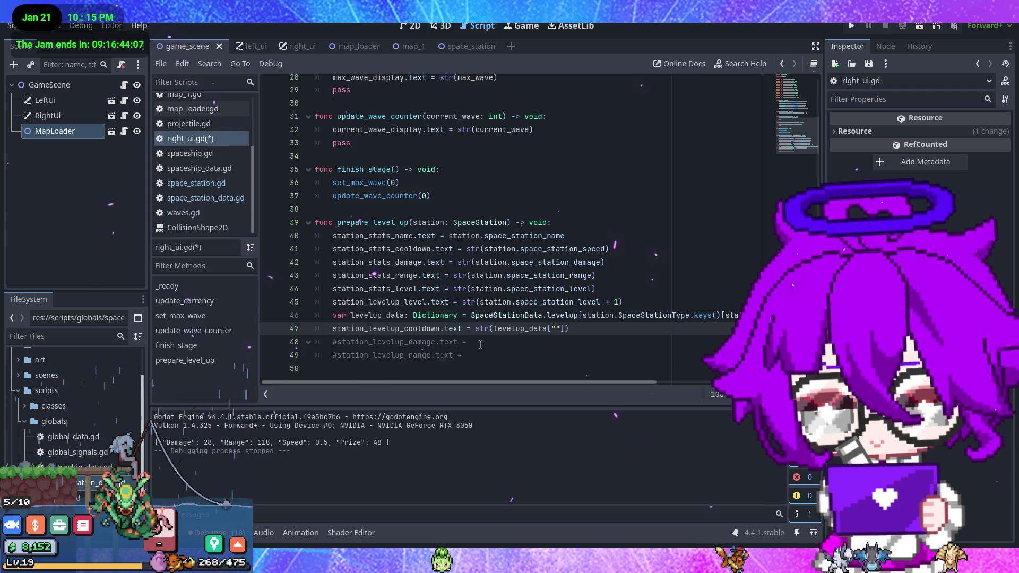
{"action": "type", "text": "d"}
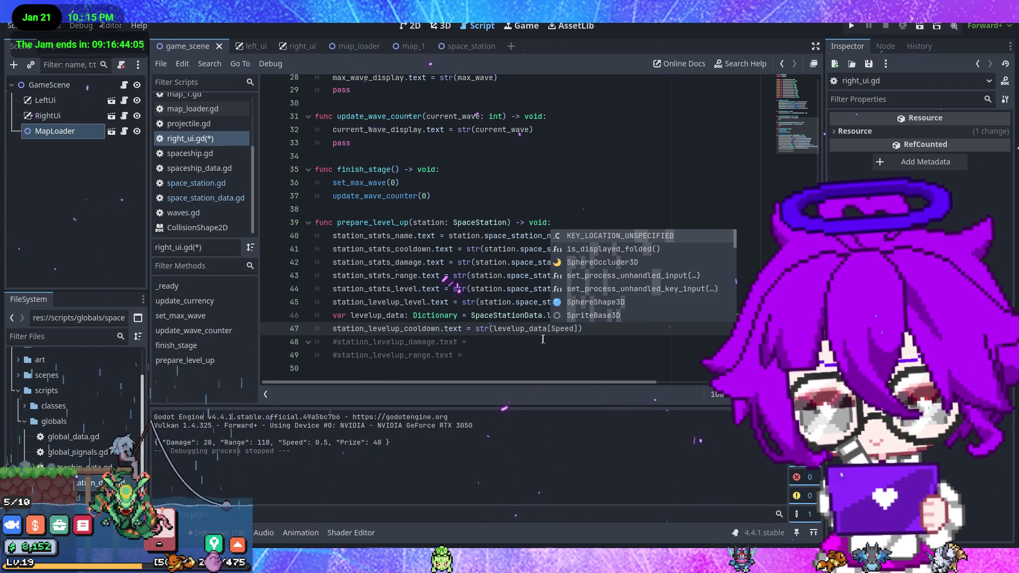
{"action": "double_click", "coordinate": [575, 329]}
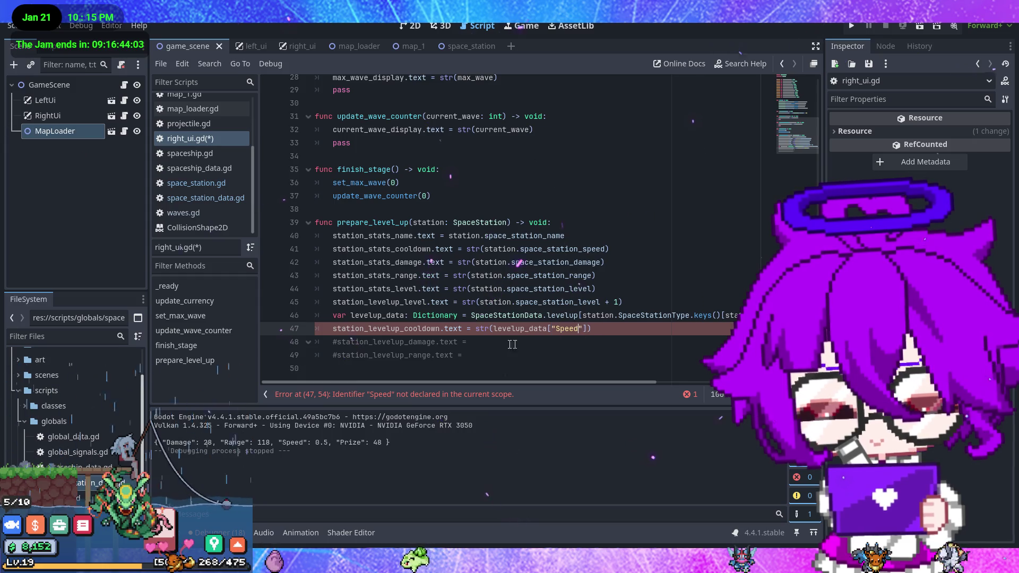
{"action": "left_click_drag", "start_coordinate": [591, 329], "coordinate": [492, 331]}
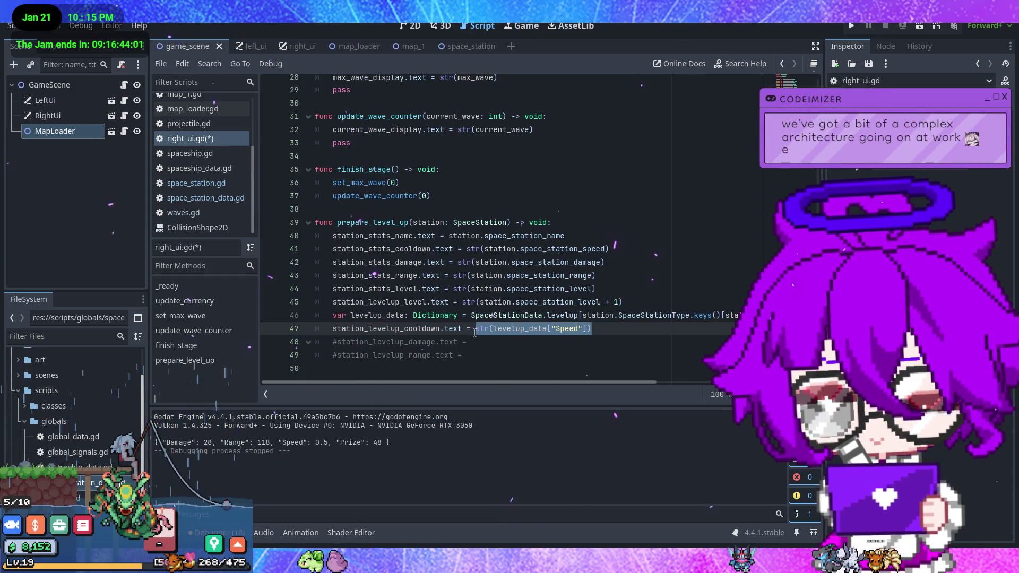
Uncomment the damage and range label lines with Ctrl+K.
{"action": "left_click", "coordinate": [480, 341]}
{"action": "left_click", "coordinate": [484, 356]}
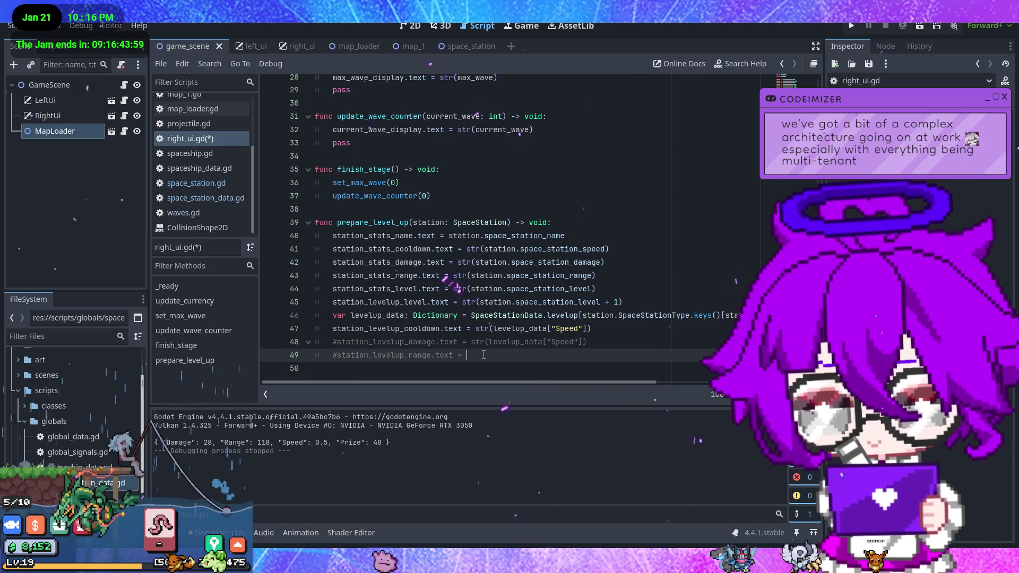
{"action": "left_click", "coordinate": [336, 342], "text": "shift"}
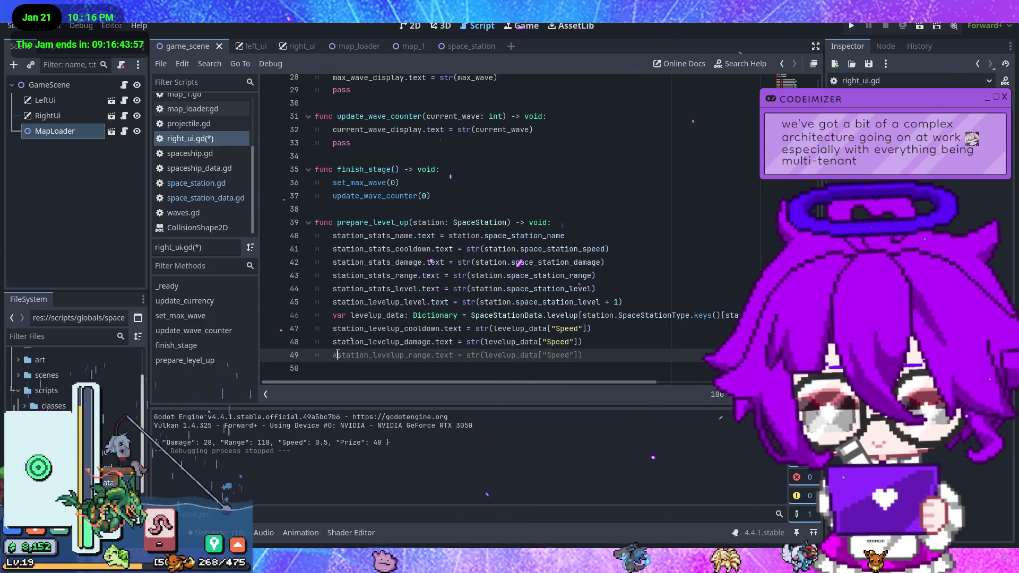
{"action": "key", "text": "ctrl+k"}
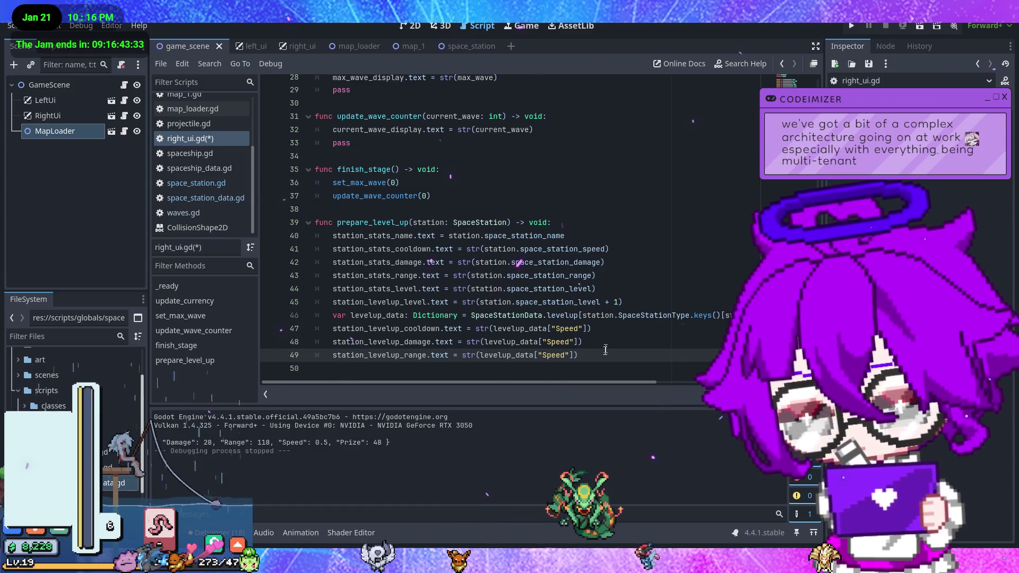
Change the two labels' keys from "Speed" to "Damage" and "Range" and save right_ui.gd.
{"action": "double_click", "coordinate": [557, 342]}
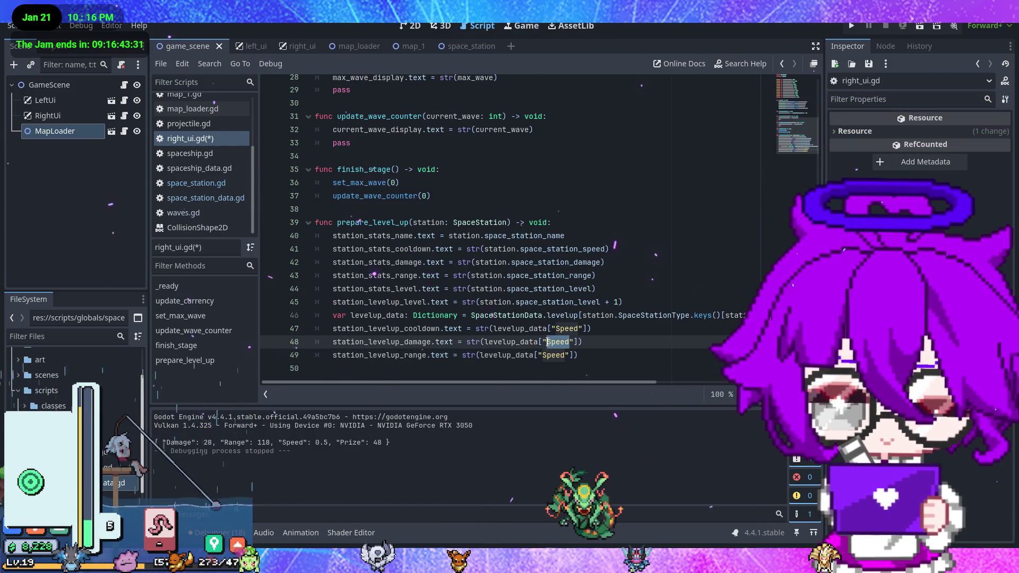
{"action": "type", "text": "d"}
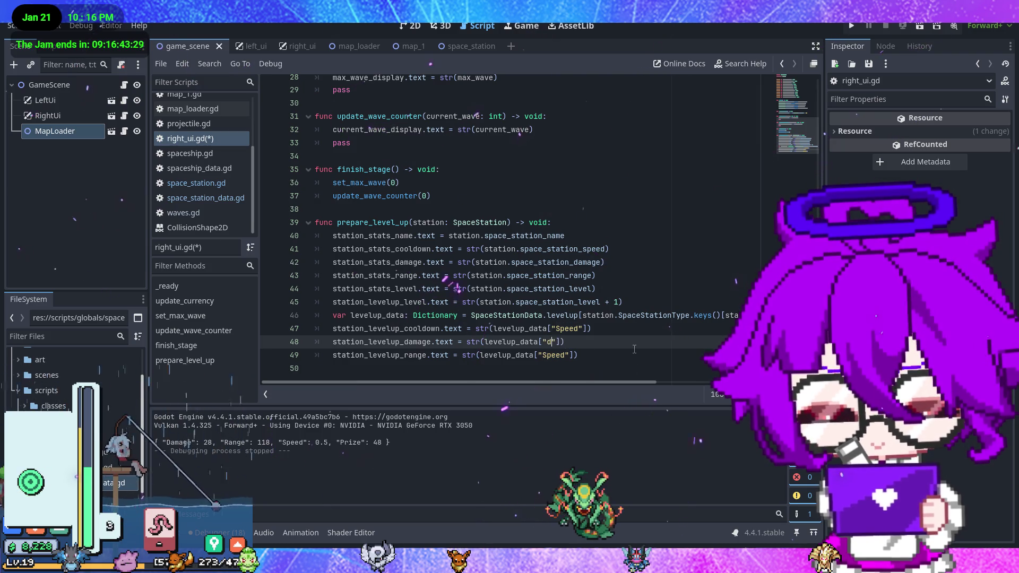
{"action": "key", "text": "BackSpace"}
{"action": "type", "text": "Damage"}
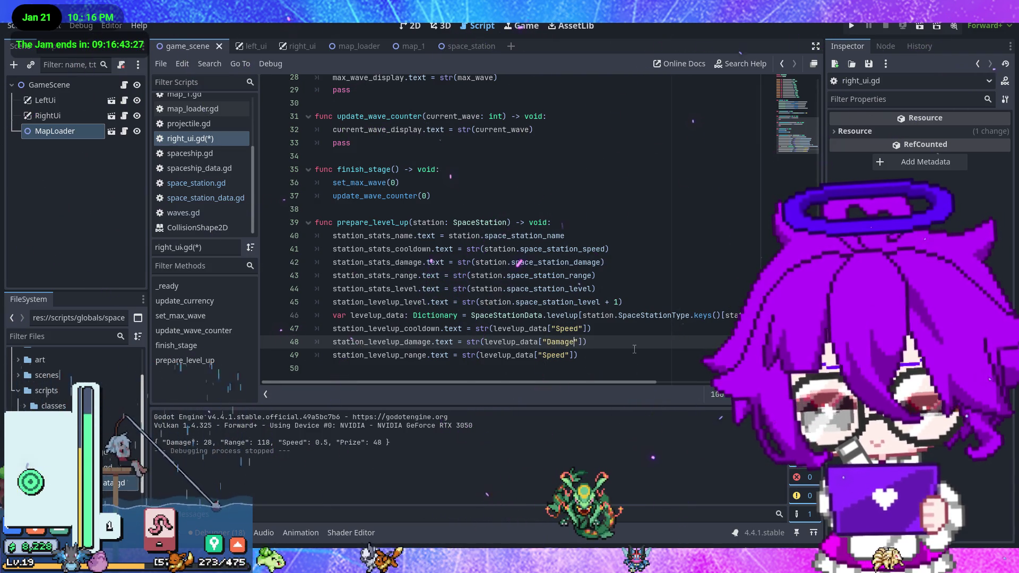
{"action": "left_click_drag", "start_coordinate": [564, 355], "coordinate": [553, 355]}
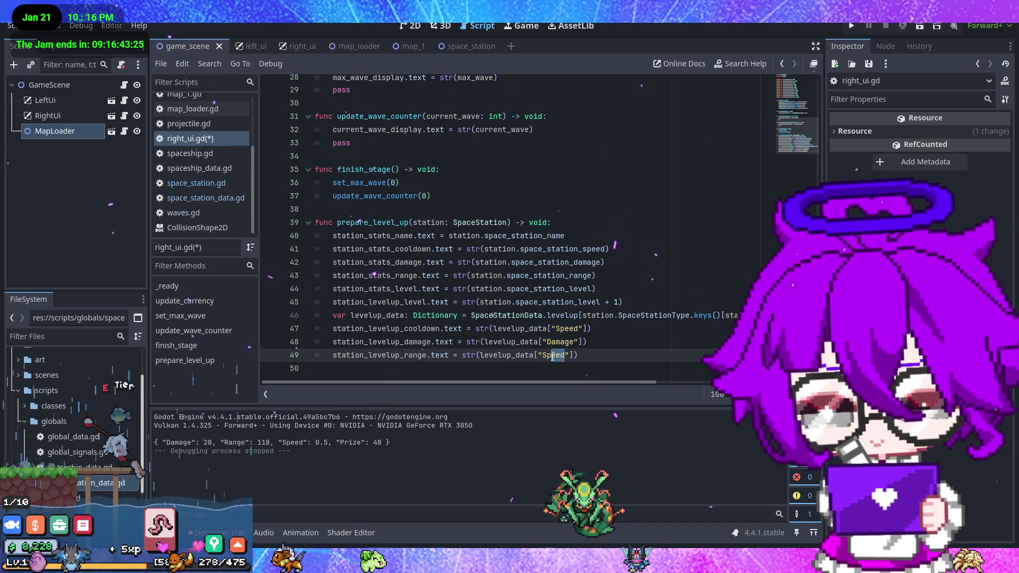
{"action": "double_click", "coordinate": [553, 355]}
{"action": "type", "text": "Range"}
{"action": "key", "text": "ctrl+s"}
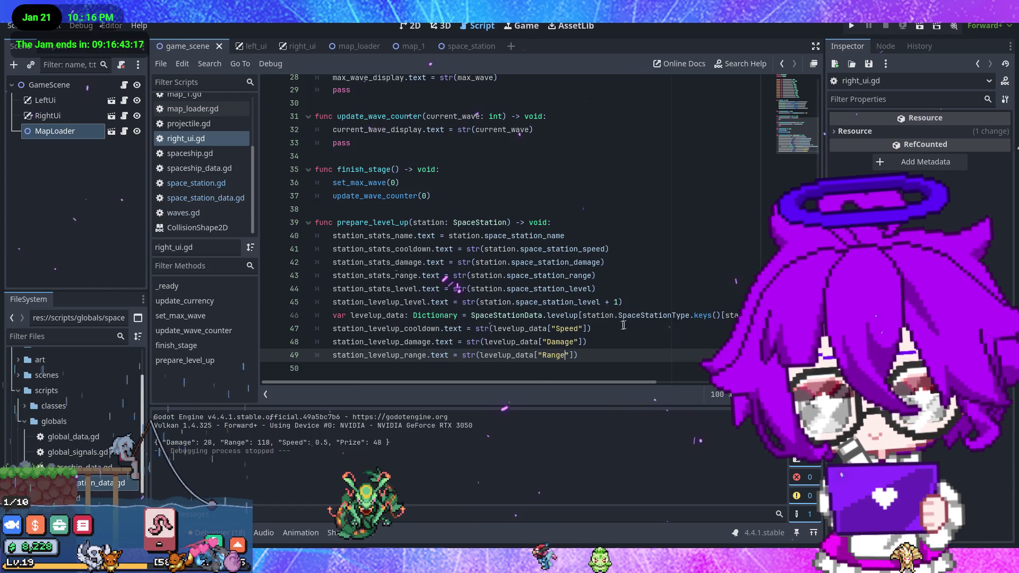
Go back to the exported variables at the top of right_ui.gd, after max_wave_display.
{"action": "scroll", "coordinate": [584, 313], "scroll_direction": "up", "scroll_amount": 9}
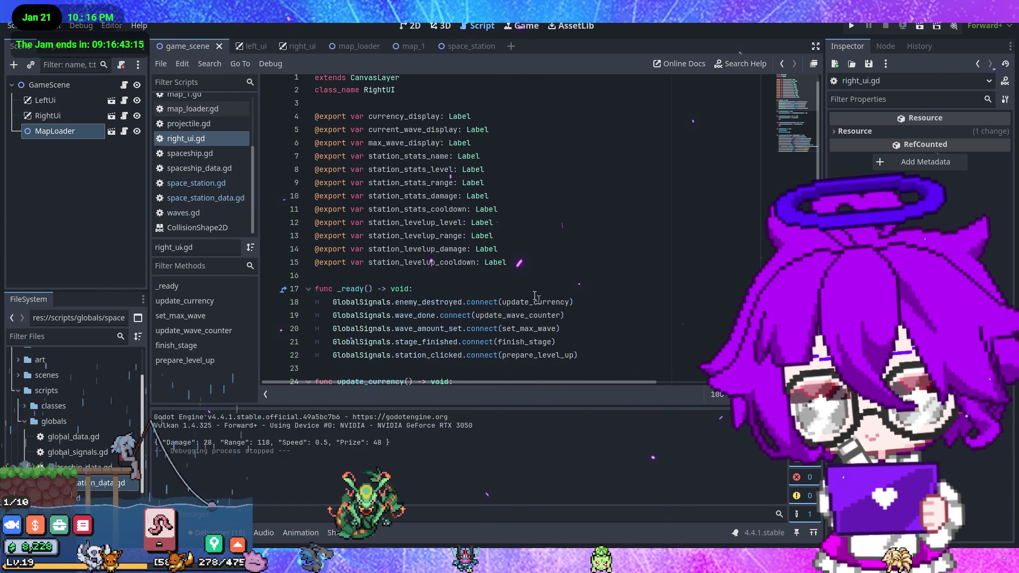
{"action": "left_click", "coordinate": [535, 262]}
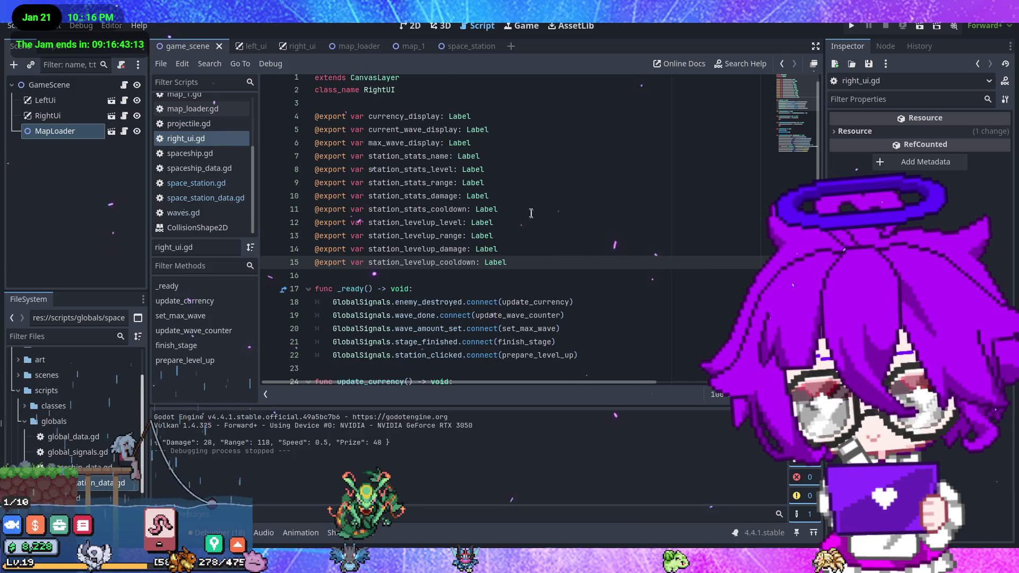
{"action": "left_click", "coordinate": [527, 143]}
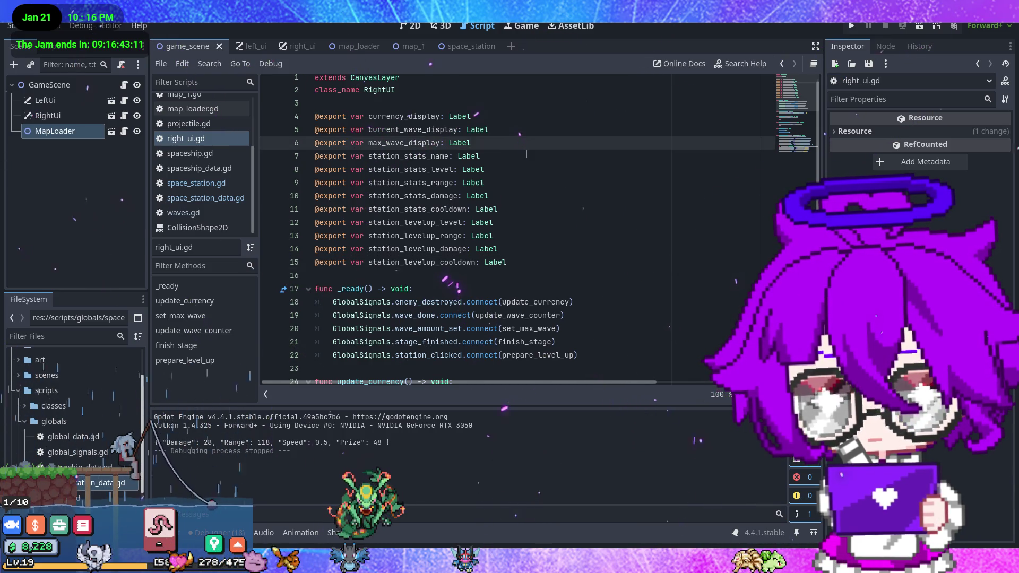
{"action": "key", "text": "Return"}
{"action": "type", "text": "@export va"}
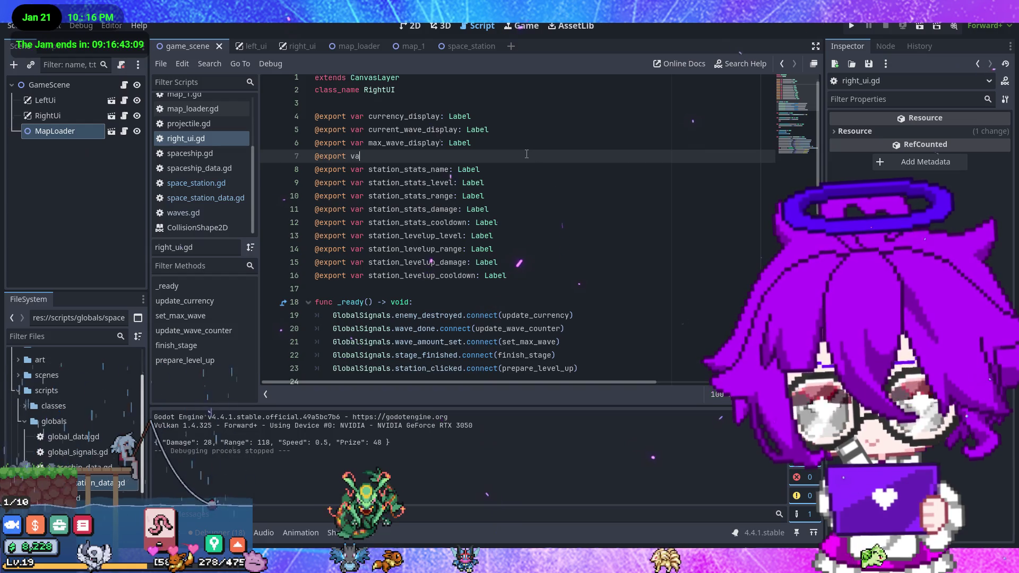
{"action": "type", "text": "r"}
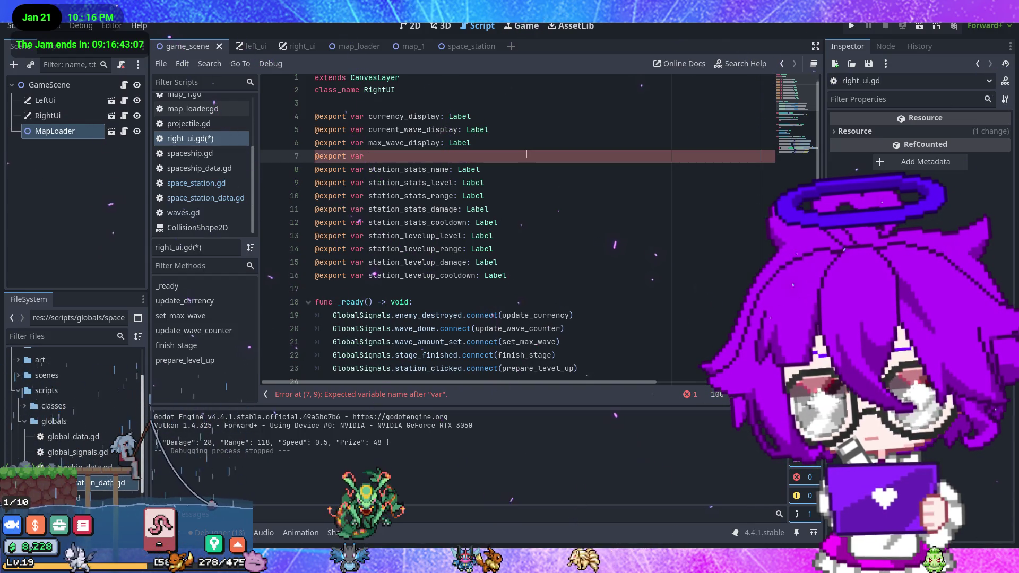
{"action": "type", "text": " S"}
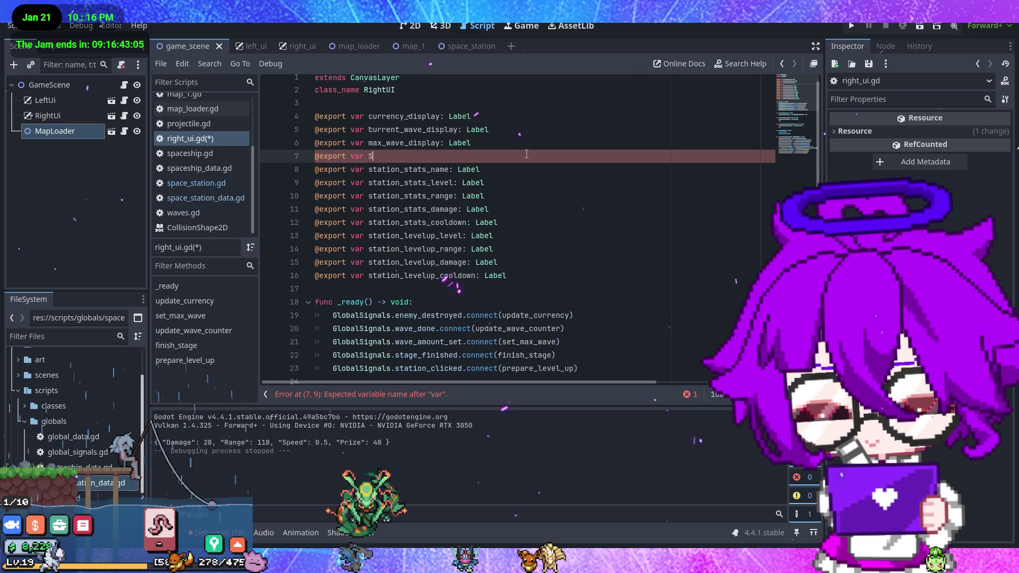
{"action": "type", "text": "tatio"}
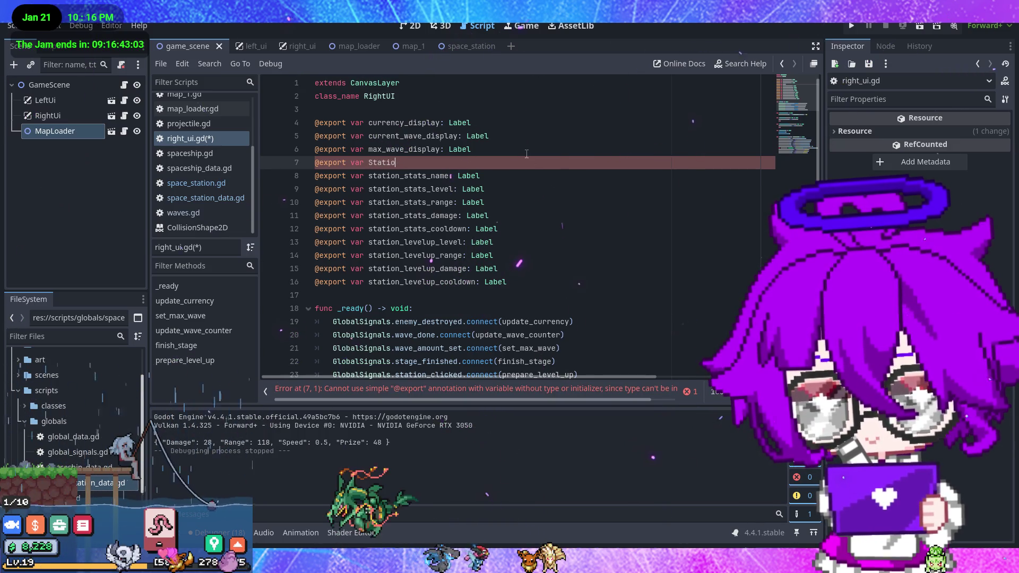
{"action": "key", "text": "BackSpace"}
{"action": "key", "text": "BackSpace"}
{"action": "key", "text": "BackSpace"}
{"action": "type", "text": "station_levelup_stats:"}
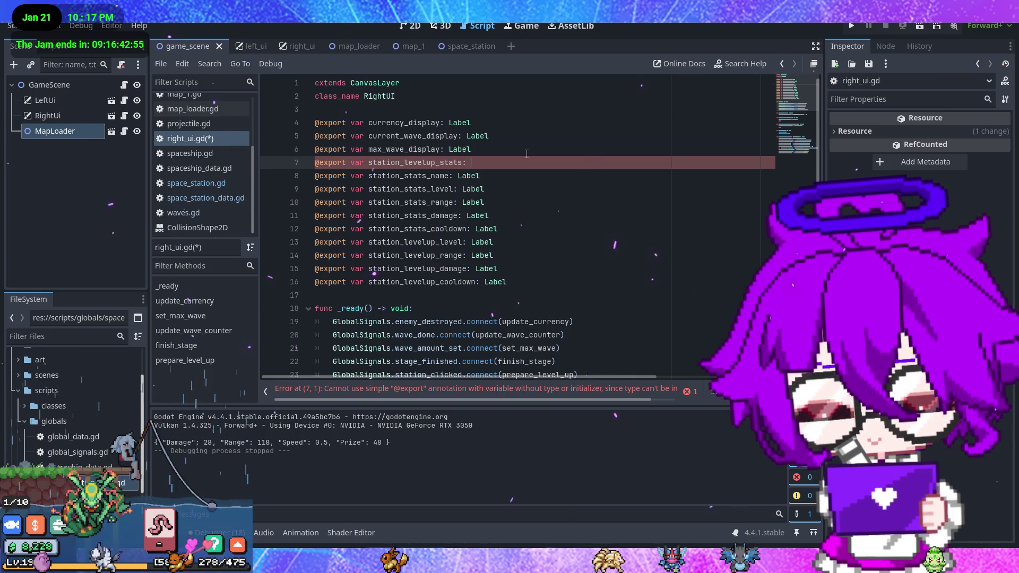
{"action": "type", "text": "D"}
{"action": "key", "text": "BackSpace"}
{"action": "key", "text": "BackSpace"}
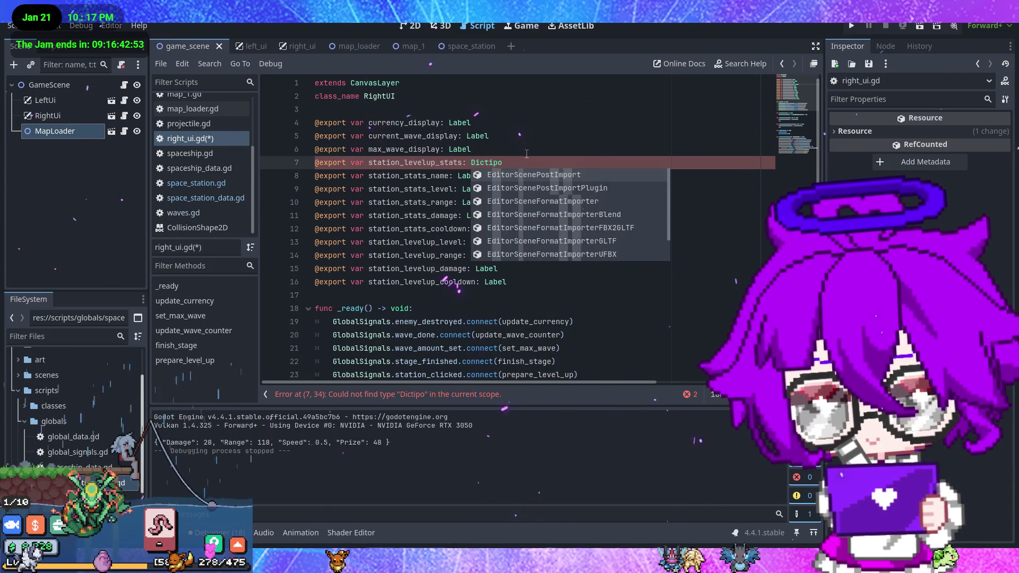
{"action": "key", "text": "Return"}
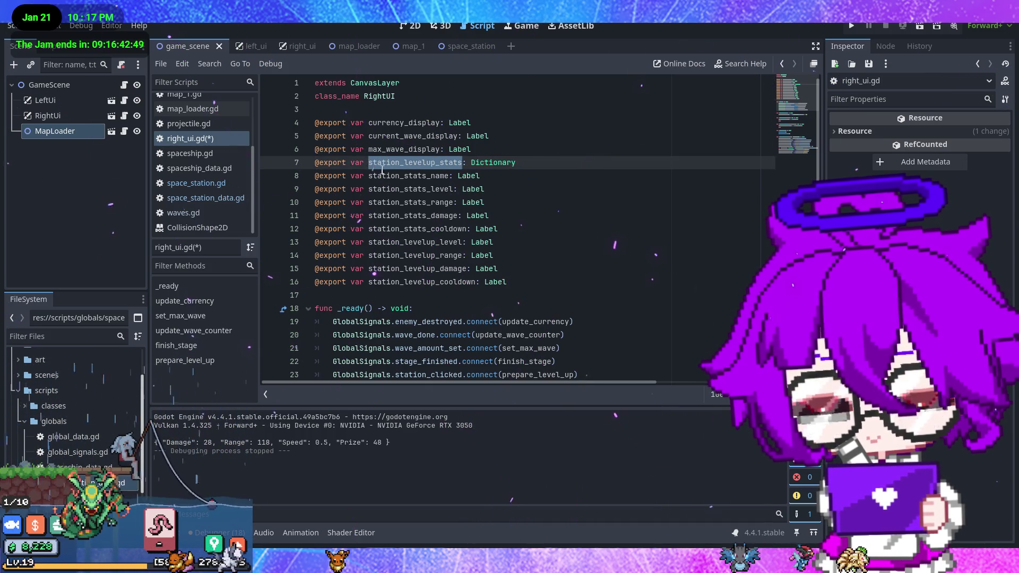
Replace levelup_data with station_levelup_stats in prepare_level_up, save, and run the project.
{"action": "scroll", "coordinate": [382, 170], "scroll_direction": "down", "scroll_amount": 10}
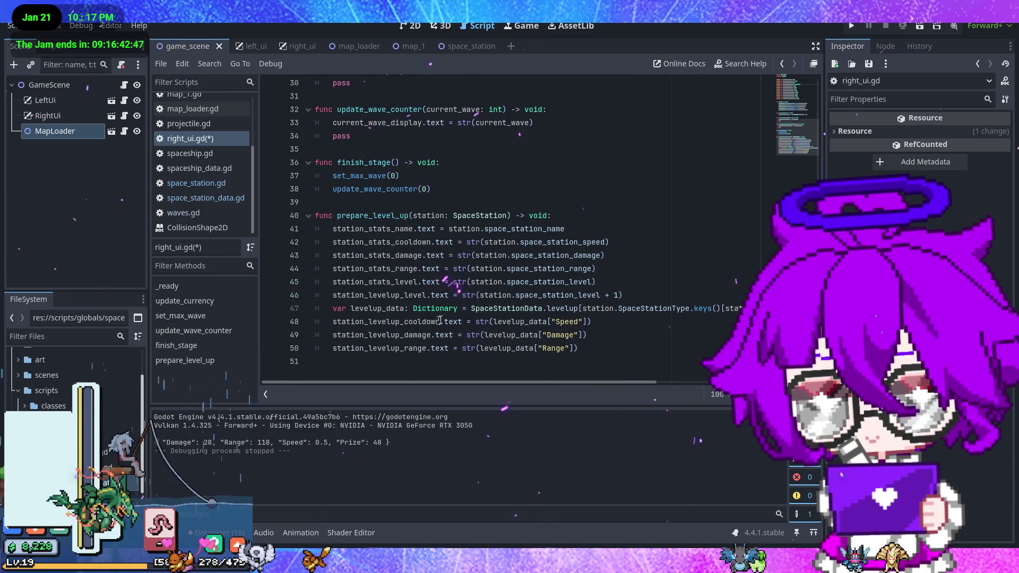
{"action": "left_click_drag", "start_coordinate": [458, 311], "coordinate": [410, 312]}
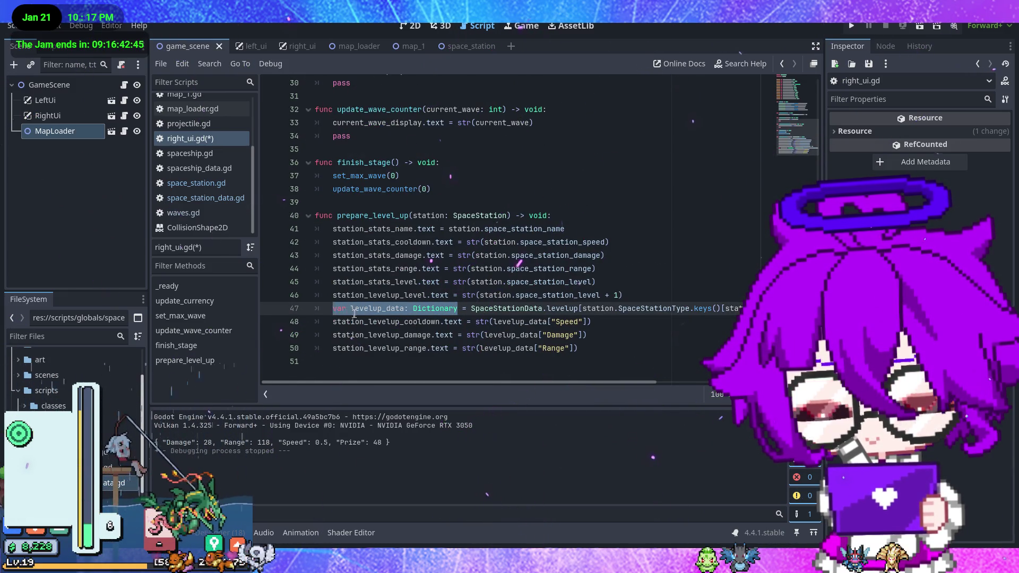
{"action": "type", "text": "station_levelup_stats"}
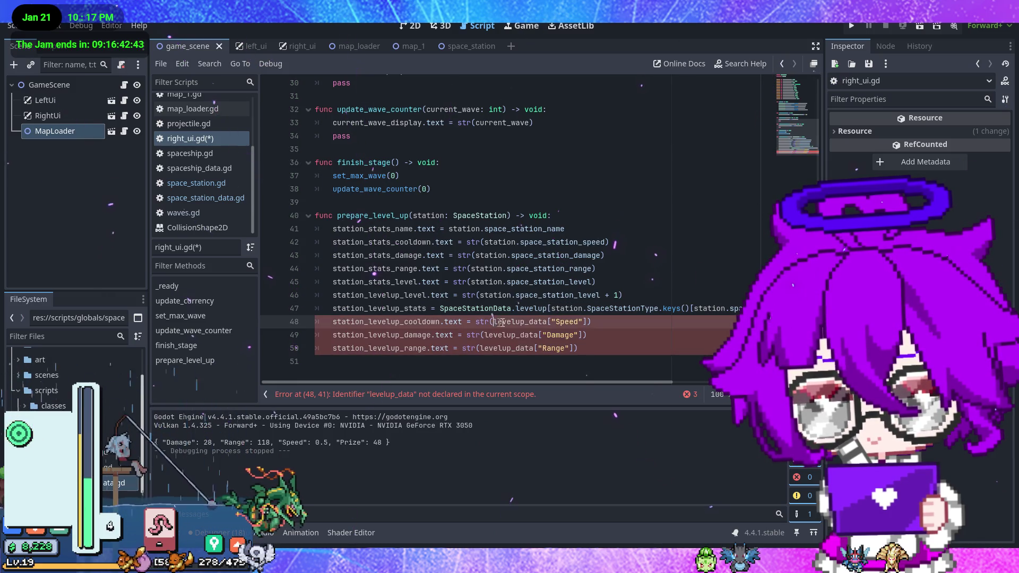
{"action": "mouse_move", "coordinate": [493, 321]}
{"action": "left_mouse_down"}
{"action": "mouse_move", "coordinate": [548, 321]}
{"action": "mouse_move", "coordinate": [492, 335]}
{"action": "mouse_move", "coordinate": [524, 350]}
{"action": "left_mouse_up"}
{"action": "key", "text": "ctrl+v"}
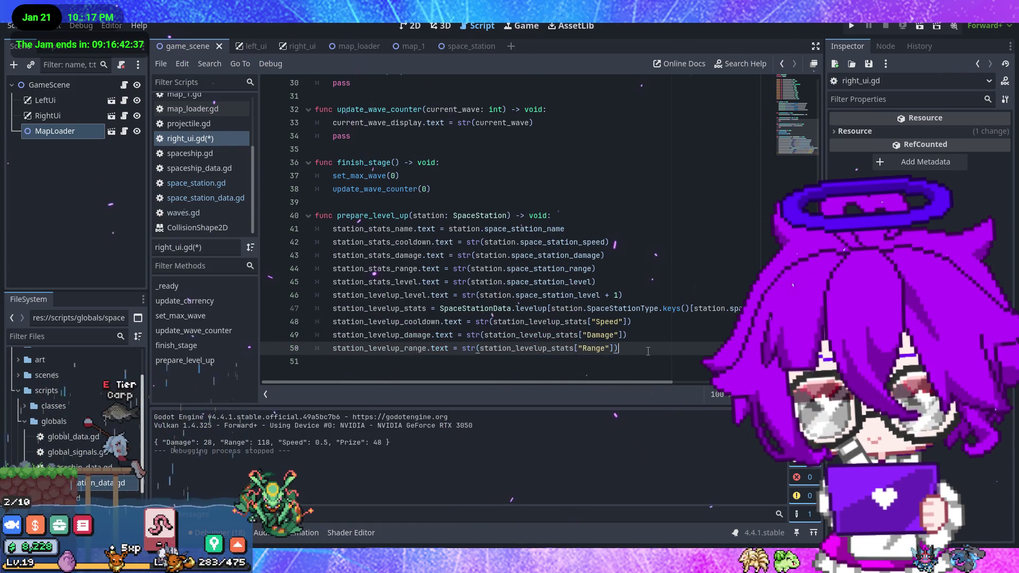
{"action": "key", "text": "ctrl+s"}
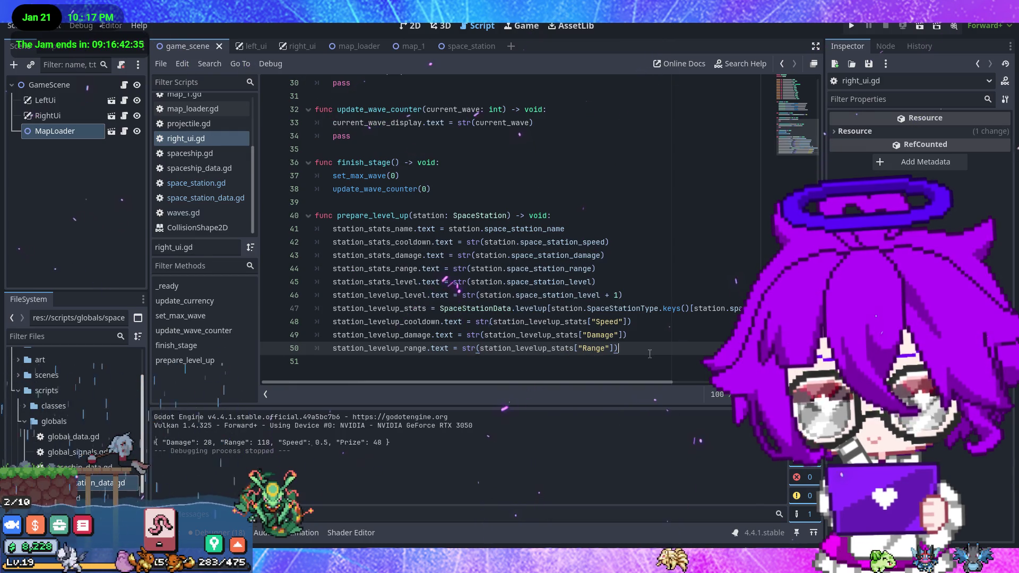
{"action": "key", "text": "F5"}
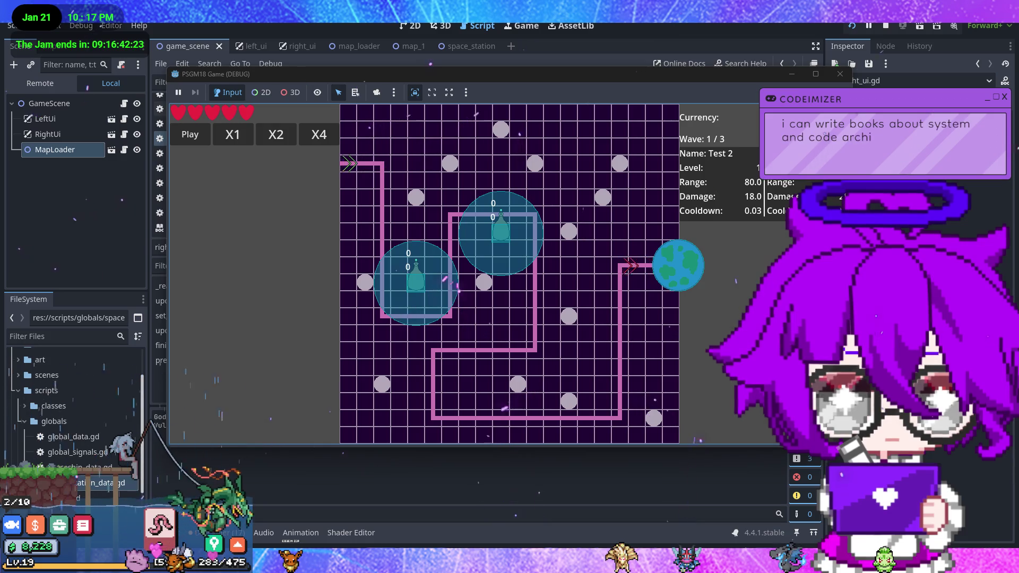
Close the test game and open space_station_data.gd.
{"action": "left_click", "coordinate": [841, 75]}
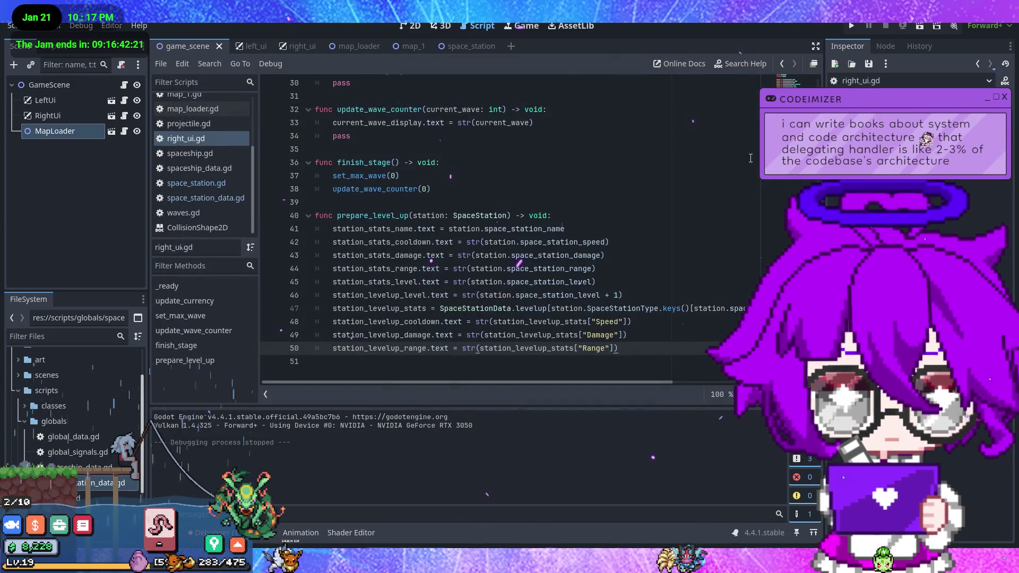
{"action": "left_click", "coordinate": [194, 198]}
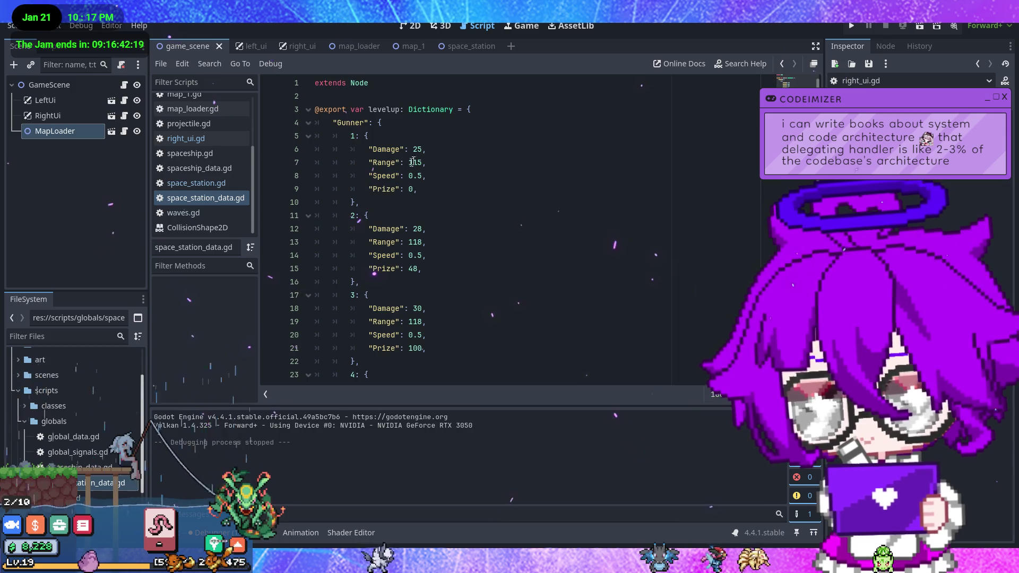
Make the Gunner level 1–3 stat values floats by appending .0 (e.g. Damage 28.0).
{"action": "type", "text": ".0"}
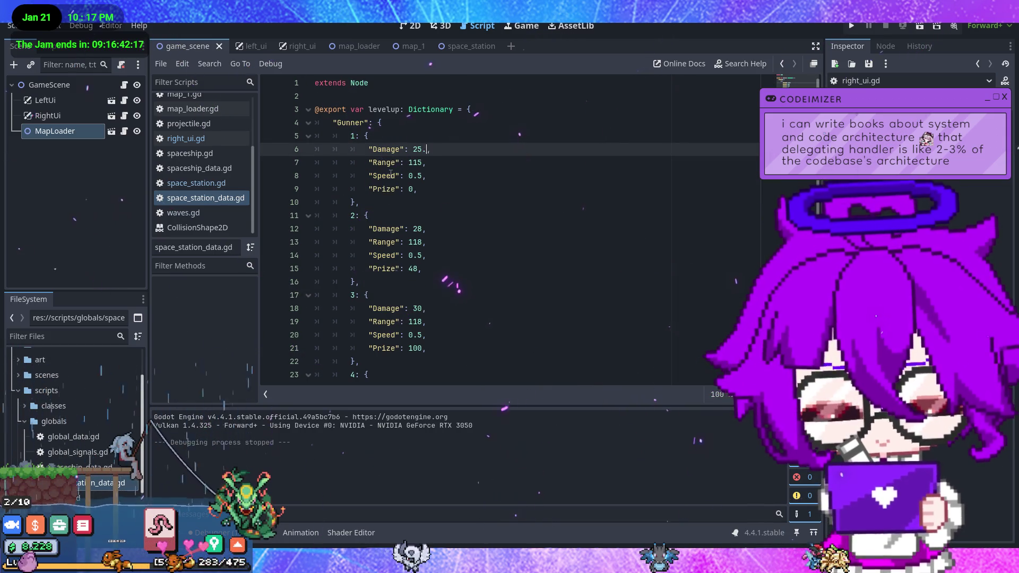
{"action": "key", "text": "Down"}
{"action": "type", "text": ".0"}
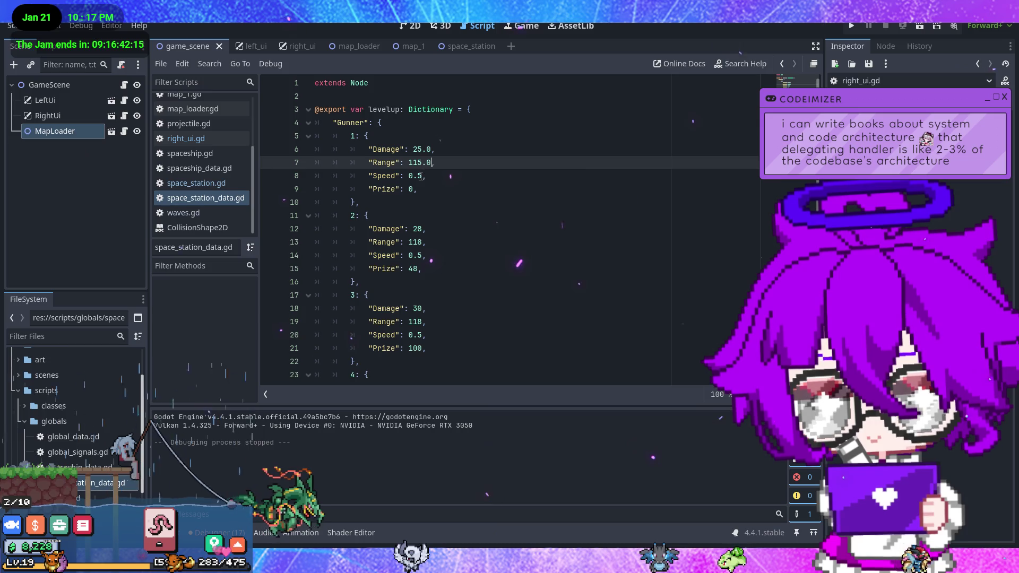
{"action": "key", "text": "Down"}
{"action": "type", "text": ".0"}
{"action": "left_click", "coordinate": [426, 228]}
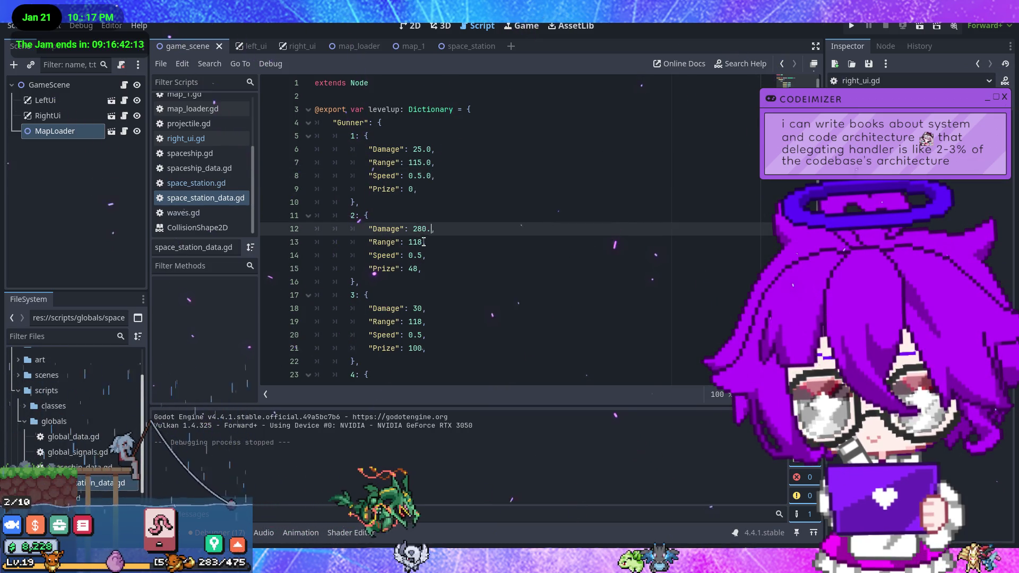
{"action": "type", "text": "0"}
{"action": "key", "text": "BackSpace"}
{"action": "type", "text": ".0,"}
{"action": "left_click", "coordinate": [423, 243]}
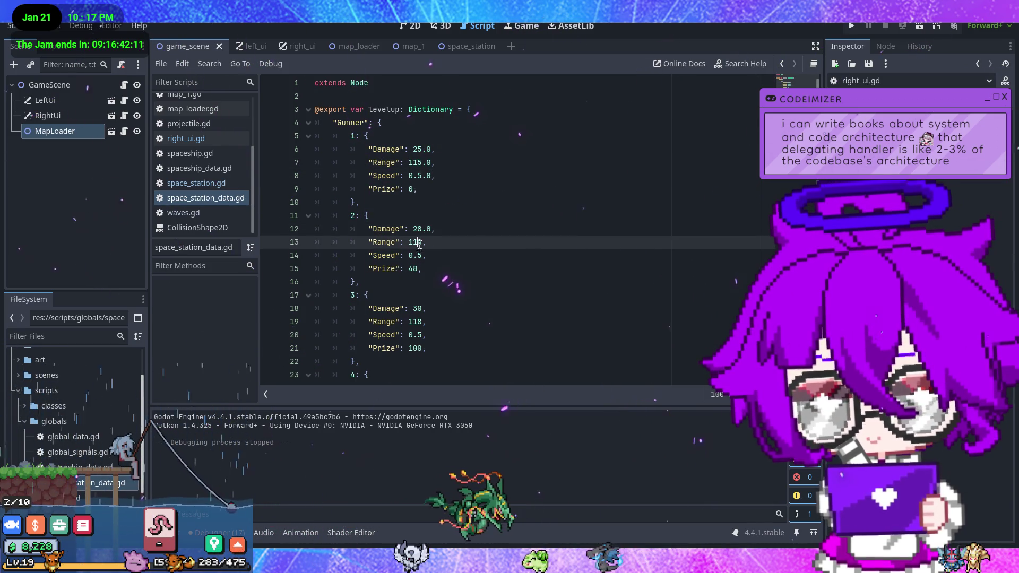
{"action": "type", "text": ".0"}
{"action": "left_click", "coordinate": [422, 309]}
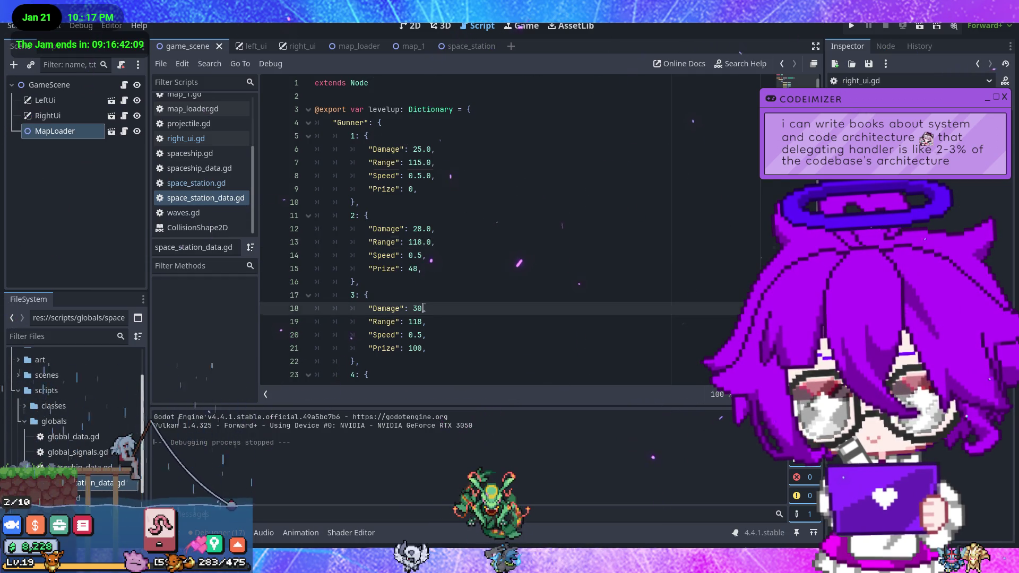
{"action": "type", "text": ".0,"}
{"action": "left_click", "coordinate": [420, 323]}
{"action": "type", "text": ".0"}
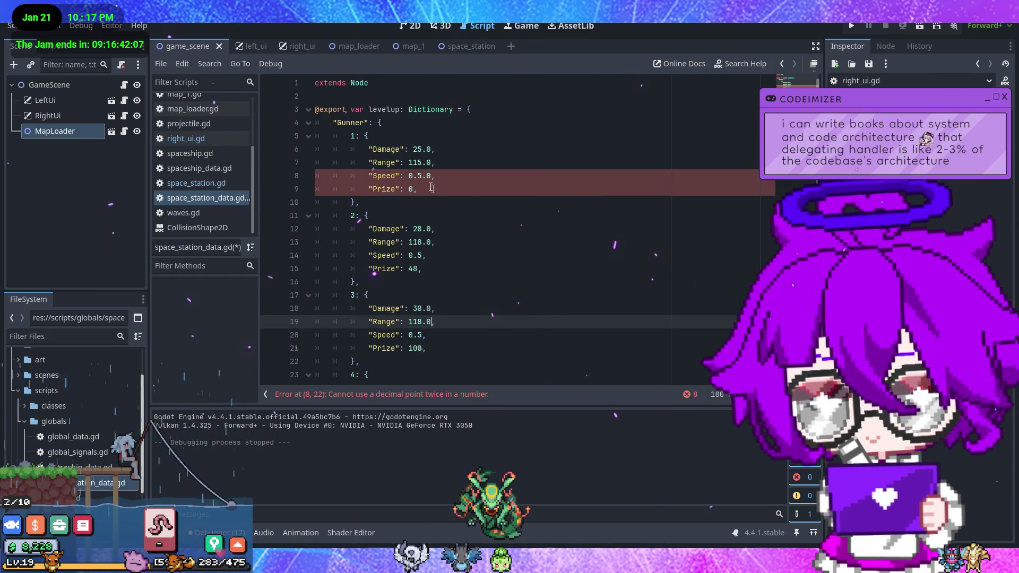
{"action": "left_click", "coordinate": [427, 180]}
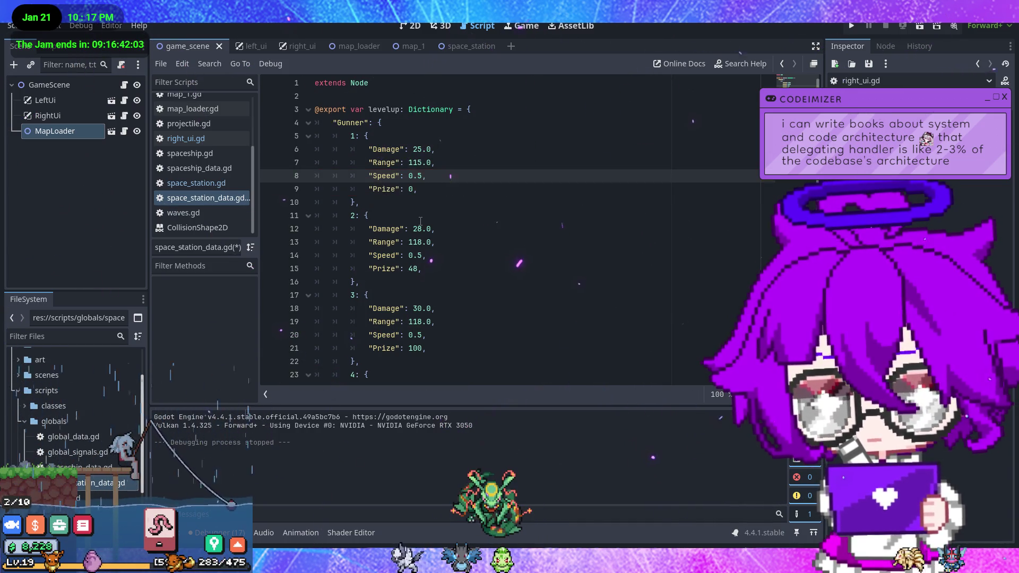
Append .0 to levels 4–6 Damage and Range (30.0, 118.0, 34.0, 120.0), then save and run.
{"action": "scroll", "coordinate": [421, 221], "scroll_direction": "down", "scroll_amount": 3}
{"action": "left_click", "coordinate": [423, 268]}
{"action": "type", "text": ".0,"}
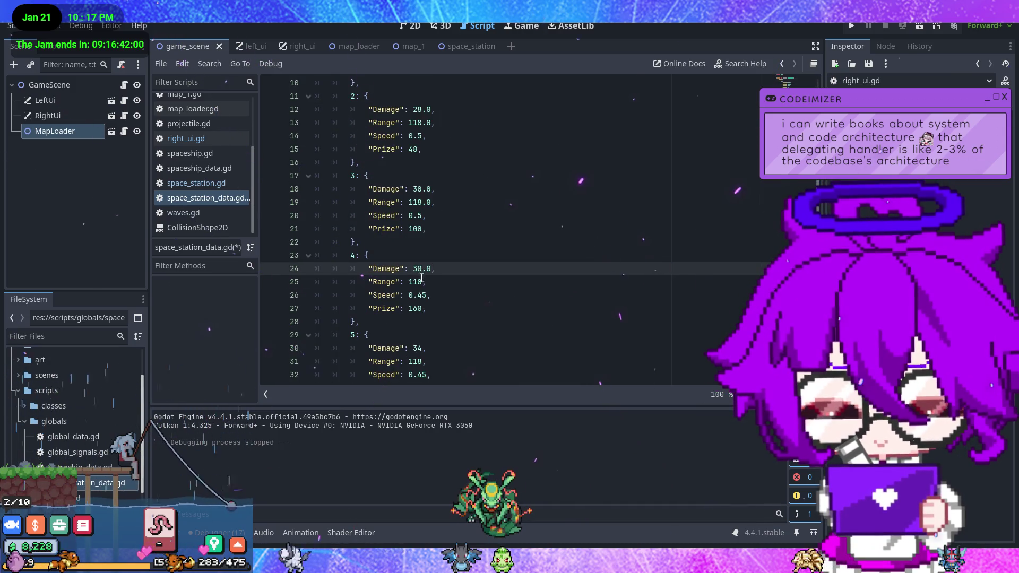
{"action": "left_click", "coordinate": [423, 282]}
{"action": "type", "text": ".0"}
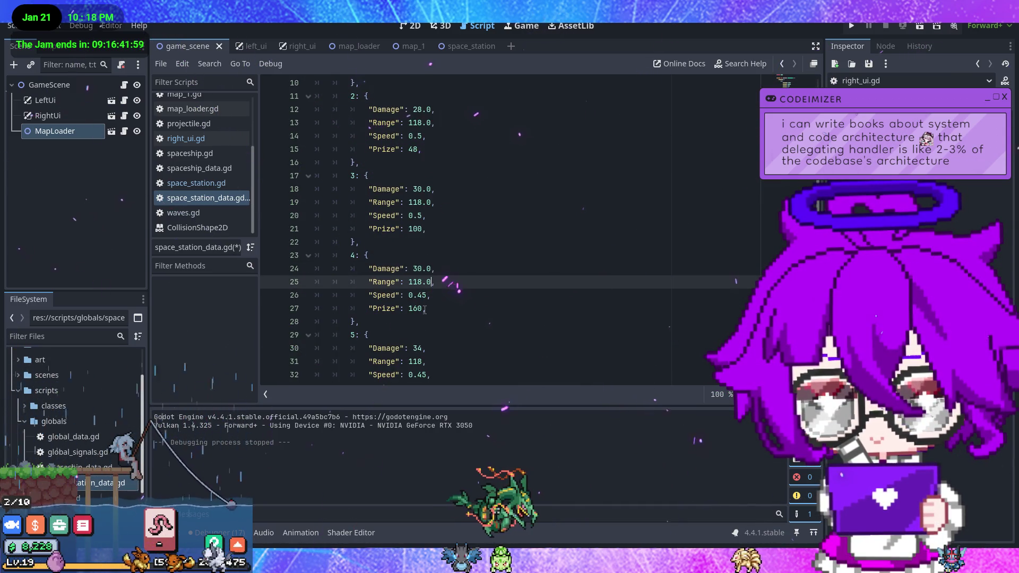
{"action": "scroll", "coordinate": [425, 311], "scroll_direction": "down", "scroll_amount": 1}
{"action": "left_click", "coordinate": [424, 309]}
{"action": "type", "text": ".0"}
{"action": "left_click", "coordinate": [424, 319]}
{"action": "type", "text": ".0"}
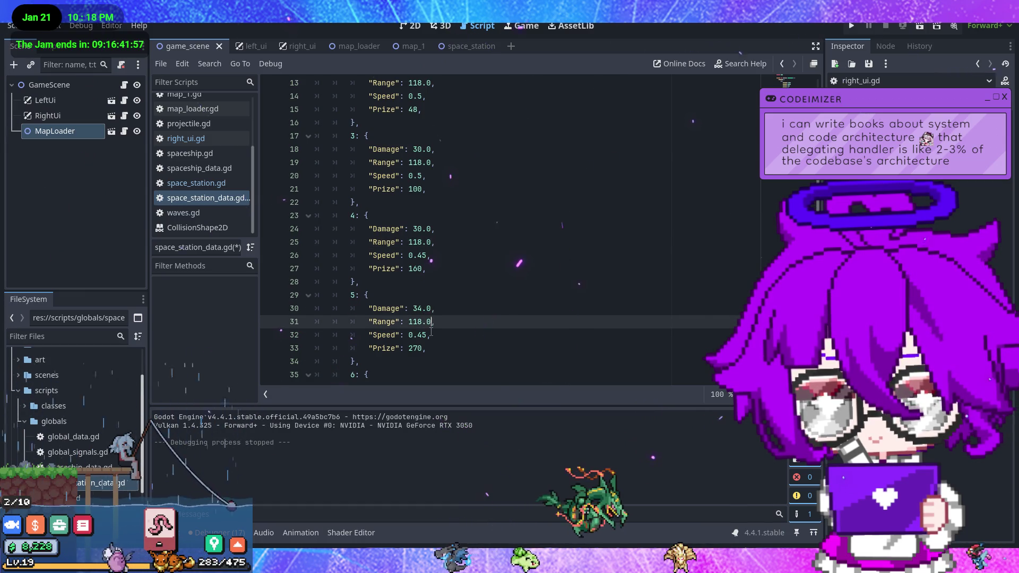
{"action": "scroll", "coordinate": [424, 319], "scroll_direction": "down", "scroll_amount": 2}
{"action": "left_click", "coordinate": [425, 309]}
{"action": "type", "text": ".0"}
{"action": "left_click", "coordinate": [425, 319]}
{"action": "type", "text": ".0"}
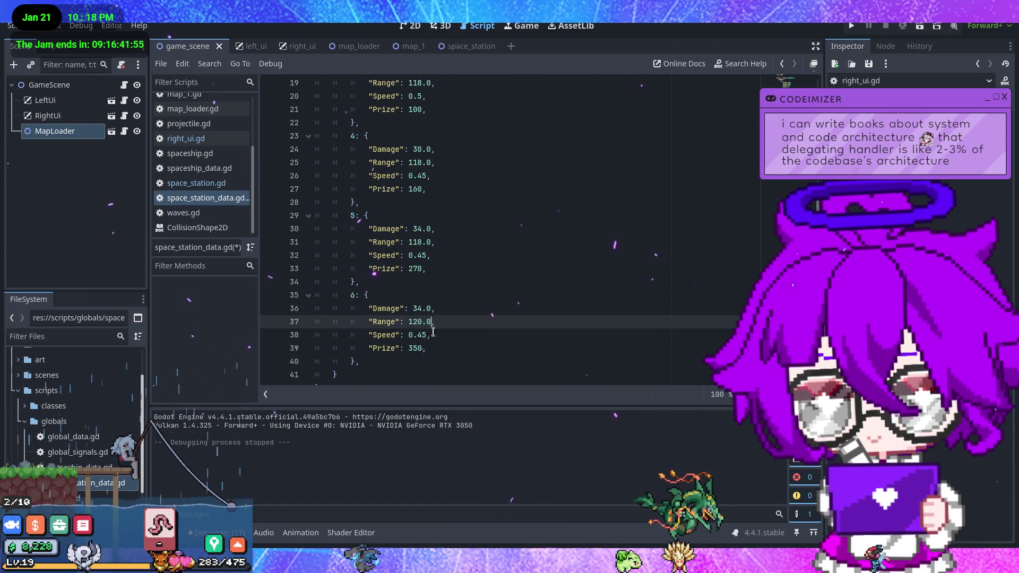
{"action": "scroll", "coordinate": [425, 319], "scroll_direction": "down", "scroll_amount": 1}
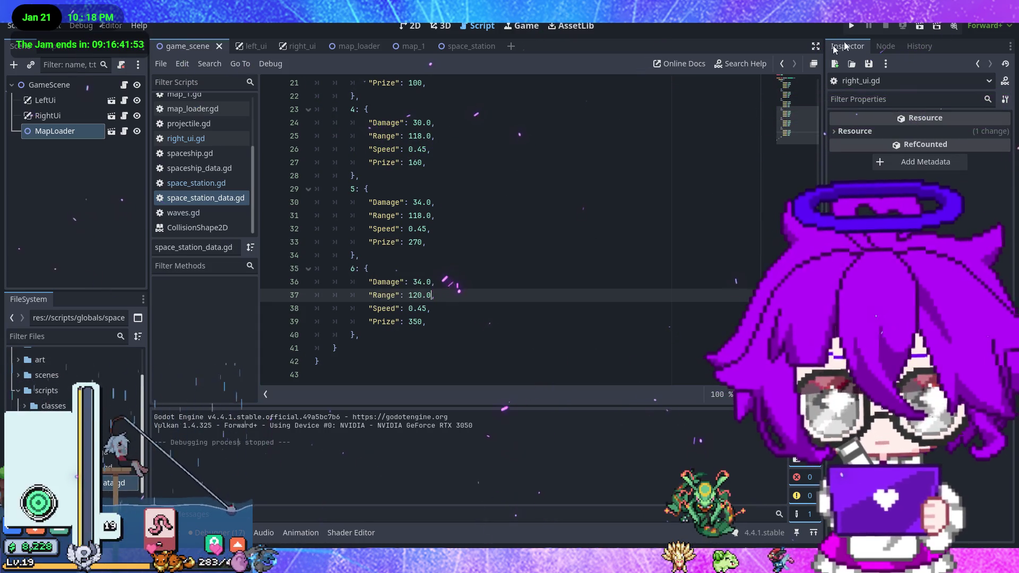
{"action": "key", "text": "F5"}
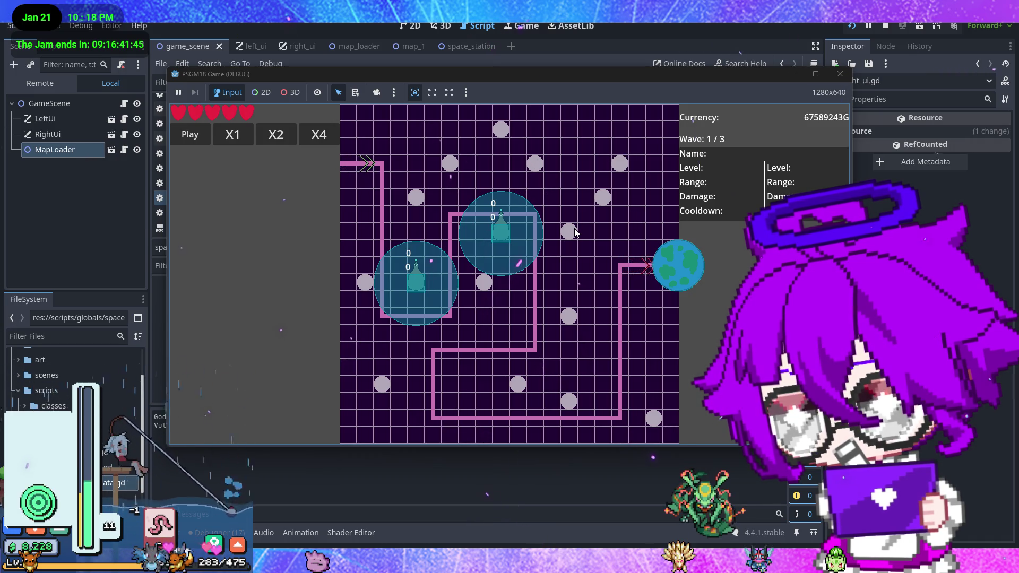
{"action": "left_click", "coordinate": [499, 239]}
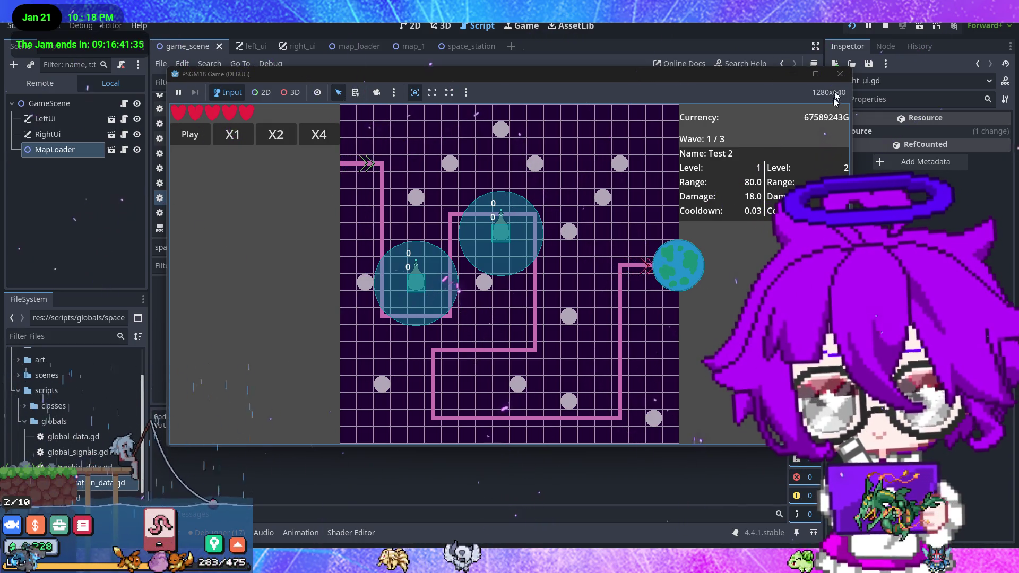
{"action": "left_click", "coordinate": [840, 74]}
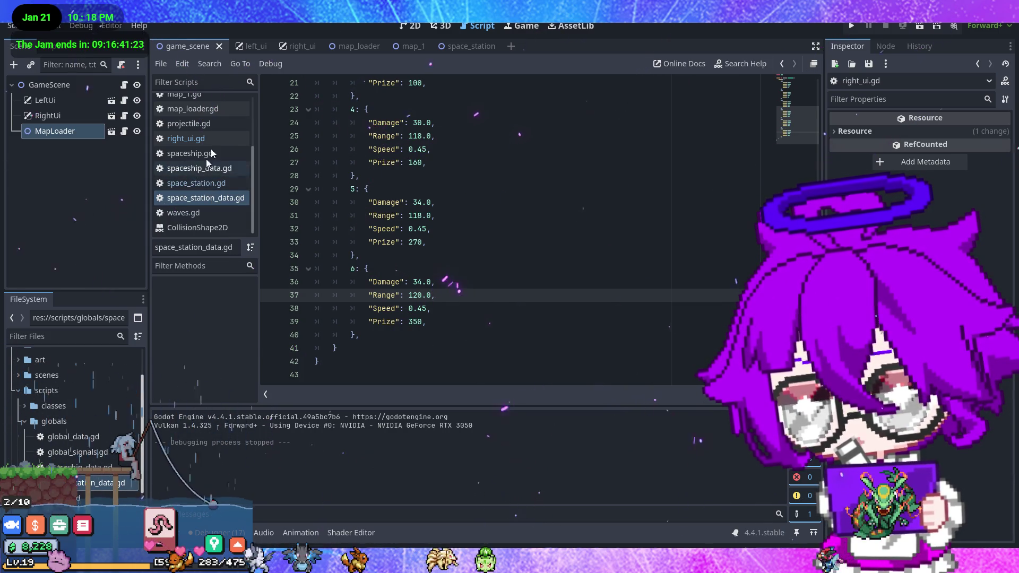
Open the space_station scene and its SpaceStation node's script.
{"action": "left_click", "coordinate": [468, 47]}
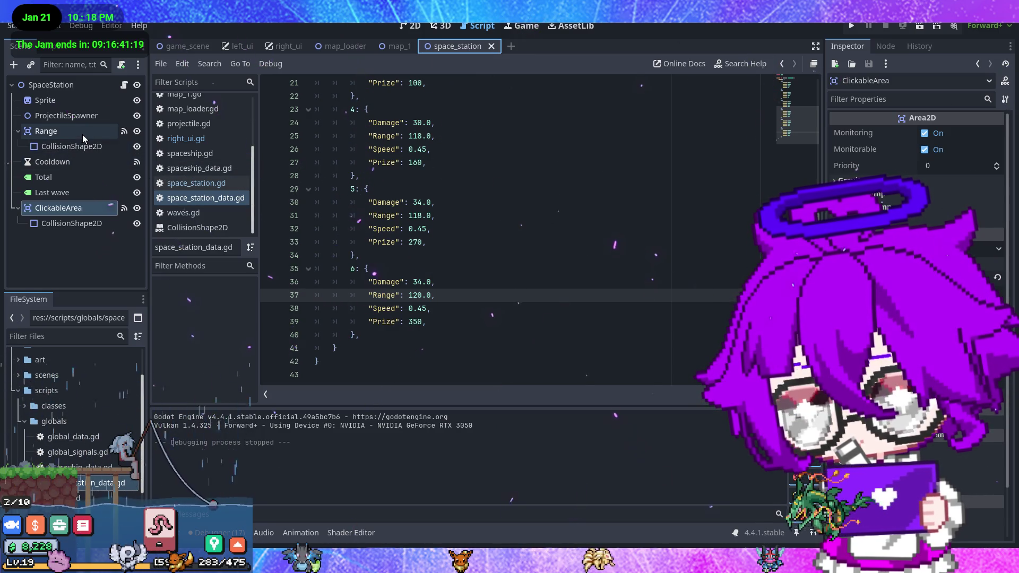
{"action": "left_click", "coordinate": [124, 85]}
{"action": "scroll", "coordinate": [519, 249], "scroll_direction": "down", "scroll_amount": 2}
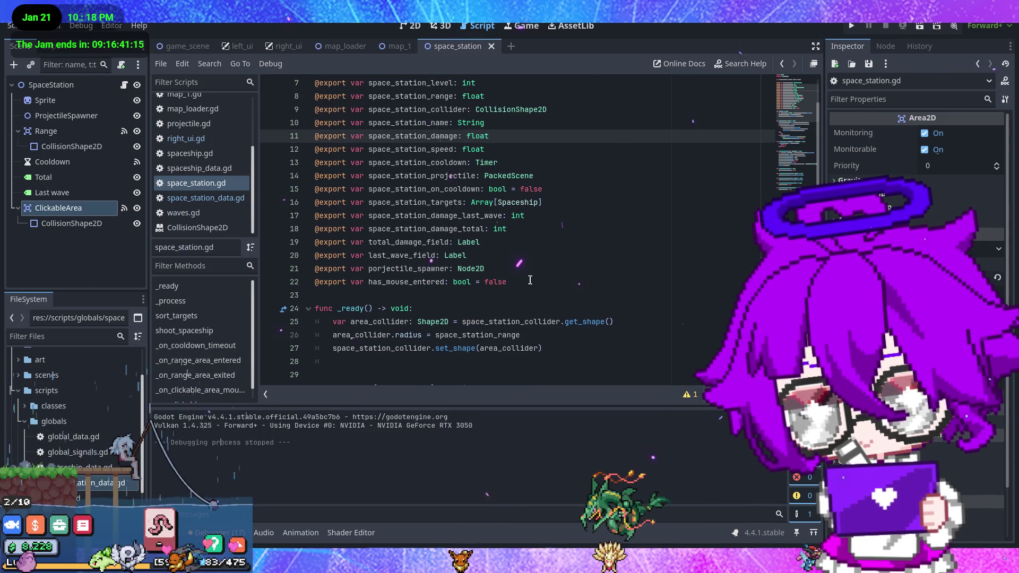
{"action": "scroll", "coordinate": [431, 192], "scroll_direction": "up", "scroll_amount": 2}
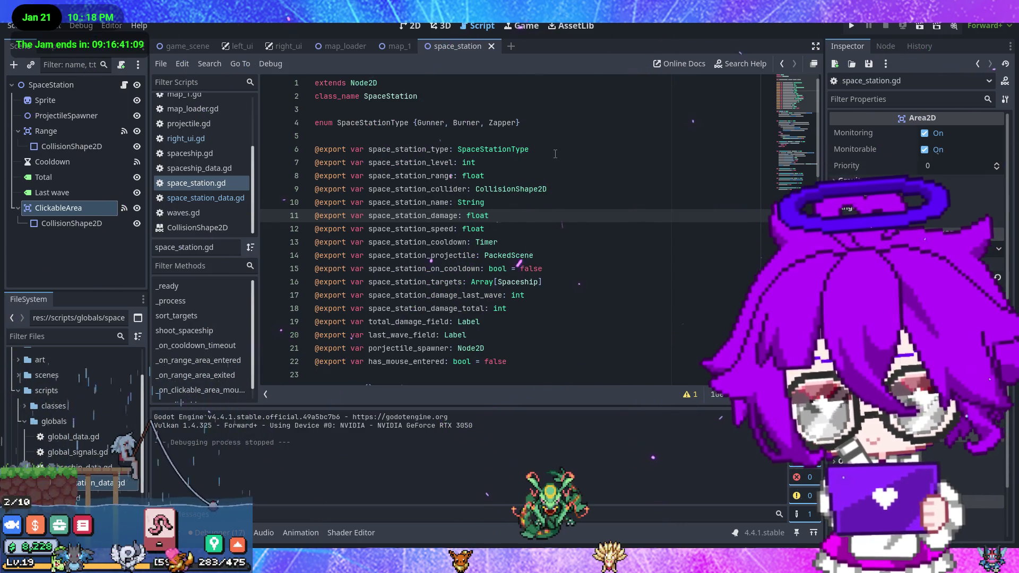
{"action": "left_click", "coordinate": [573, 166]}
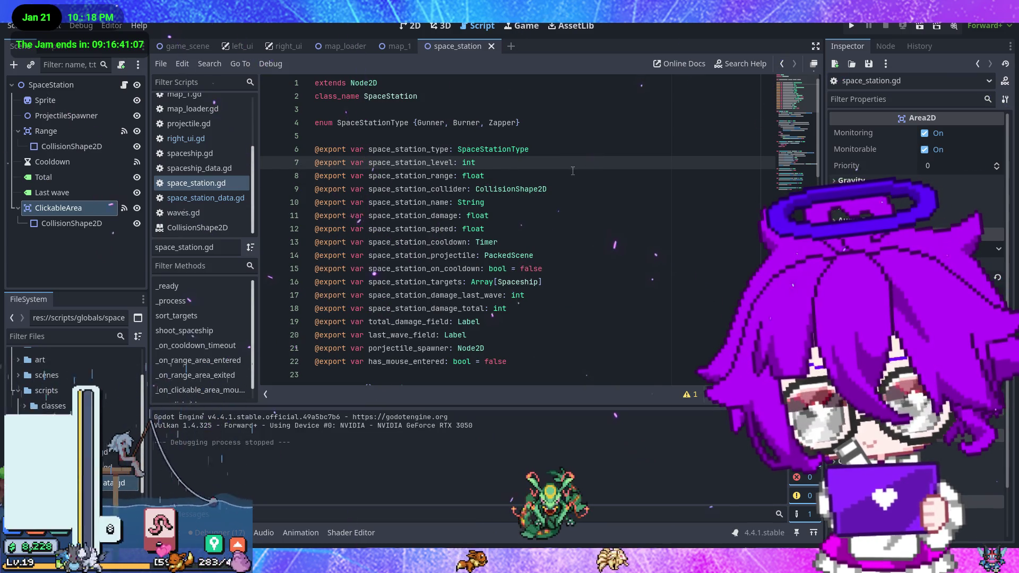
{"action": "key", "text": "Return"}
{"action": "type", "text": "@export va"}
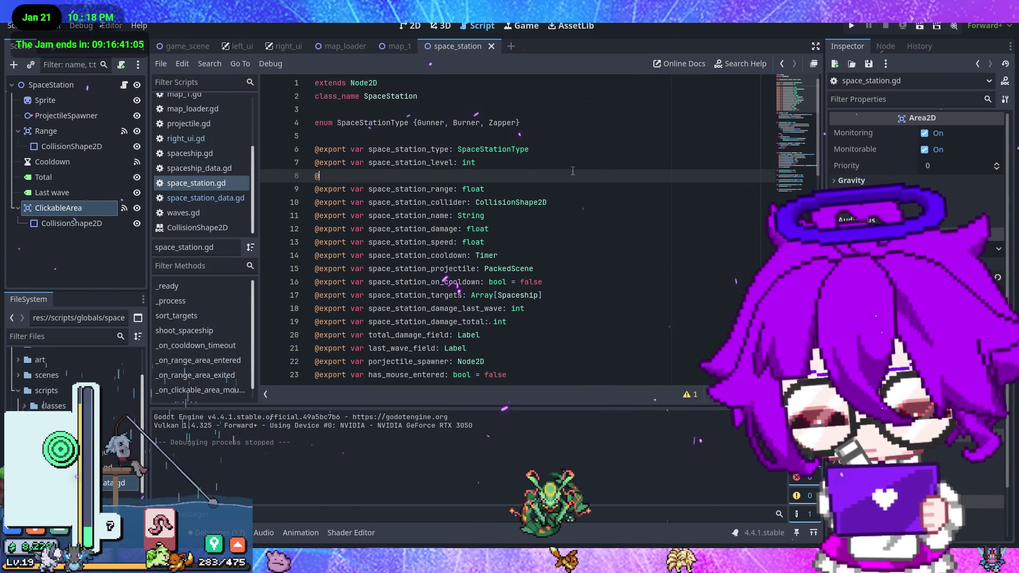
{"action": "type", "text": "r space"}
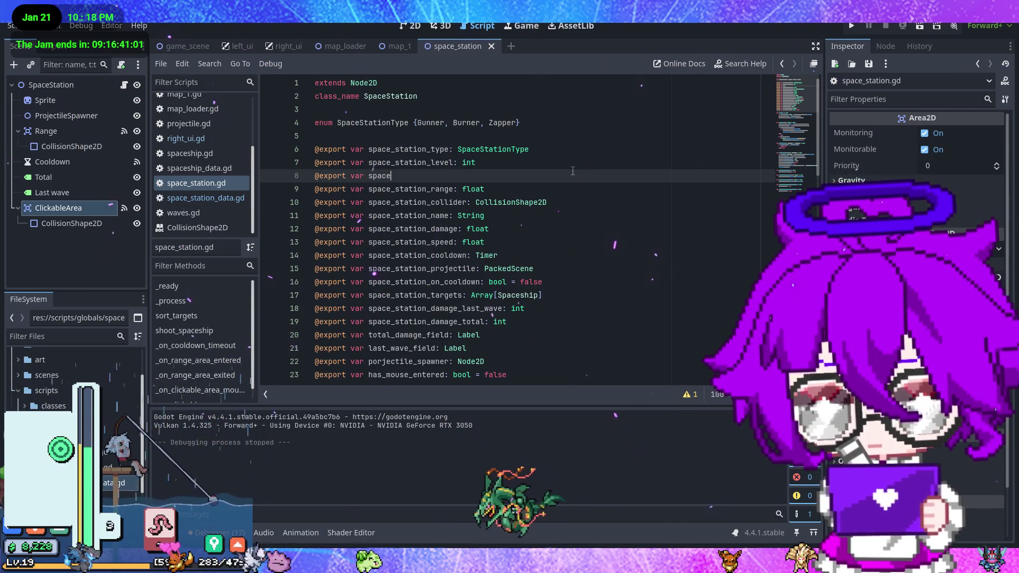
{"action": "type", "text": "_station_stats: Dict"}
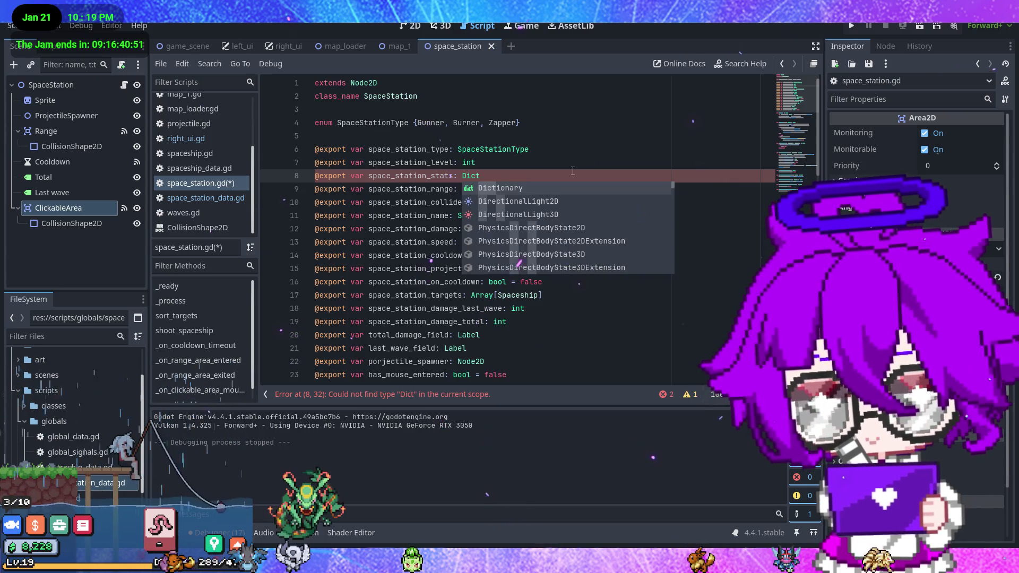
{"action": "key", "text": "Return"}
{"action": "key", "text": "ctrl+s"}
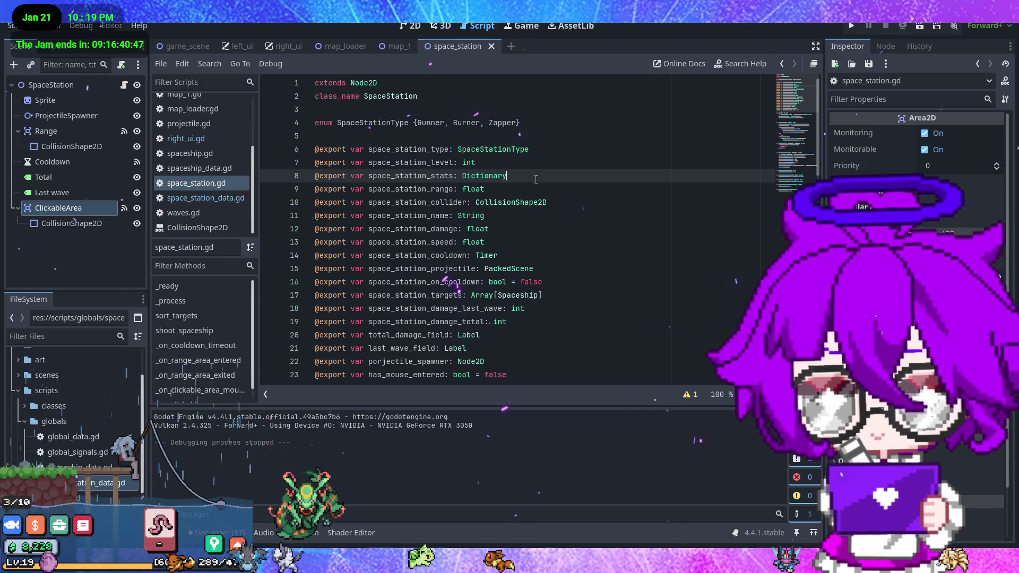
Insert a new indented line at the start of the _ready function.
{"action": "scroll", "coordinate": [539, 177], "scroll_direction": "down", "scroll_amount": 1}
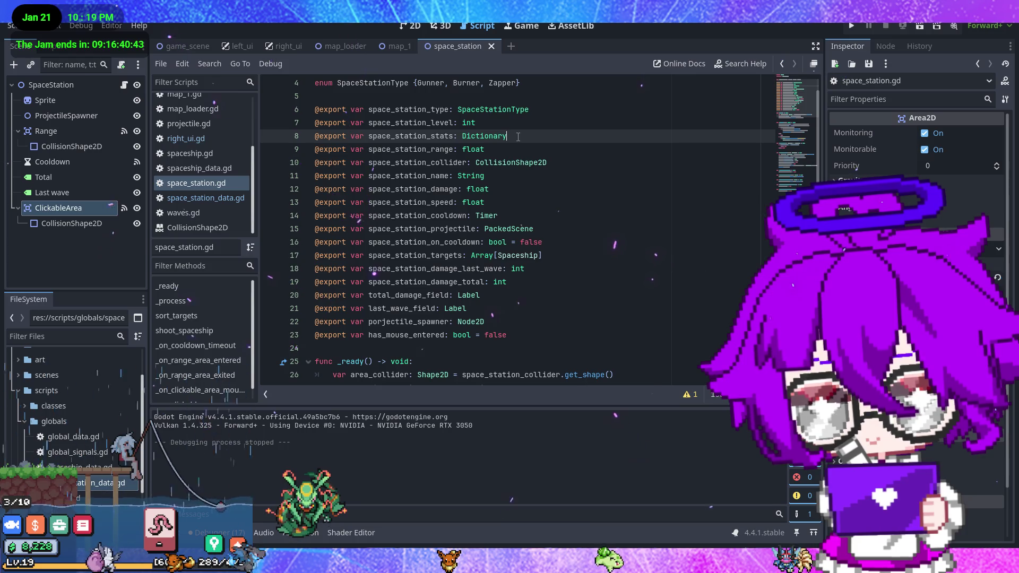
{"action": "scroll", "coordinate": [524, 159], "scroll_direction": "down", "scroll_amount": 2}
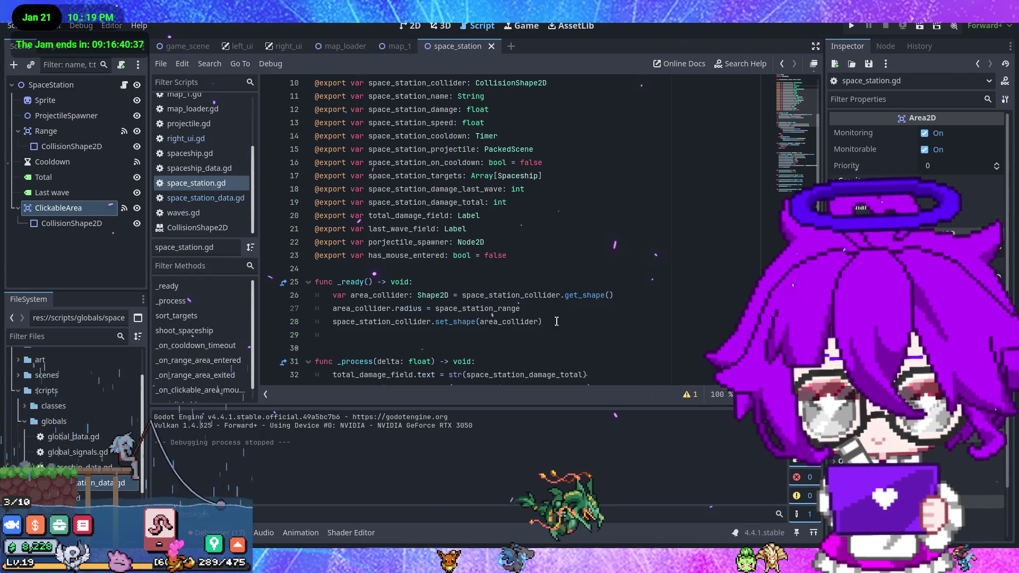
{"action": "left_click", "coordinate": [494, 282]}
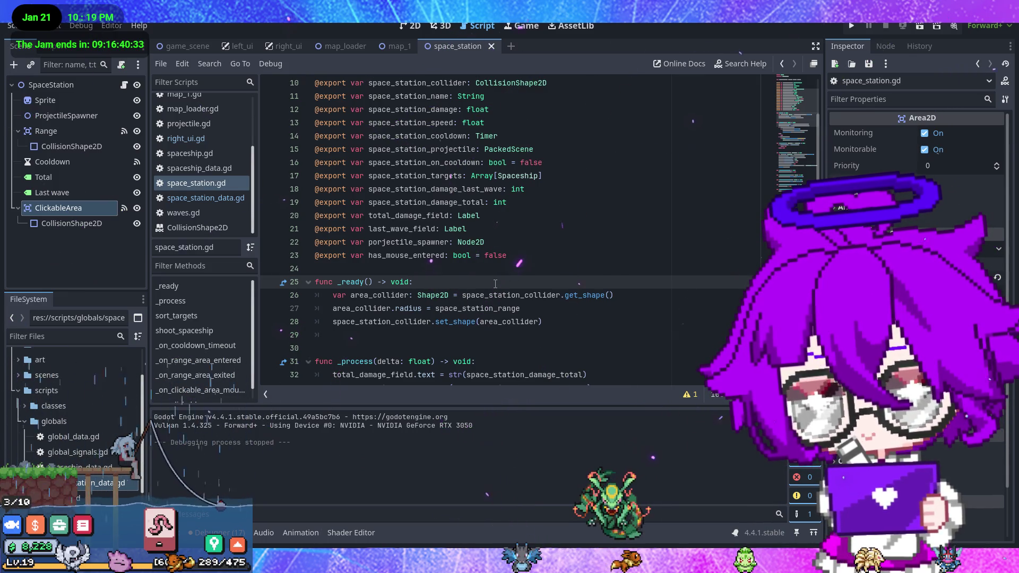
{"action": "key", "text": "Return"}
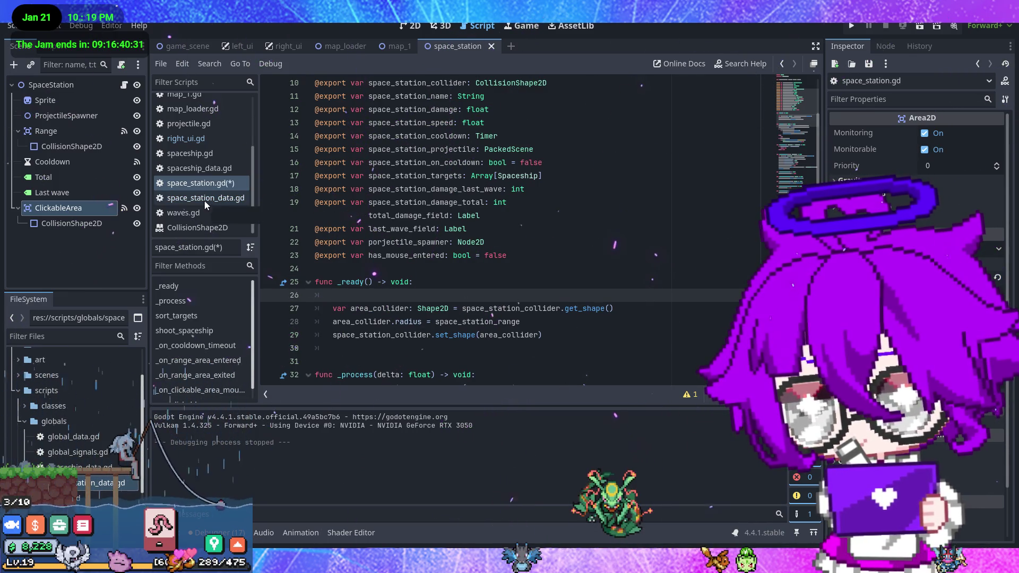
Copy the levelup lookup line from right_ui.gd into _ready of space_station.gd, removing the station. prefix.
{"action": "left_click", "coordinate": [204, 139]}
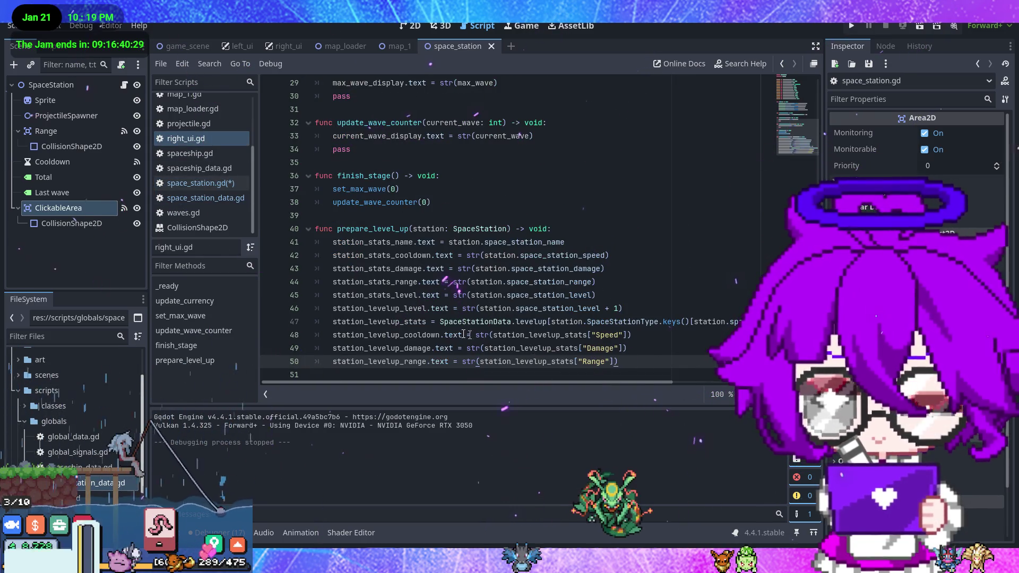
{"action": "left_click", "coordinate": [441, 321]}
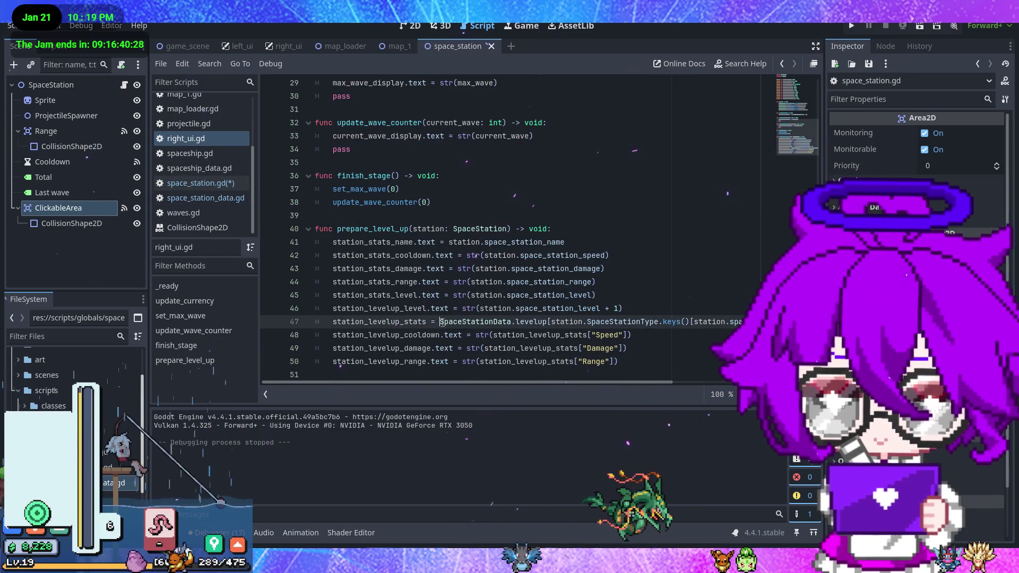
{"action": "double_click", "coordinate": [379, 322]}
{"action": "left_click_drag", "start_coordinate": [379, 322], "coordinate": [754, 322]}
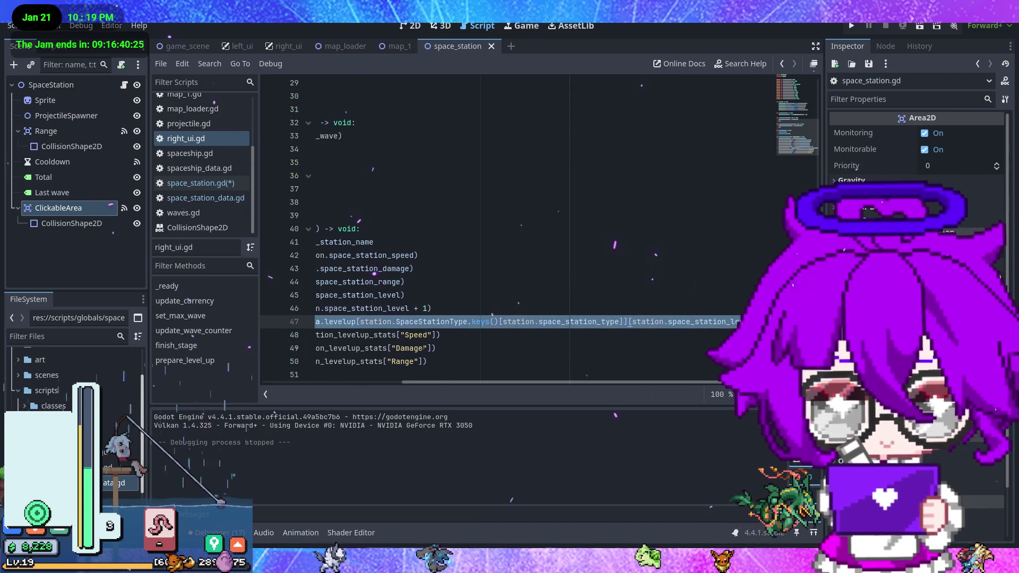
{"action": "left_click", "coordinate": [509, 375]}
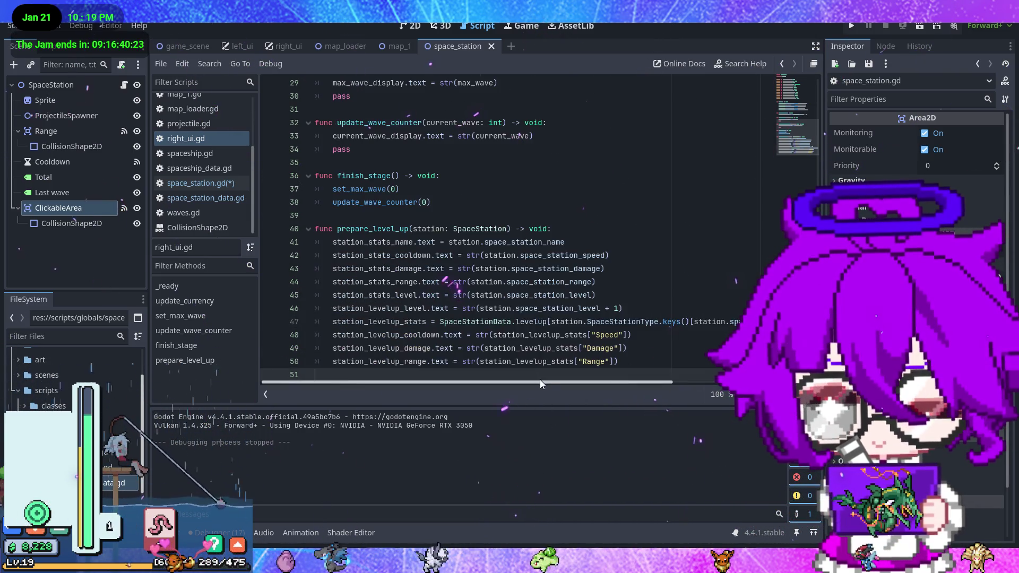
{"action": "left_click", "coordinate": [213, 183]}
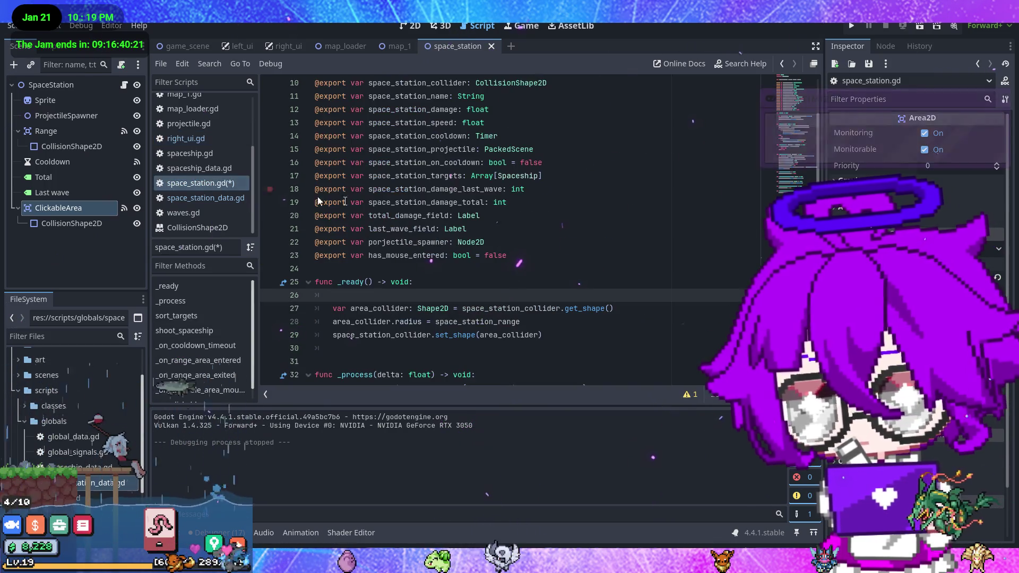
{"action": "key", "text": "ctrl+v"}
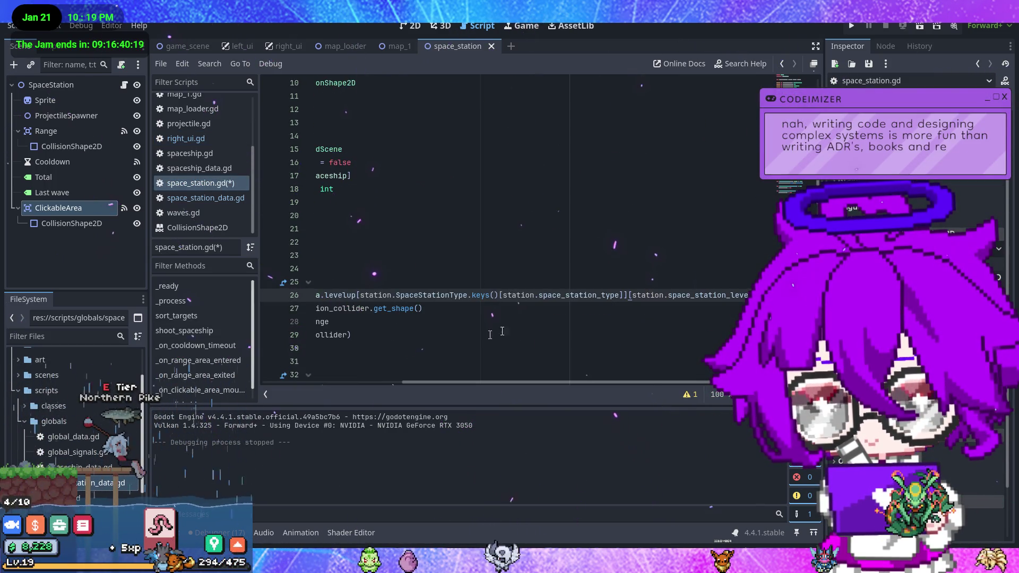
{"action": "key", "text": "BackSpace"}
{"action": "key", "text": "BackSpace"}
{"action": "key", "text": "BackSpace"}
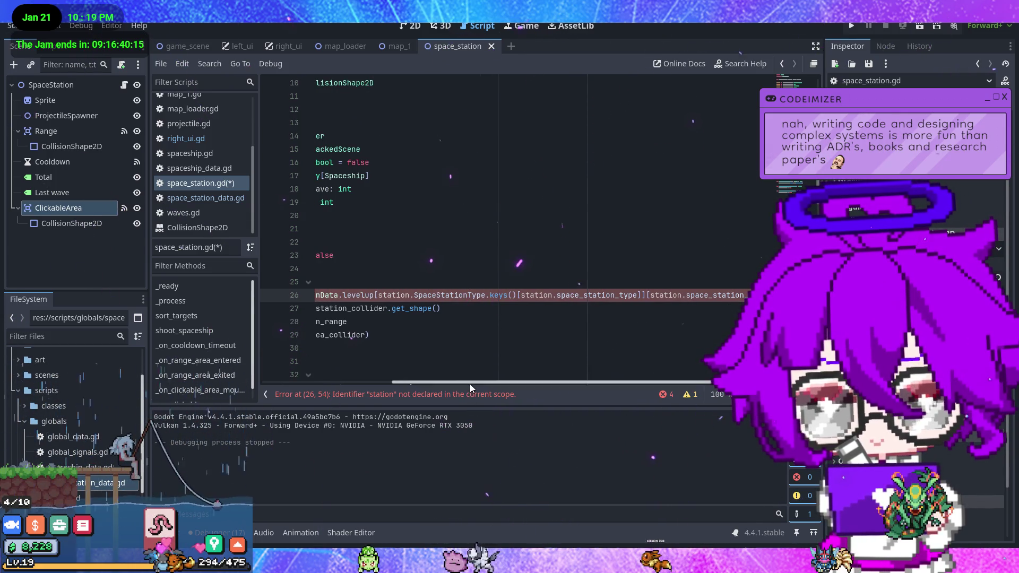
{"action": "left_click_drag", "start_coordinate": [467, 382], "coordinate": [335, 381]}
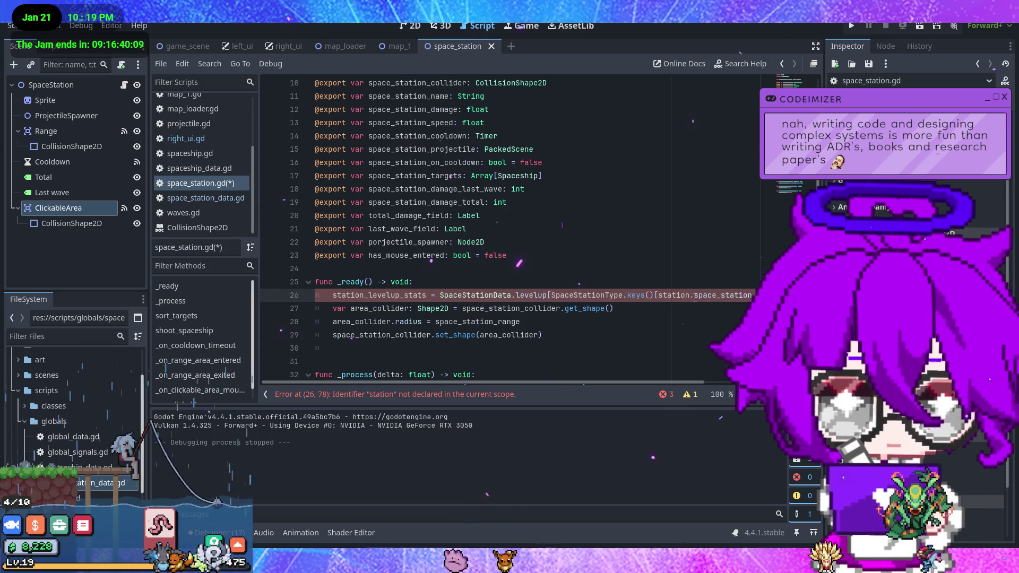
{"action": "left_click_drag", "start_coordinate": [635, 383], "coordinate": [700, 384]}
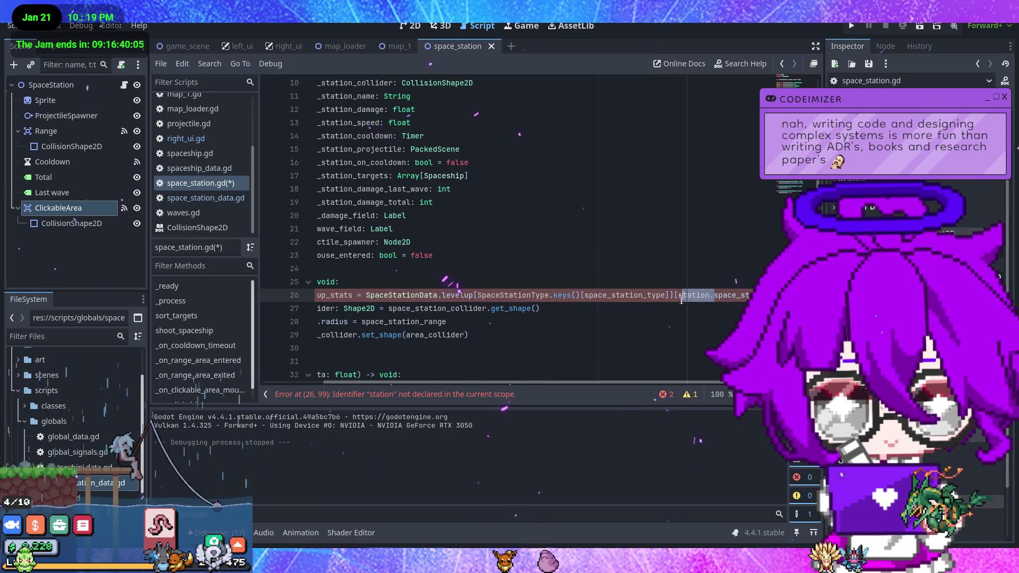
{"action": "key", "text": "Delete"}
{"action": "key", "text": "Delete"}
{"action": "left_click_drag", "start_coordinate": [645, 386], "coordinate": [420, 343]}
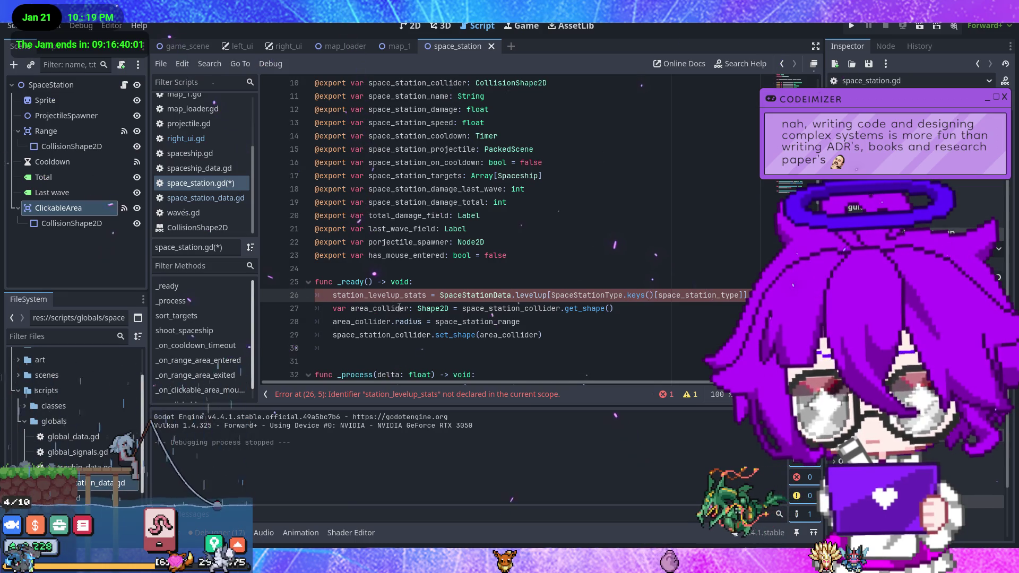
{"action": "scroll", "coordinate": [408, 263], "scroll_direction": "up", "scroll_amount": 1}
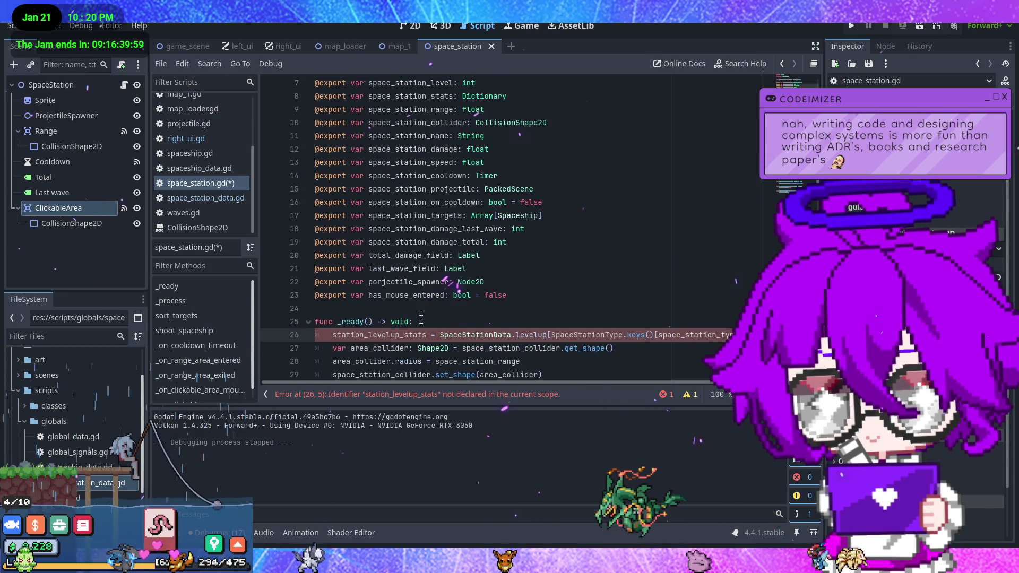
Rename station_levelup_stats on line 26 to space_station_stats.
{"action": "left_click_drag", "start_coordinate": [428, 335], "coordinate": [369, 335]}
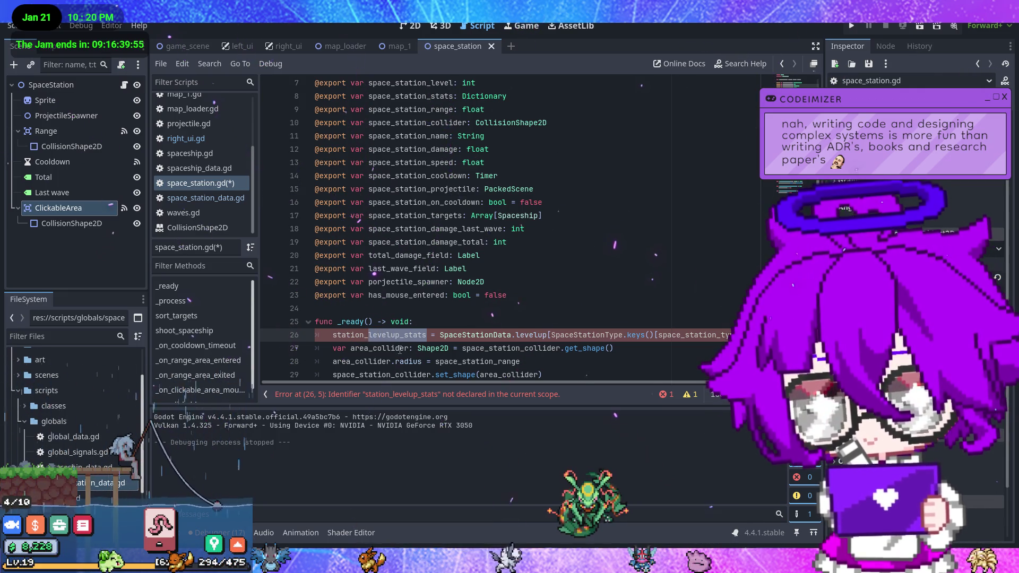
{"action": "key", "text": "BackSpace"}
{"action": "key", "text": "BackSpace"}
{"action": "key", "text": "BackSpace"}
{"action": "key", "text": "BackSpace"}
{"action": "type", "text": "pace"}
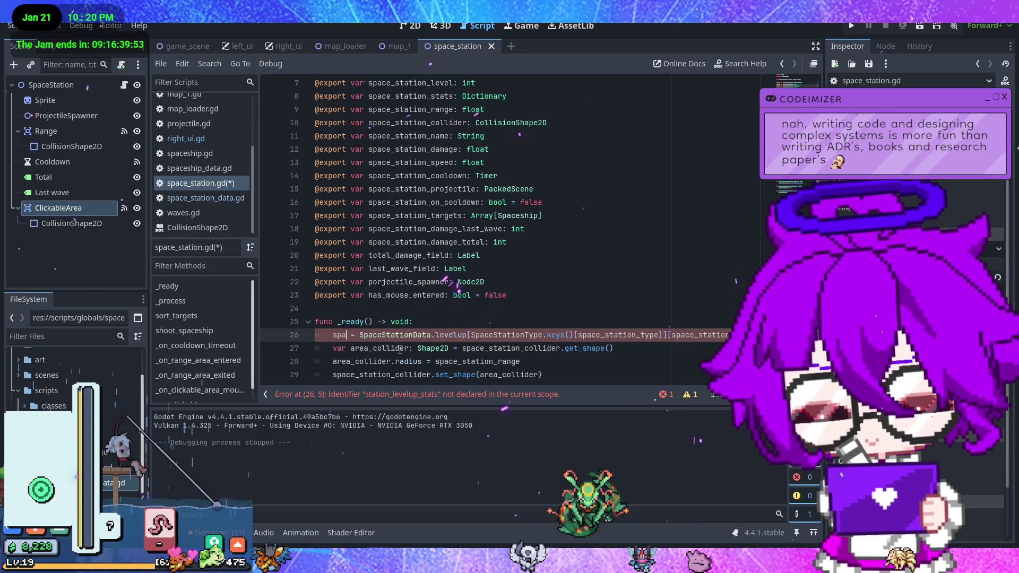
{"action": "type", "text": "_station"}
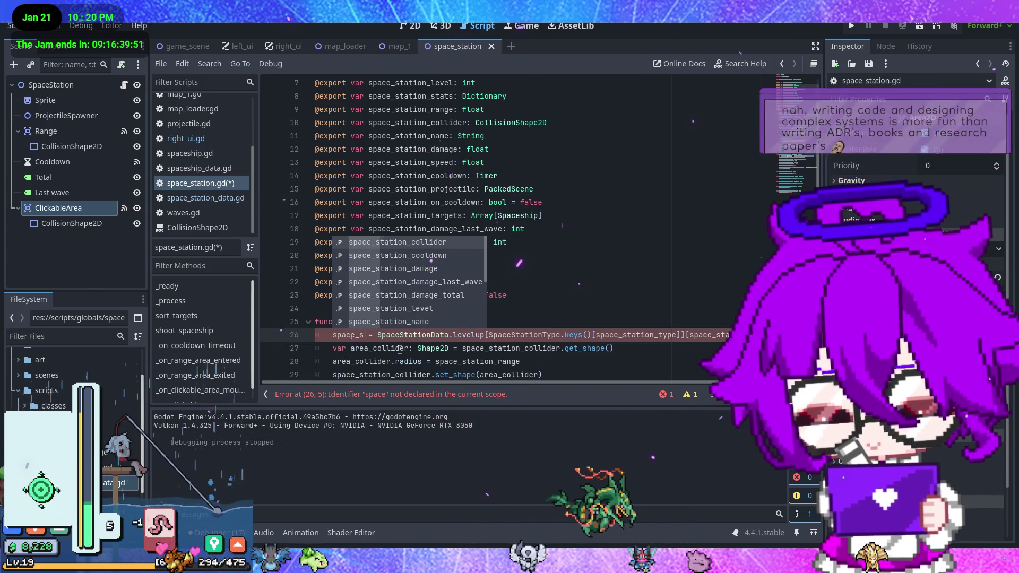
{"action": "type", "text": "_stats"}
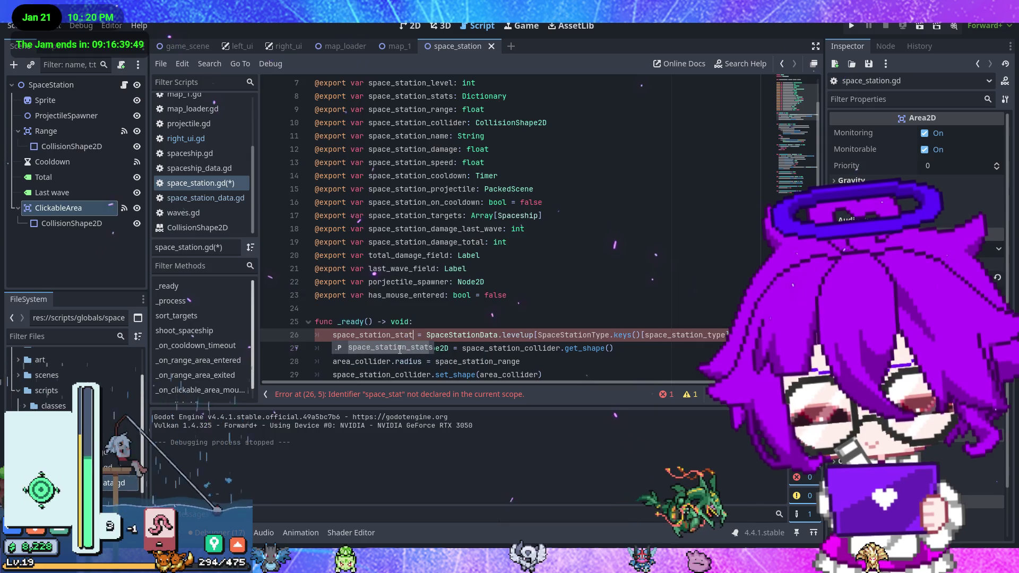
{"action": "left_click", "coordinate": [441, 322]}
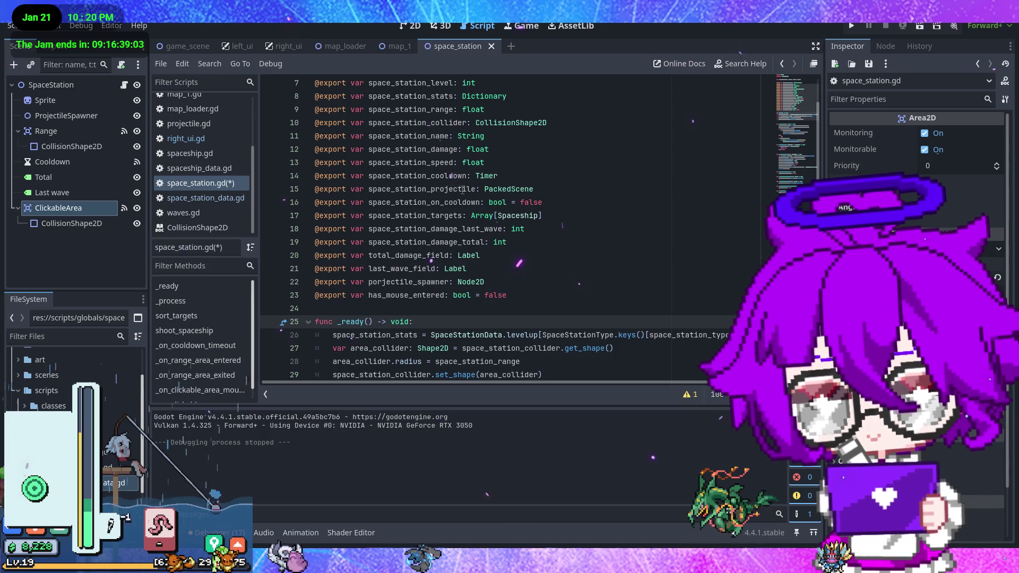
{"action": "left_click", "coordinate": [316, 150]}
Add a space_station_range line on the empty line in _ready.
{"action": "left_click_drag", "start_coordinate": [315, 150], "coordinate": [480, 177]}
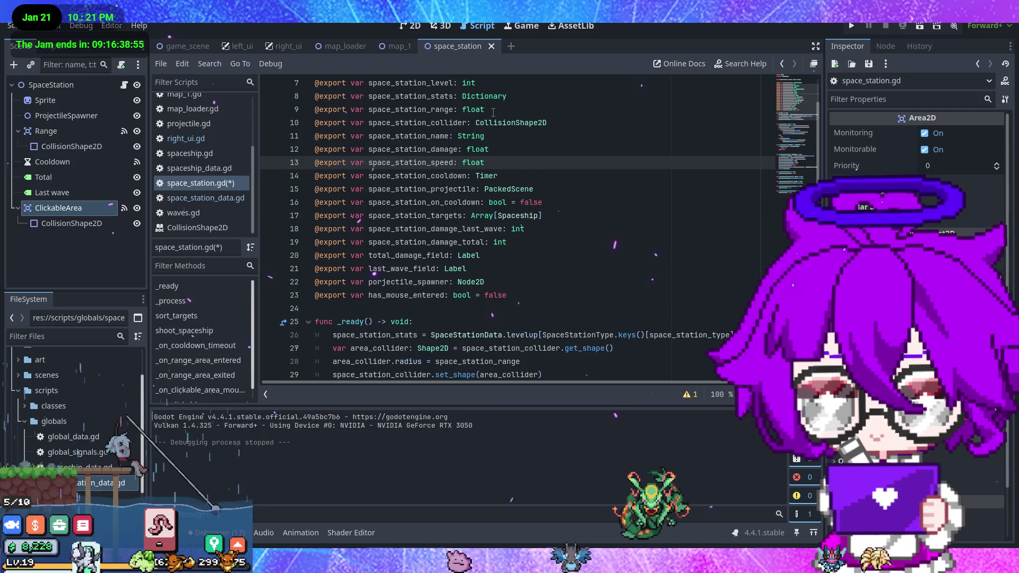
{"action": "double_click", "coordinate": [462, 110]}
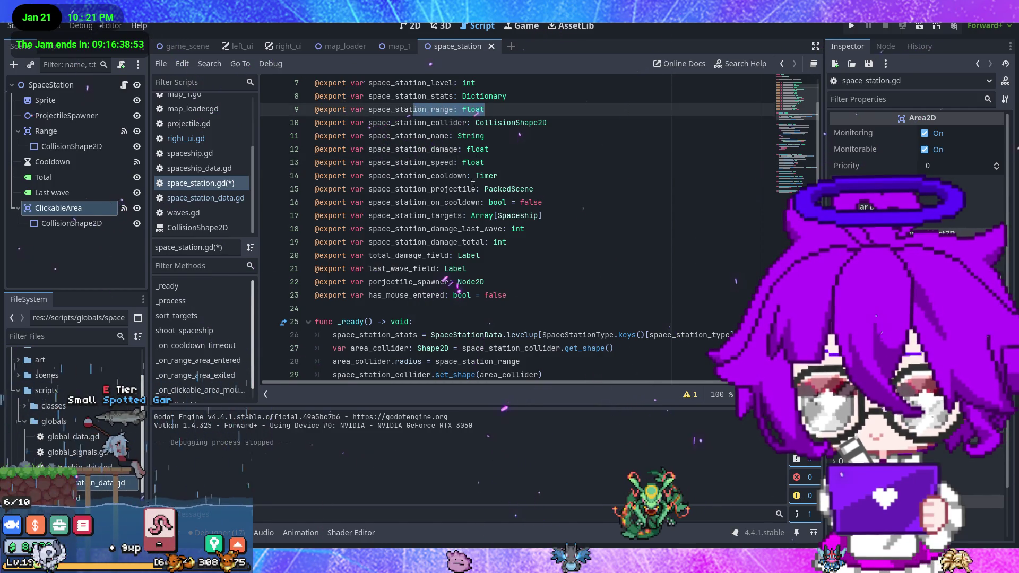
{"action": "left_click", "coordinate": [456, 111]}
{"action": "left_click_drag", "start_coordinate": [396, 112], "coordinate": [369, 113]}
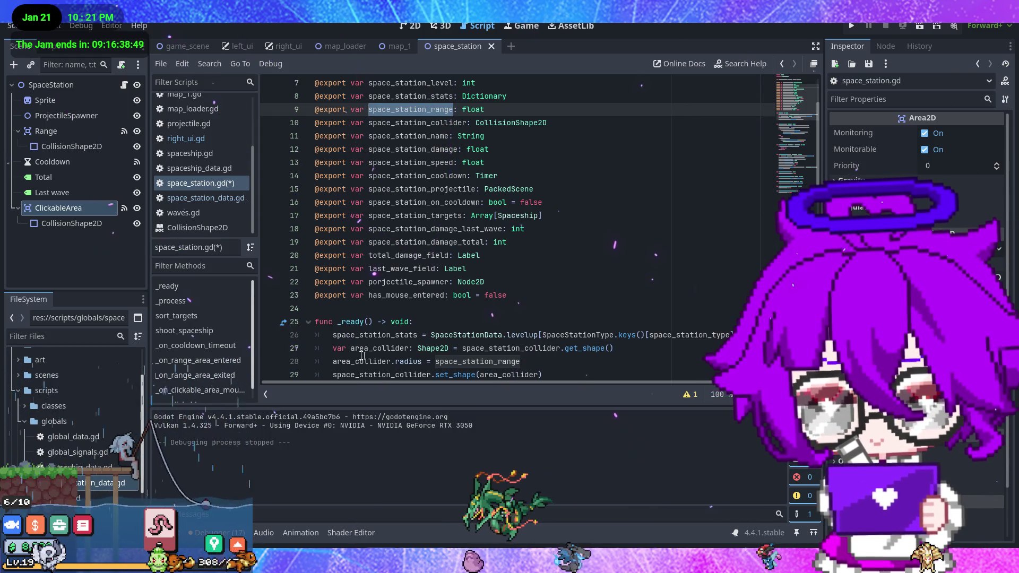
{"action": "left_click", "coordinate": [334, 349]}
{"action": "type", "text": "space_station_range"}
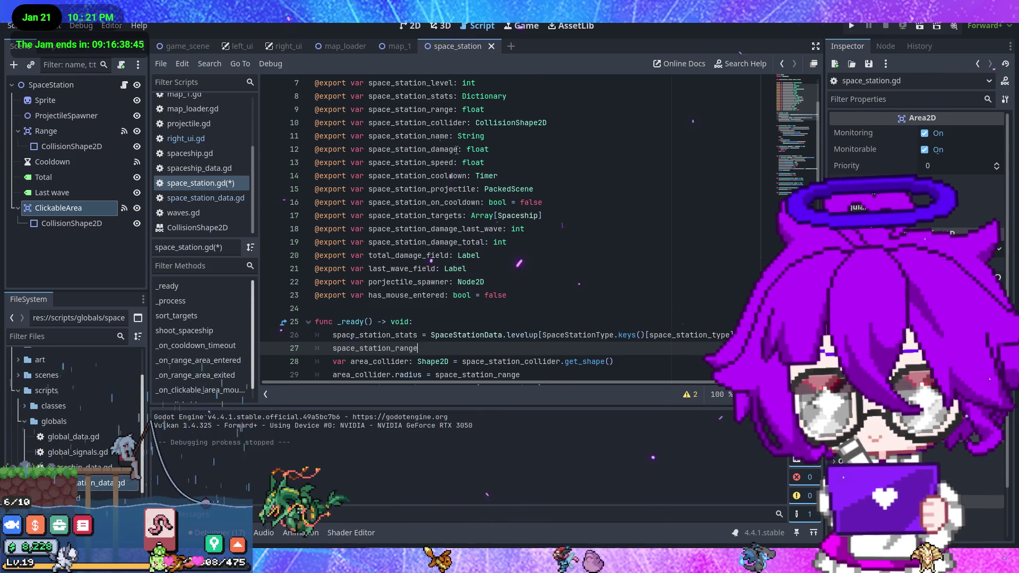
Copy space_station_damage and space_station_speed onto new lines below the range line.
{"action": "left_click_drag", "start_coordinate": [457, 150], "coordinate": [395, 150]}
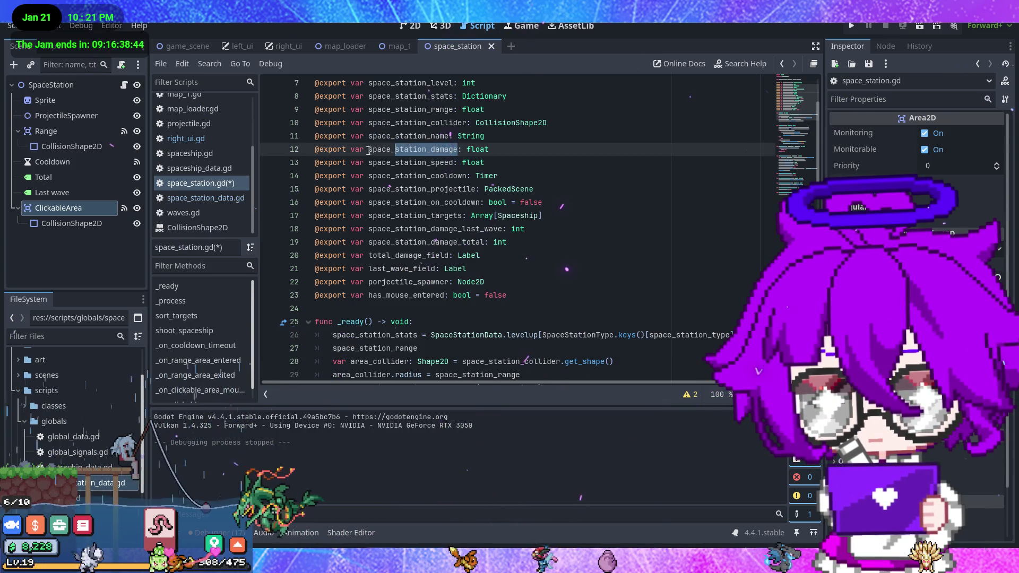
{"action": "key", "text": "ctrl+c"}
{"action": "left_click", "coordinate": [435, 349]}
{"action": "key", "text": "Return"}
{"action": "key", "text": "ctrl+v"}
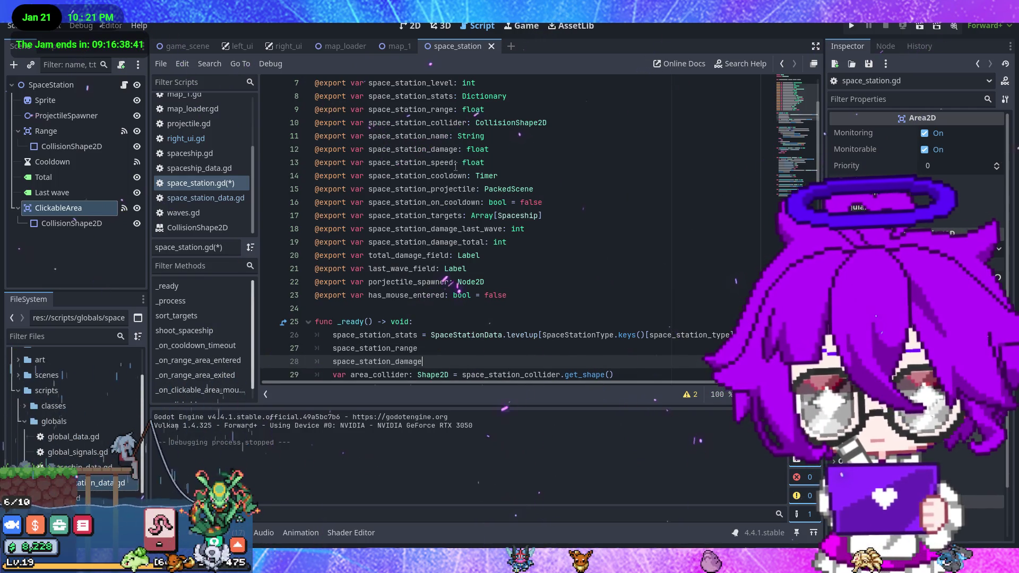
{"action": "left_click_drag", "start_coordinate": [454, 163], "coordinate": [370, 163]}
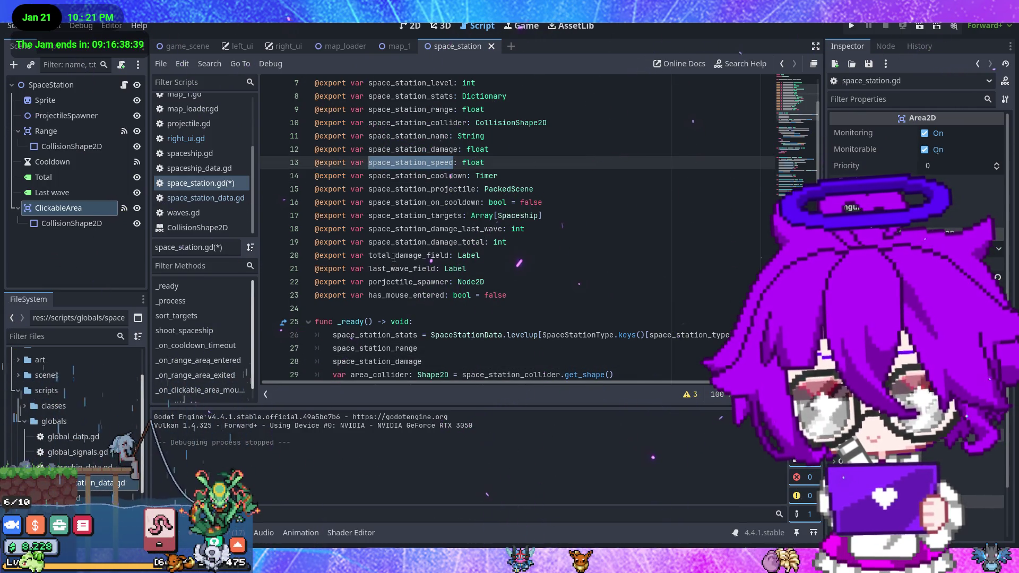
{"action": "key", "text": "ctrl+c"}
{"action": "left_click", "coordinate": [430, 362]}
{"action": "key", "text": "Return"}
{"action": "key", "text": "ctrl+v"}
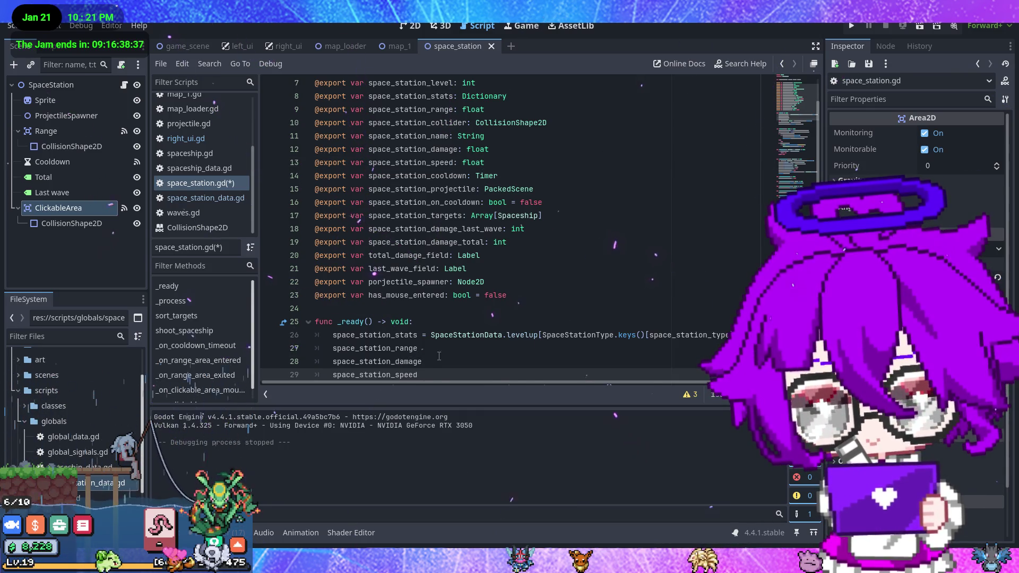
Begin the range assignment with '= space_station_stats.' after space_station_range.
{"action": "scroll", "coordinate": [439, 357], "scroll_direction": "down", "scroll_amount": 1}
{"action": "left_click", "coordinate": [450, 313]}
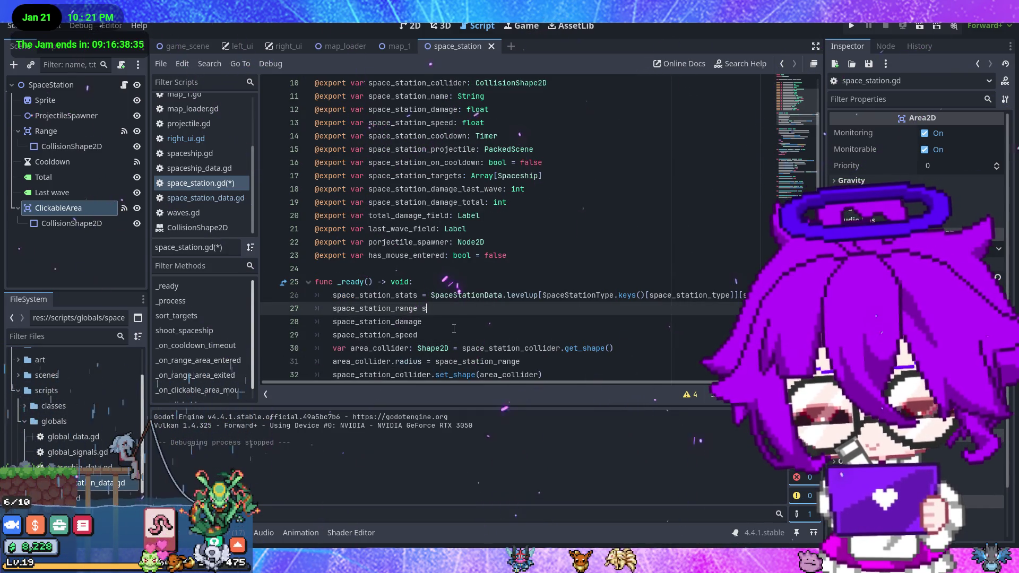
{"action": "key", "text": "BackSpace"}
{"action": "key", "text": "BackSpace"}
{"action": "key", "text": "BackSpace"}
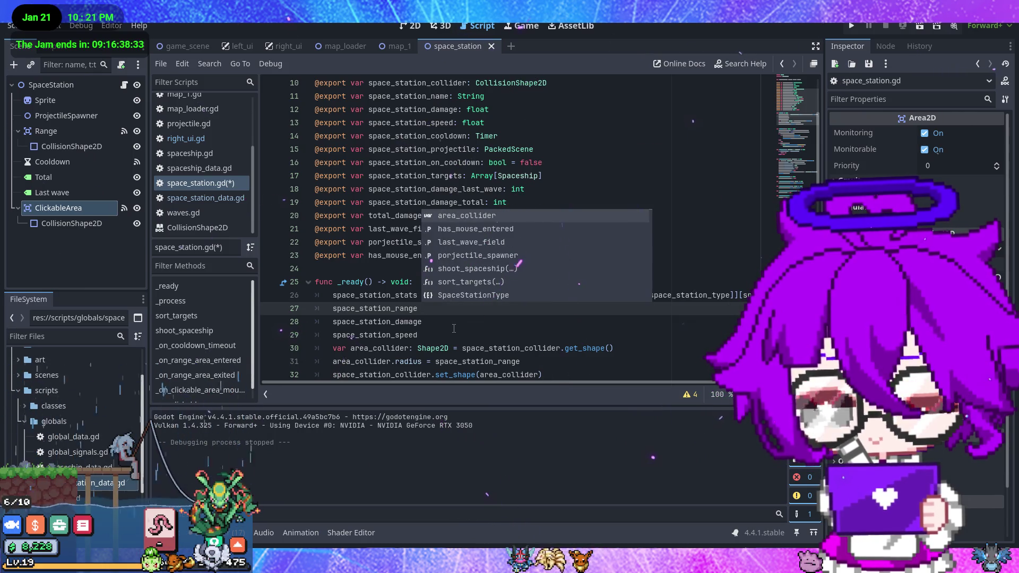
{"action": "type", "text": "= space"}
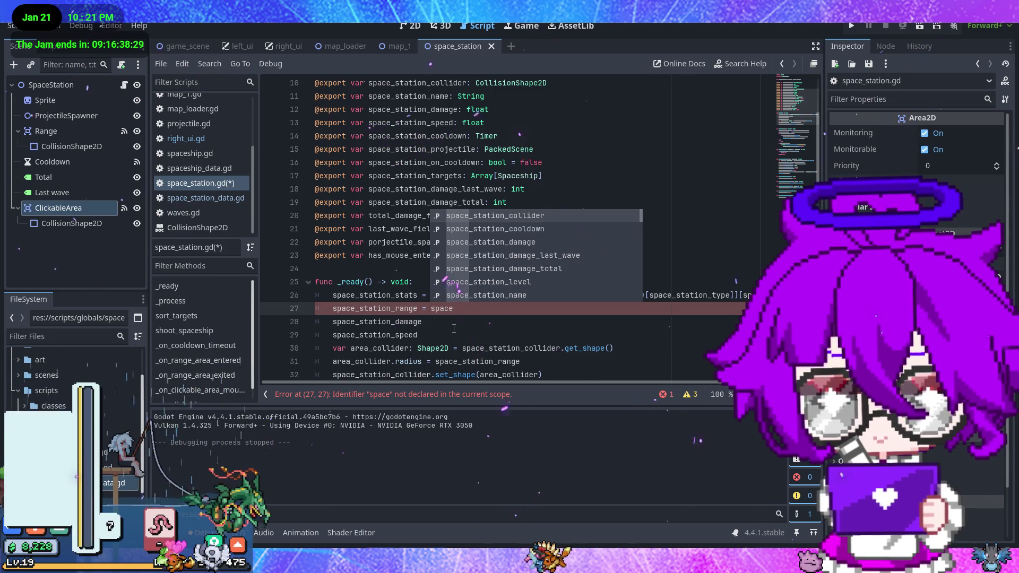
{"action": "type", "text": "_st"}
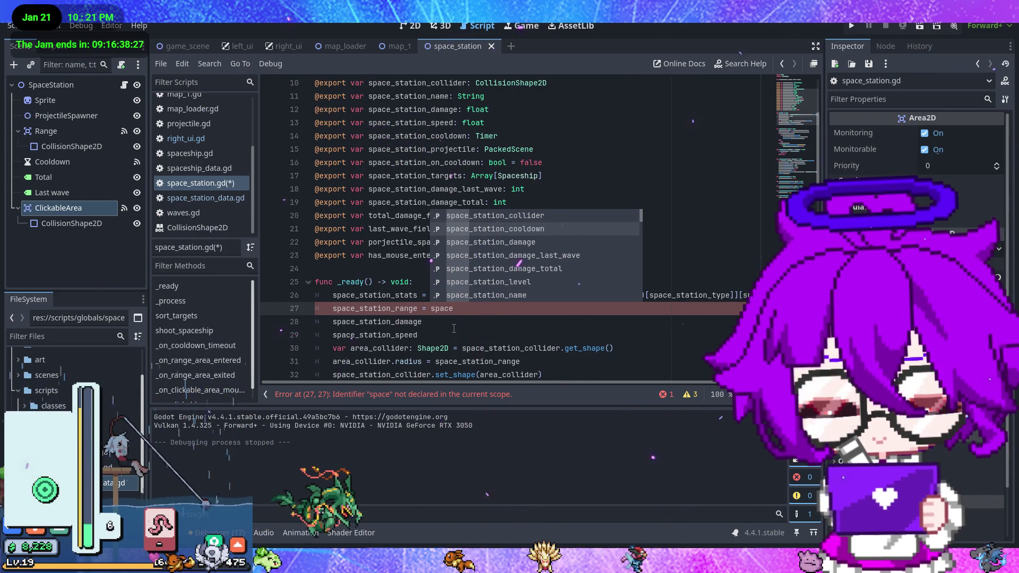
{"action": "type", "text": "ation"}
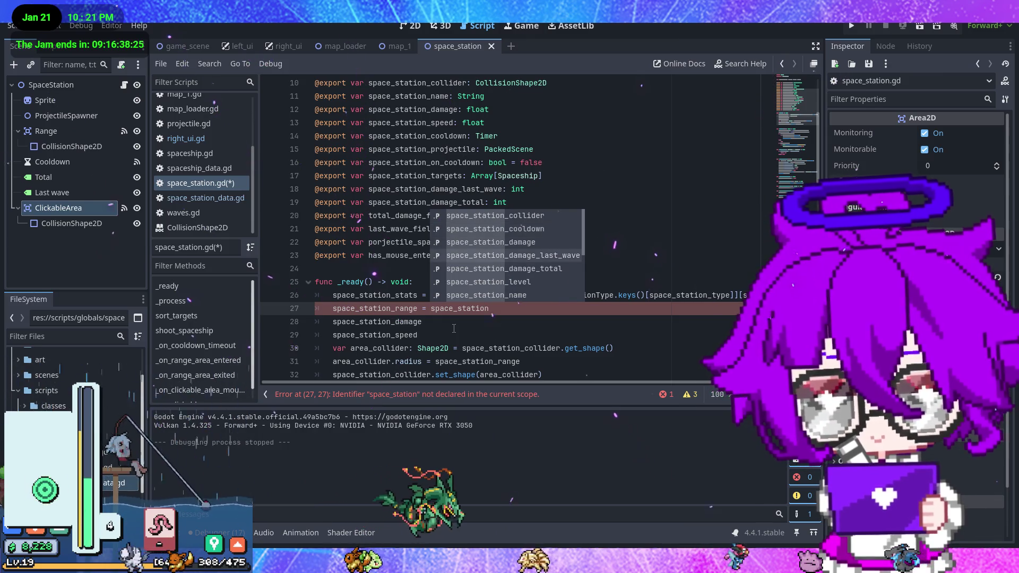
{"action": "type", "text": "_stats"}
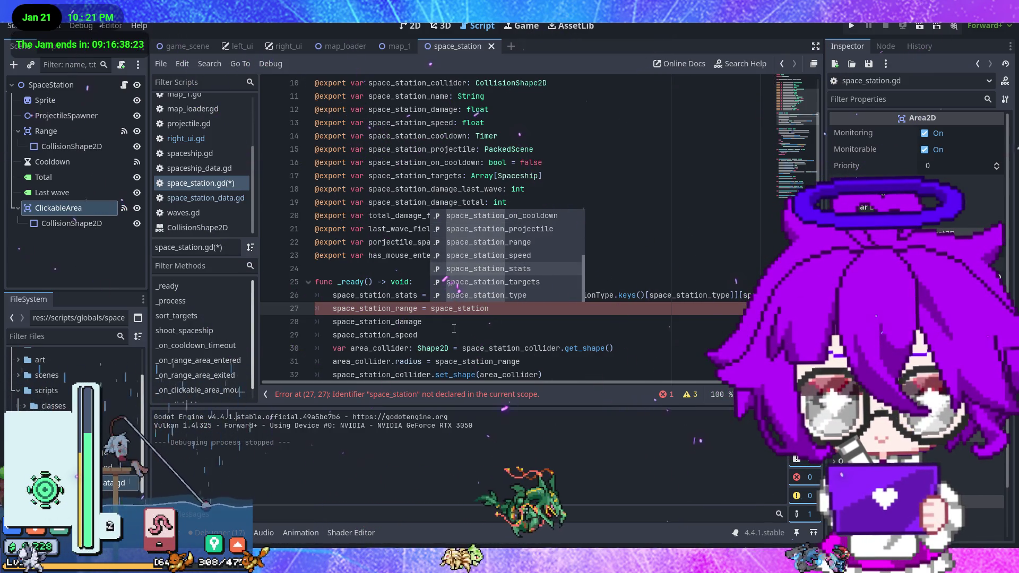
{"action": "type", "text": "."}
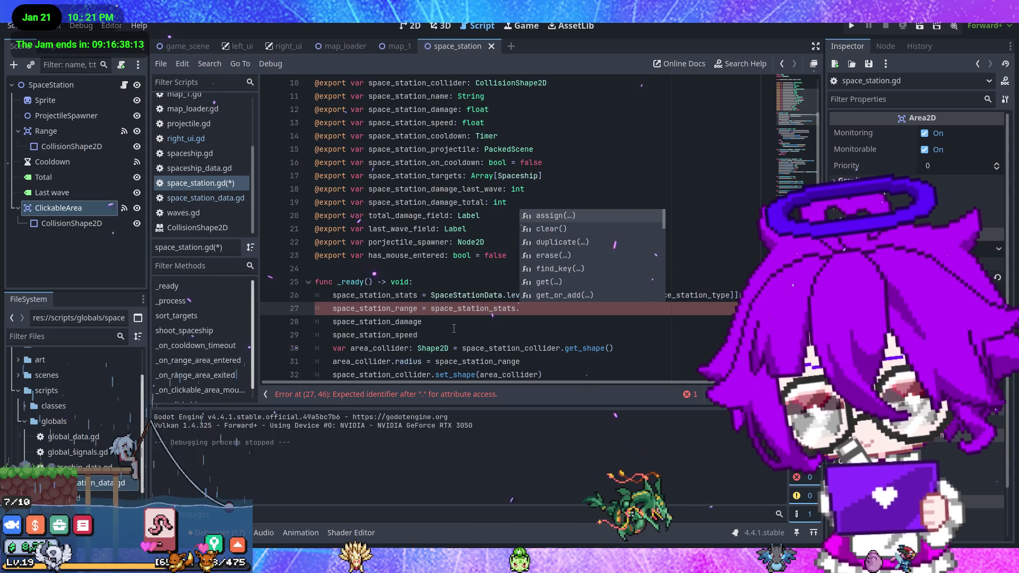
{"action": "scroll", "coordinate": [425, 314], "scroll_direction": "down", "scroll_amount": 3}
{"action": "left_click", "coordinate": [361, 269]}
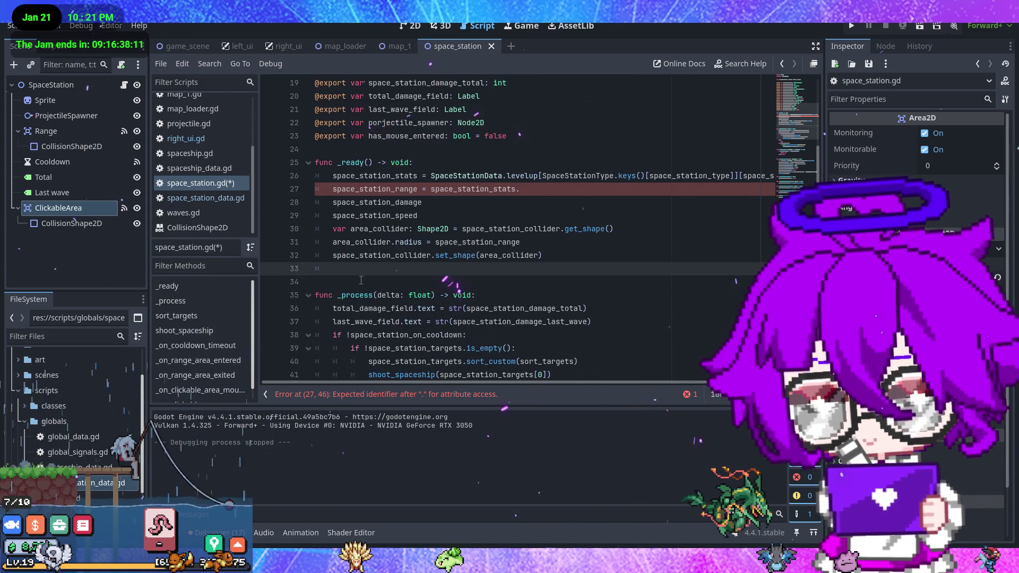
Add an empty func set_stats() -> void: after _process.
{"action": "scroll", "coordinate": [361, 281], "scroll_direction": "down", "scroll_amount": 4}
{"action": "left_click", "coordinate": [361, 296]}
{"action": "key", "text": "Down"}
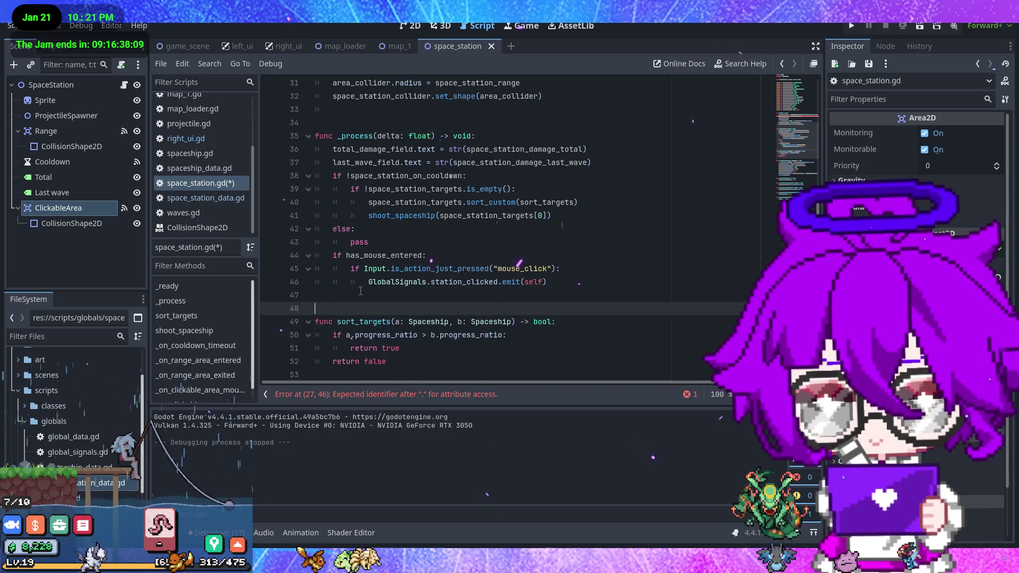
{"action": "key", "text": "Return"}
{"action": "key", "text": "Up"}
{"action": "type", "text": "func"}
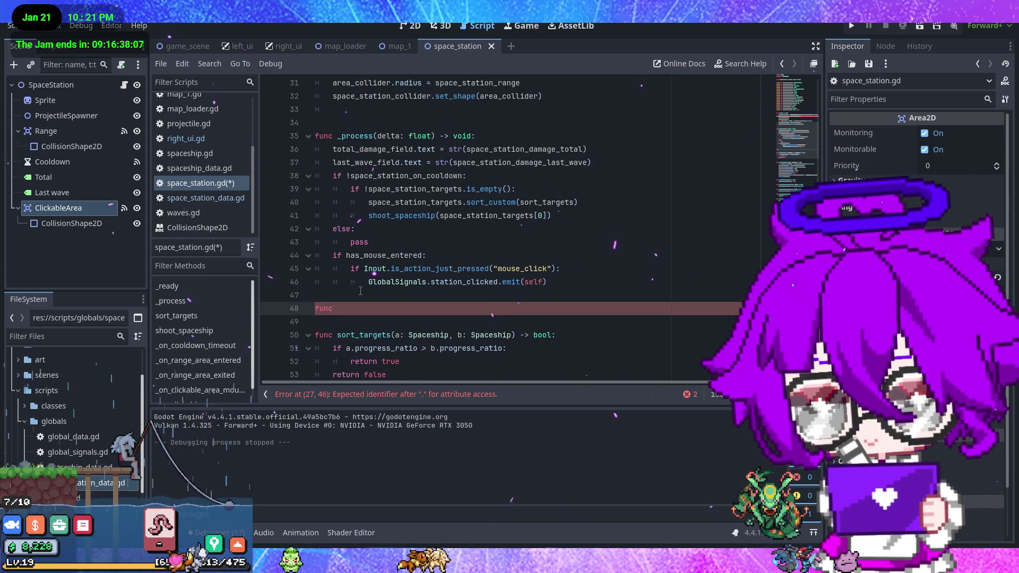
{"action": "type", "text": " set_stats() -"}
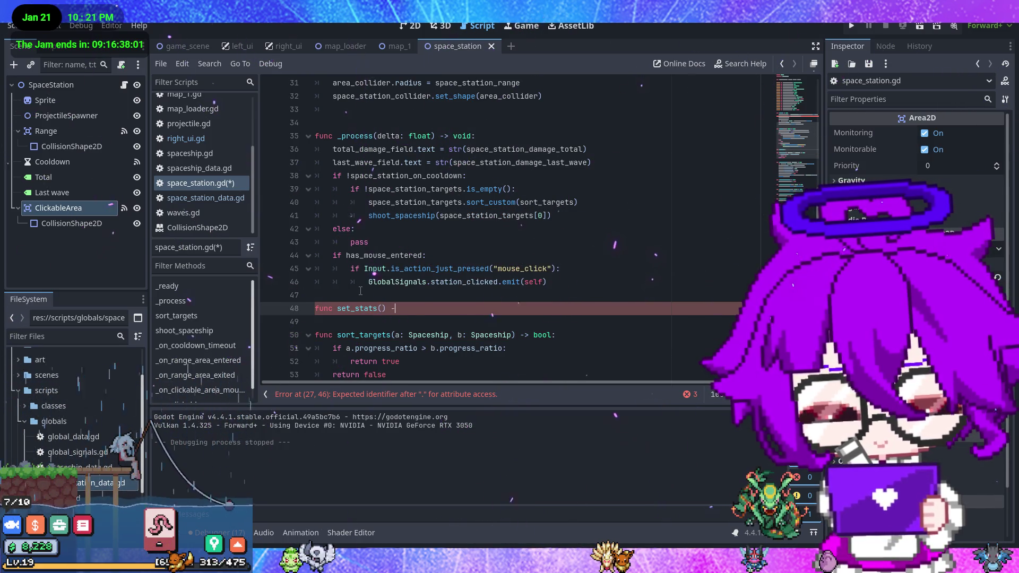
{"action": "type", "text": ":"}
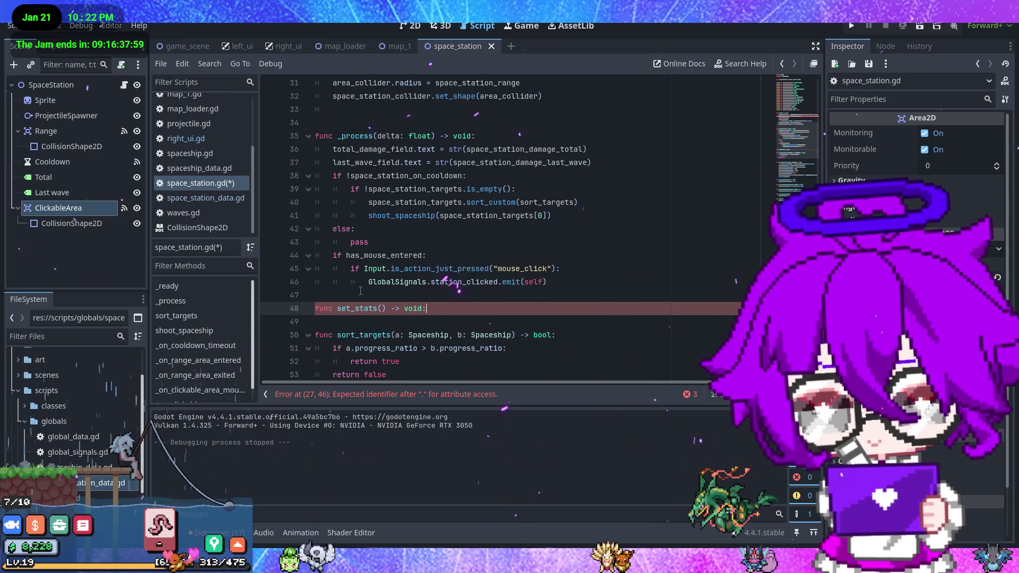
{"action": "key", "text": "Return"}
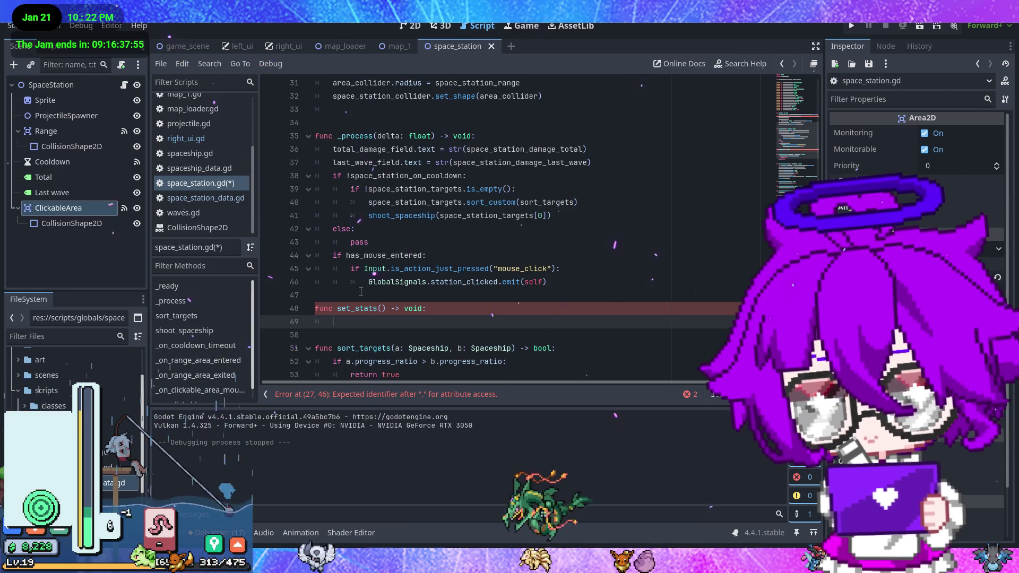
Cut 'space_station_stats: Dictionary' from line 8 to use as the set_stats parameter.
{"action": "scroll", "coordinate": [360, 291], "scroll_direction": "up", "scroll_amount": 2}
{"action": "scroll", "coordinate": [360, 291], "scroll_direction": "up", "scroll_amount": 7}
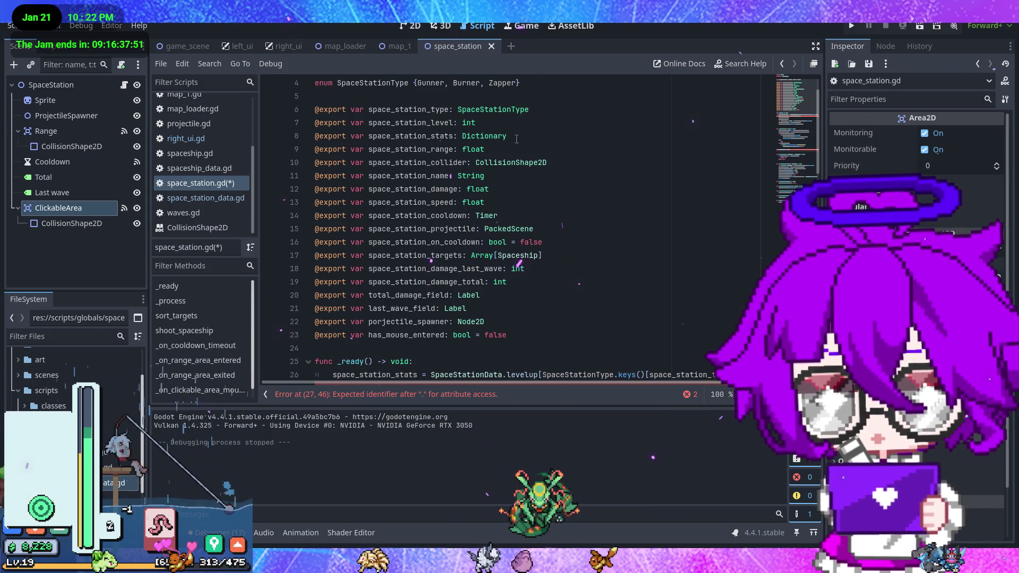
{"action": "left_click_drag", "start_coordinate": [519, 139], "coordinate": [367, 133]}
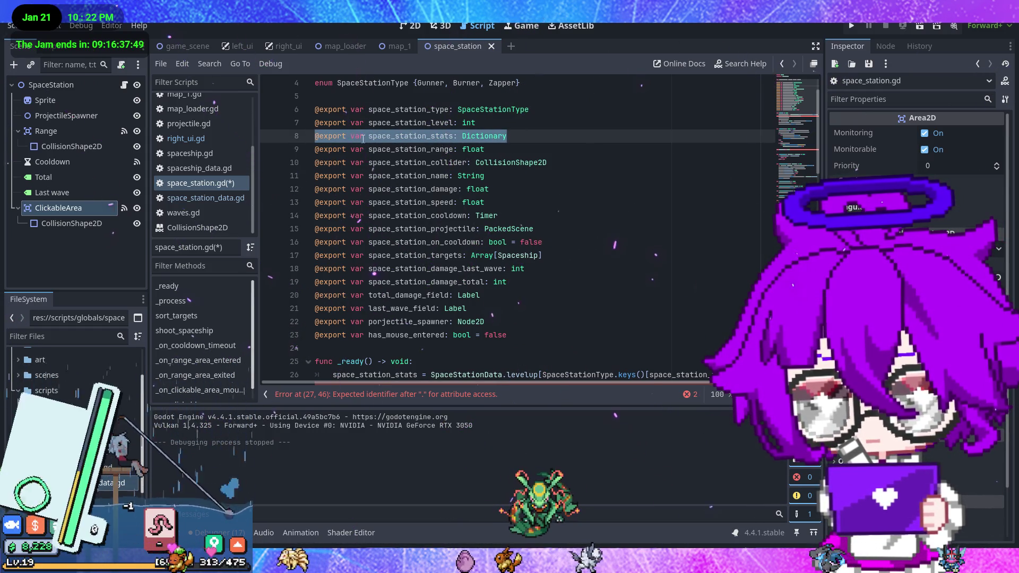
{"action": "left_click", "coordinate": [352, 137]}
{"action": "left_click_drag", "start_coordinate": [446, 139], "coordinate": [520, 137]}
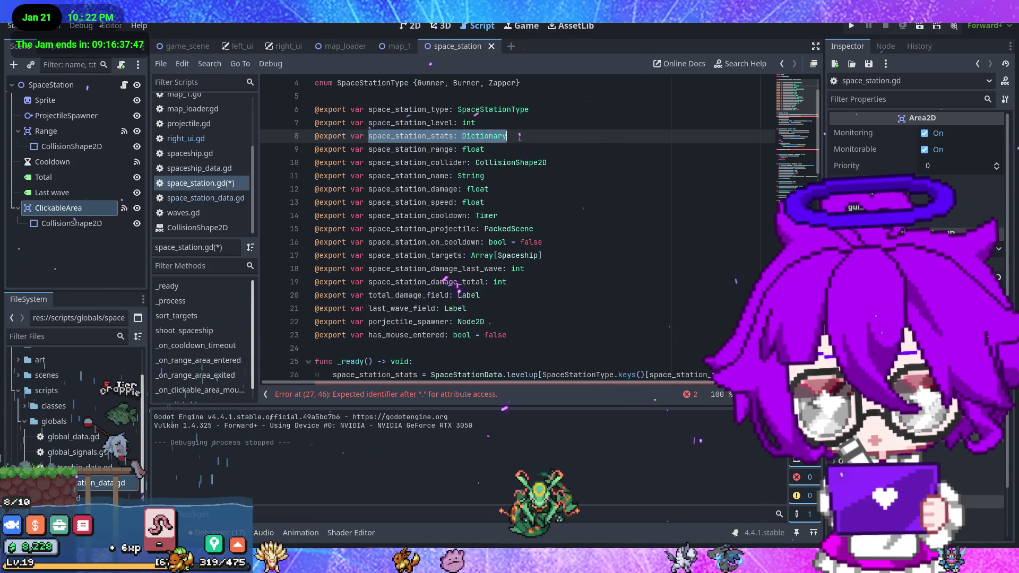
{"action": "key", "text": "ctrl+x"}
{"action": "scroll", "coordinate": [389, 306], "scroll_direction": "down", "scroll_amount": 9}
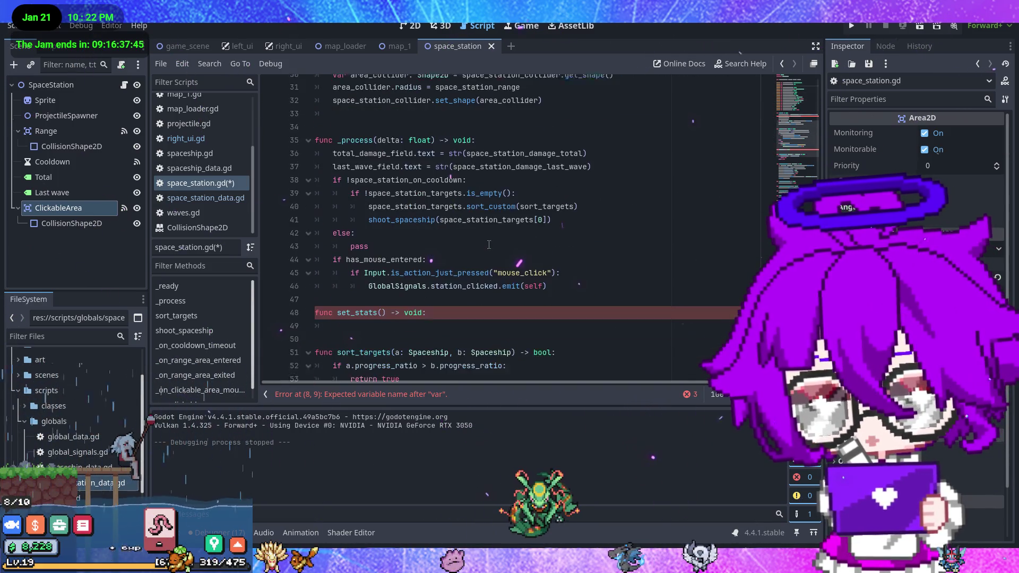
{"action": "left_click", "coordinate": [383, 309]}
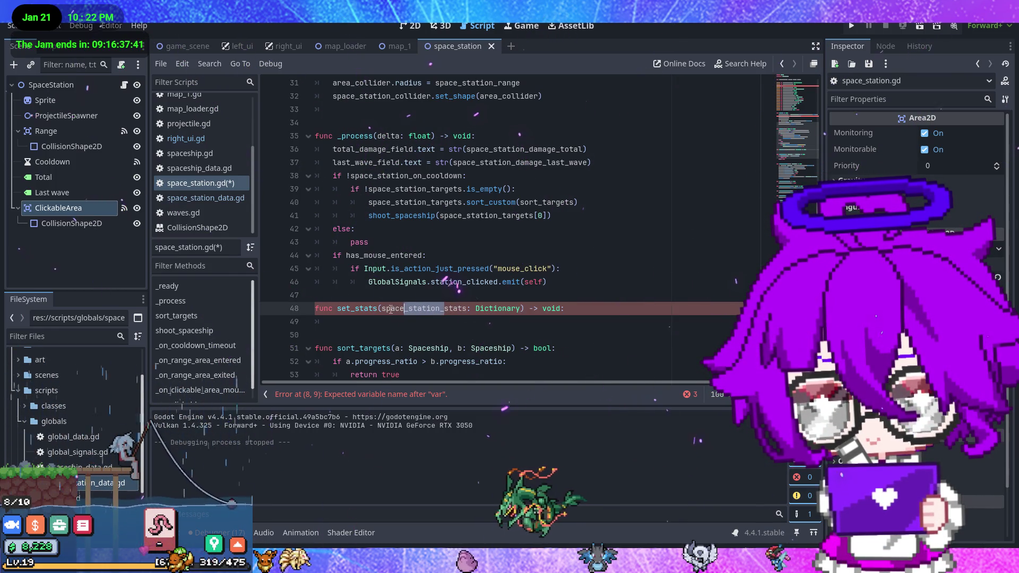
Shorten the set_stats parameter name and declare space_station_stats in _ready with var.
{"action": "key", "text": "BackSpace"}
{"action": "scroll", "coordinate": [376, 290], "scroll_direction": "up", "scroll_amount": 2}
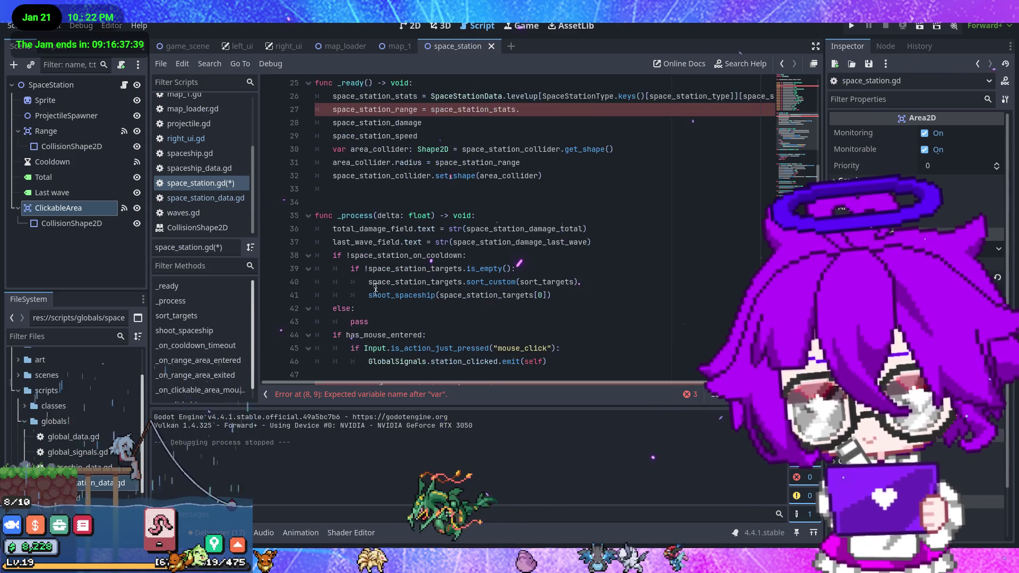
{"action": "scroll", "coordinate": [376, 289], "scroll_direction": "up", "scroll_amount": 2}
{"action": "left_click", "coordinate": [446, 166]}
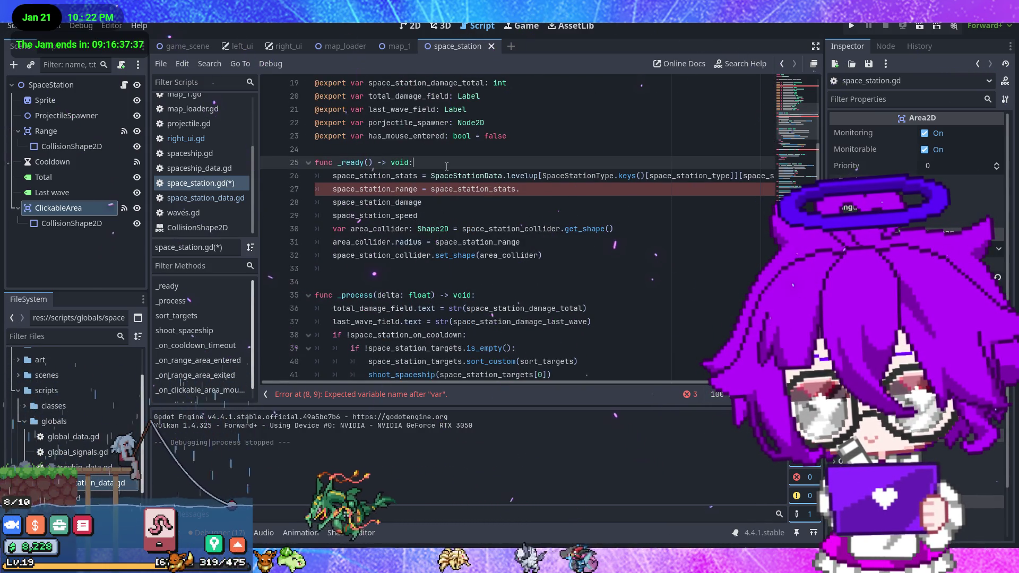
{"action": "left_click", "coordinate": [334, 180]}
{"action": "type", "text": "var"}
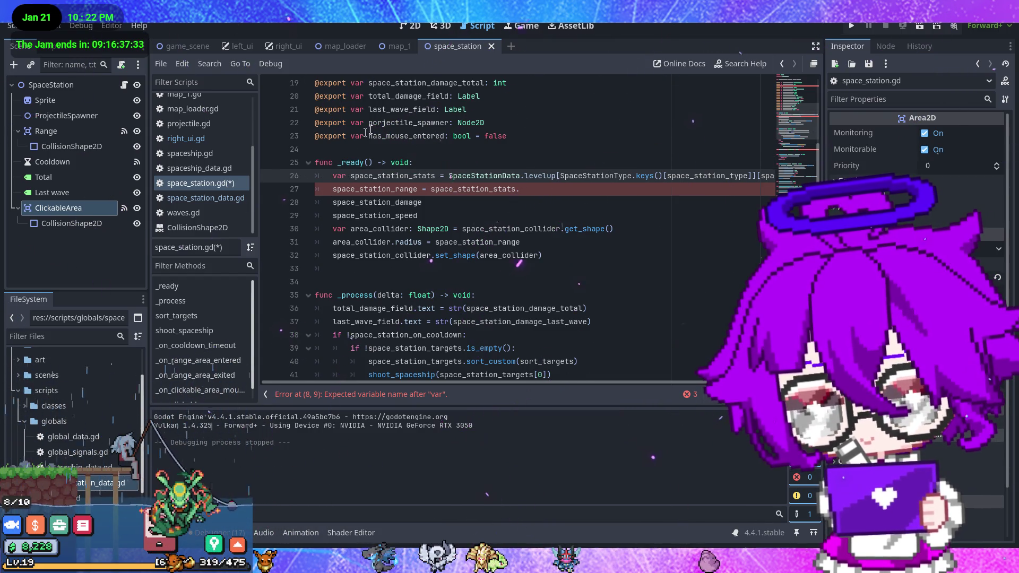
{"action": "scroll", "coordinate": [388, 140], "scroll_direction": "up", "scroll_amount": 4}
{"action": "left_click_drag", "start_coordinate": [377, 96], "coordinate": [311, 101]}
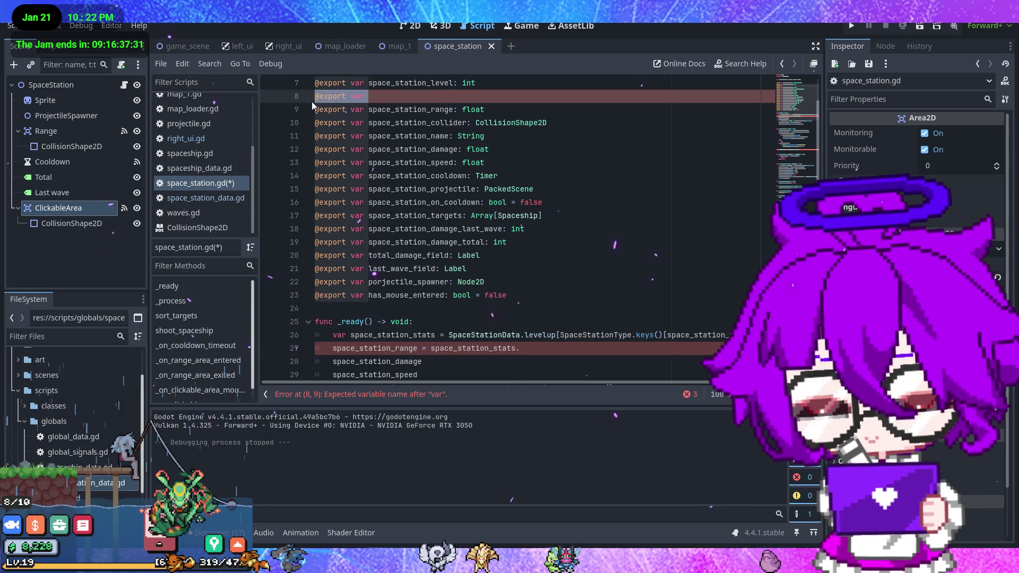
{"action": "key", "text": "BackSpace"}
{"action": "key", "text": "BackSpace"}
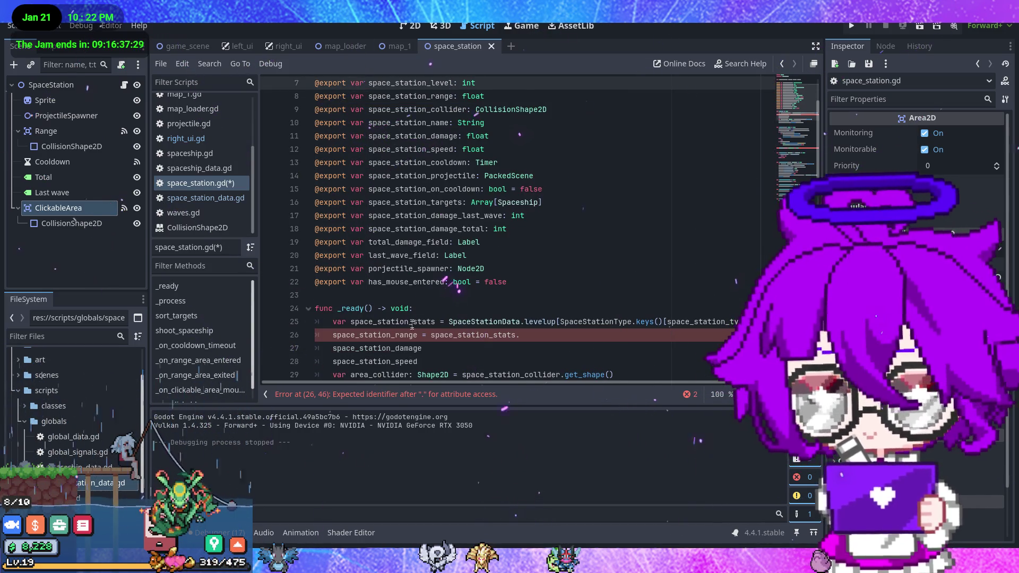
{"action": "scroll", "coordinate": [419, 331], "scroll_direction": "down", "scroll_amount": 2}
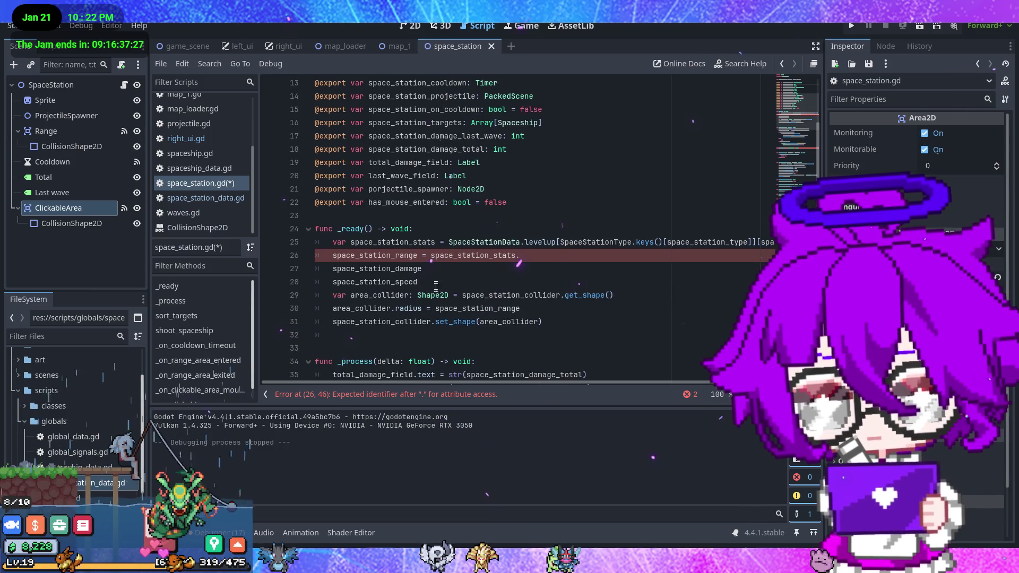
{"action": "left_click", "coordinate": [419, 281]}
{"action": "left_click", "coordinate": [333, 257], "text": "shift"}
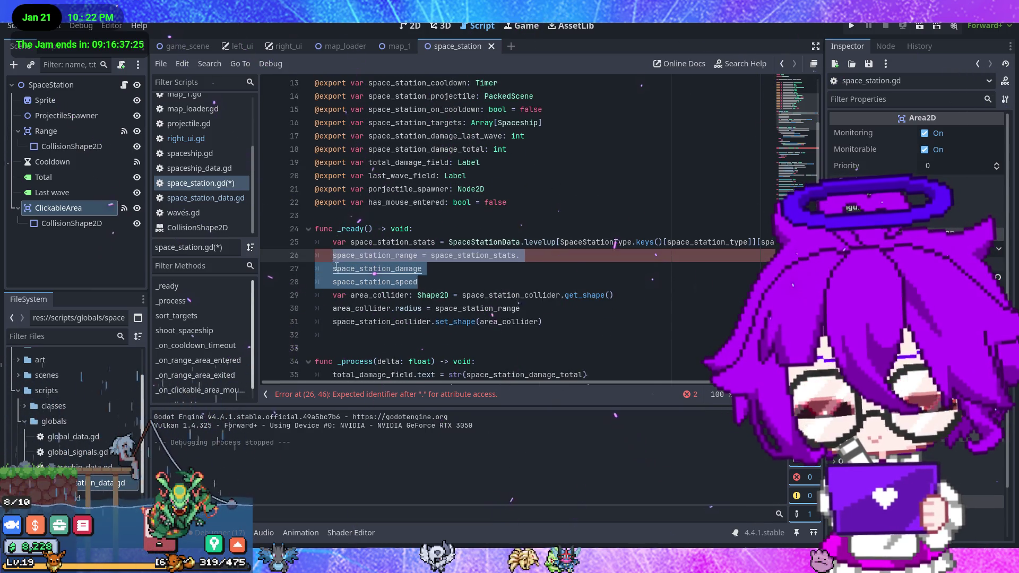
Move the range, damage and speed lines out of _ready into set_stats(stats: Dictionary).
{"action": "key", "text": "BackSpace"}
{"action": "scroll", "coordinate": [350, 271], "scroll_direction": "down", "scroll_amount": 1}
{"action": "key", "text": "BackSpace"}
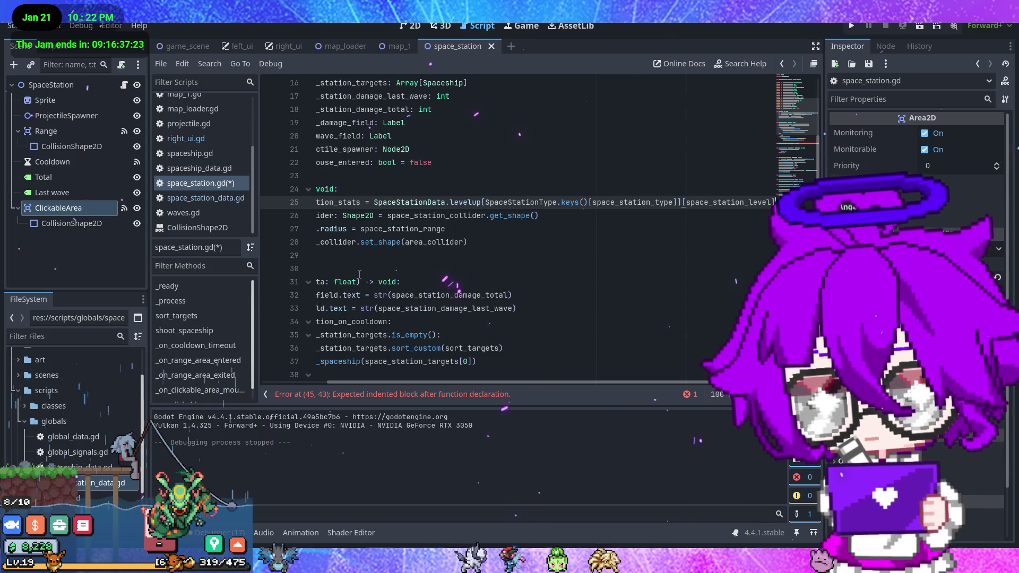
{"action": "left_click_drag", "start_coordinate": [419, 384], "coordinate": [283, 368]}
{"action": "scroll", "coordinate": [374, 274], "scroll_direction": "down", "scroll_amount": 5}
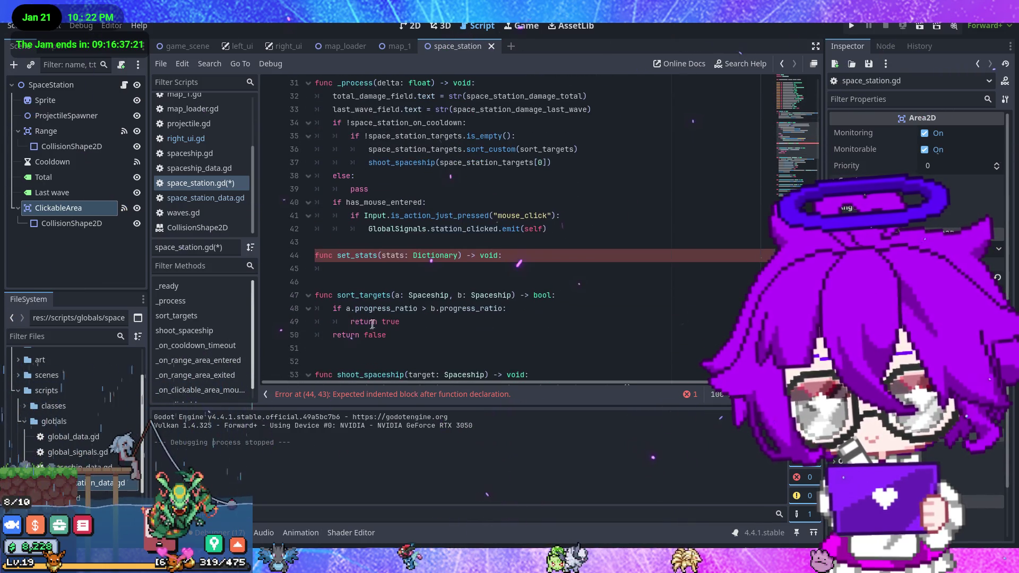
{"action": "left_click", "coordinate": [374, 270]}
{"action": "key", "text": "ctrl+v"}
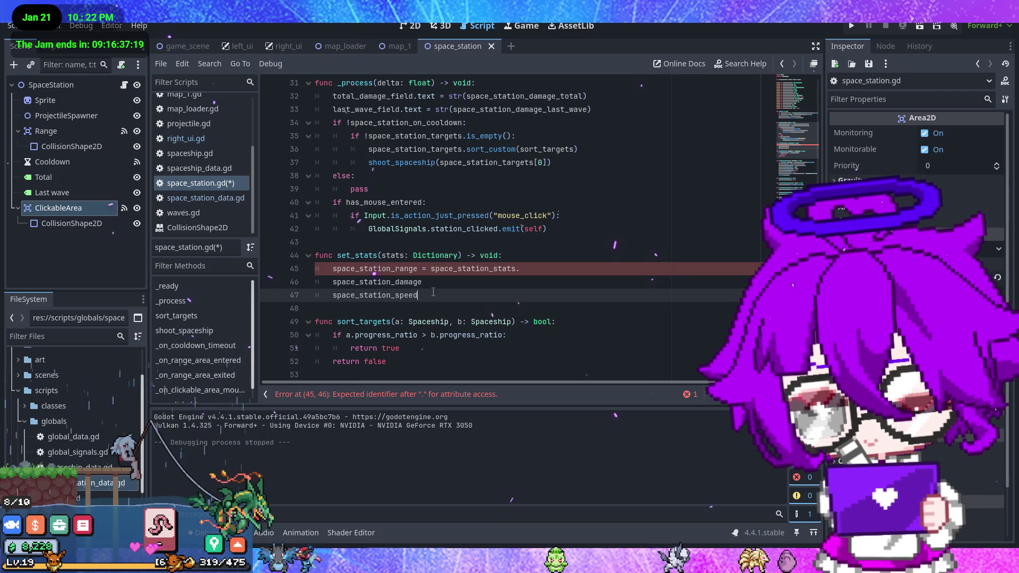
{"action": "left_click_drag", "start_coordinate": [382, 256], "coordinate": [460, 258]}
{"action": "left_click", "coordinate": [518, 260]}
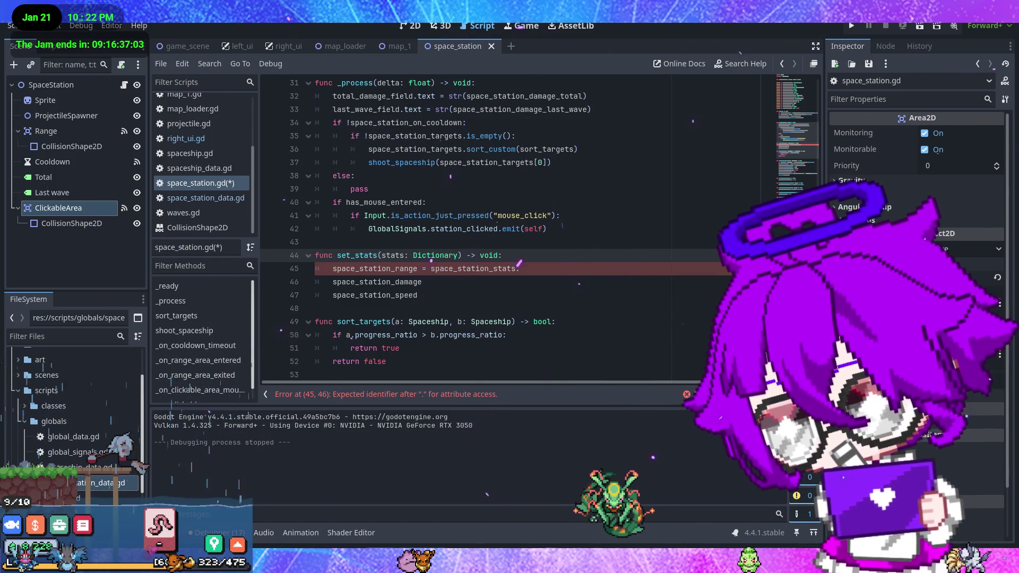
Replace the range line's right-hand side with stats["Range"].
{"action": "left_click", "coordinate": [12, 526]}
{"action": "left_click", "coordinate": [224, 408]}
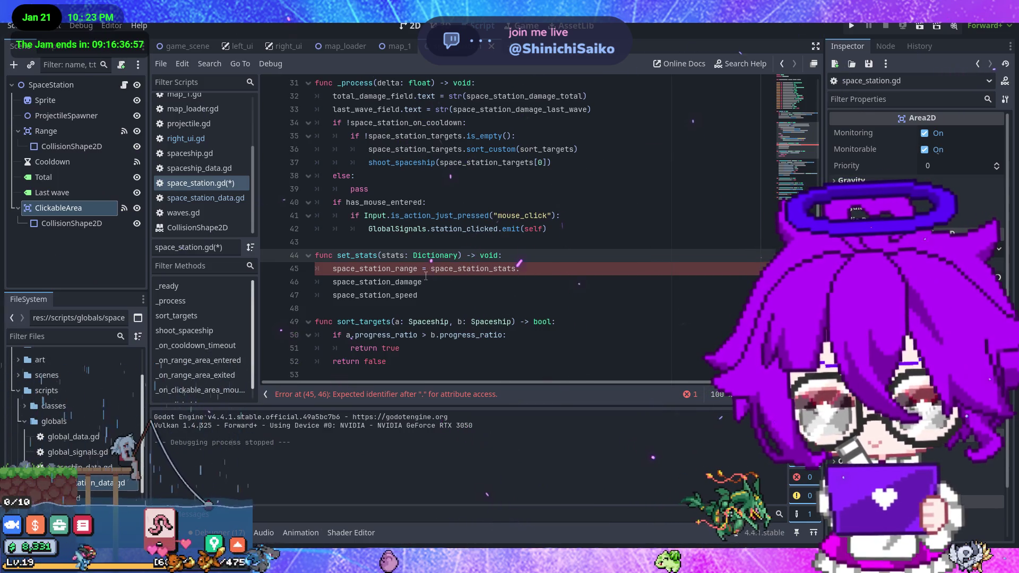
{"action": "left_click_drag", "start_coordinate": [520, 269], "coordinate": [433, 271]}
{"action": "type", "text": "stats"}
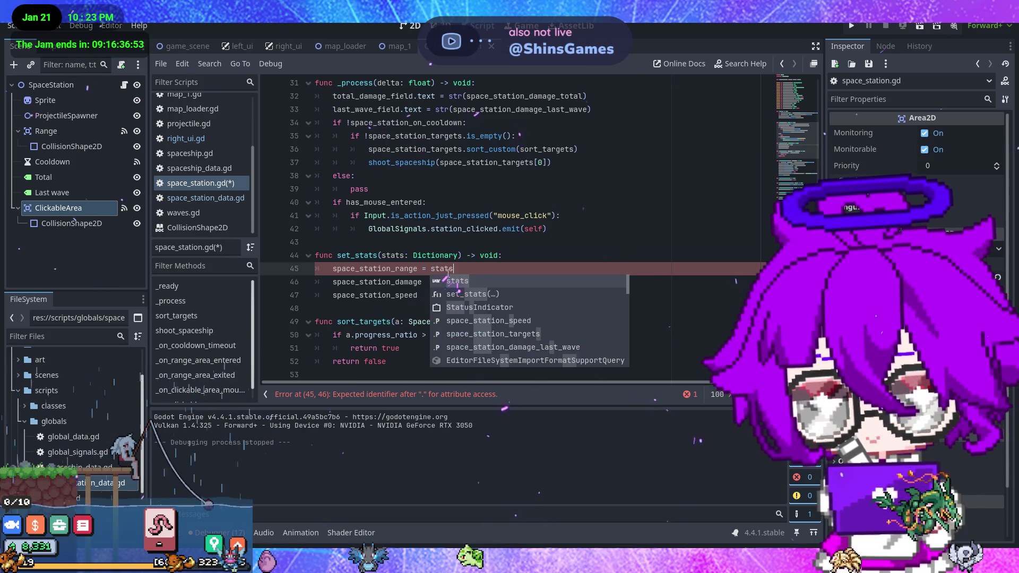
{"action": "type", "text": "."}
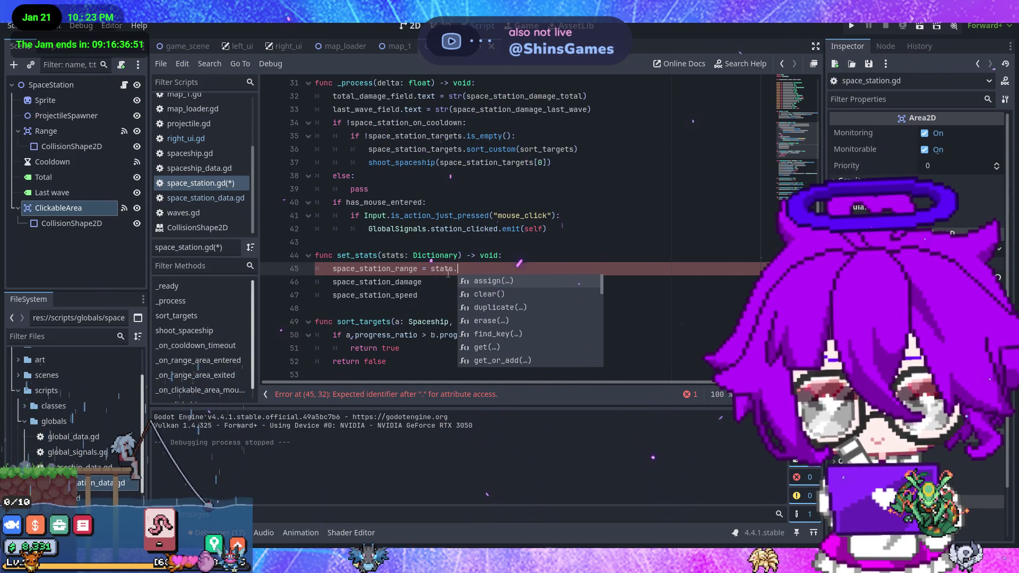
{"action": "key", "text": "BackSpace"}
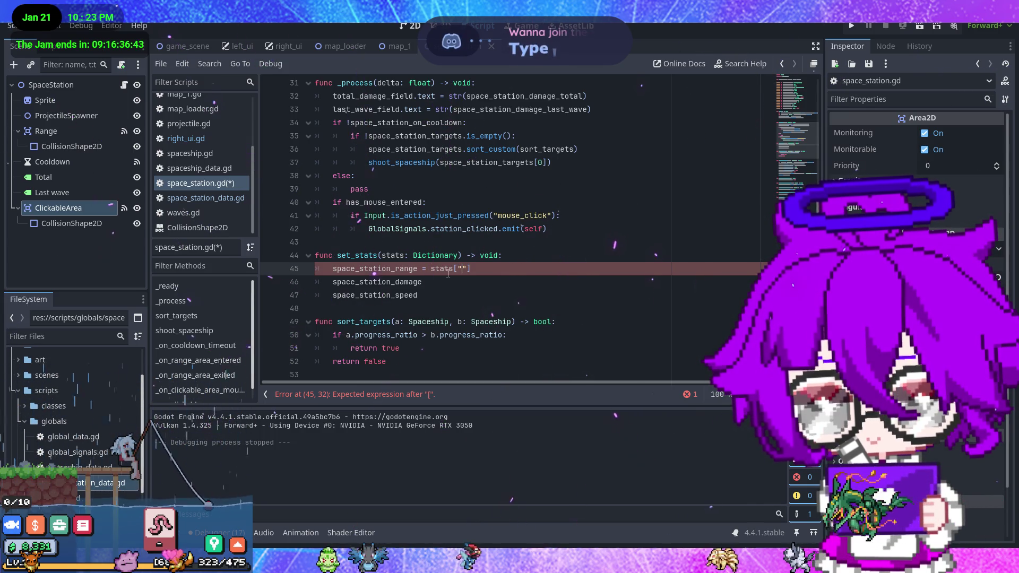
{"action": "type", "text": "Rang"}
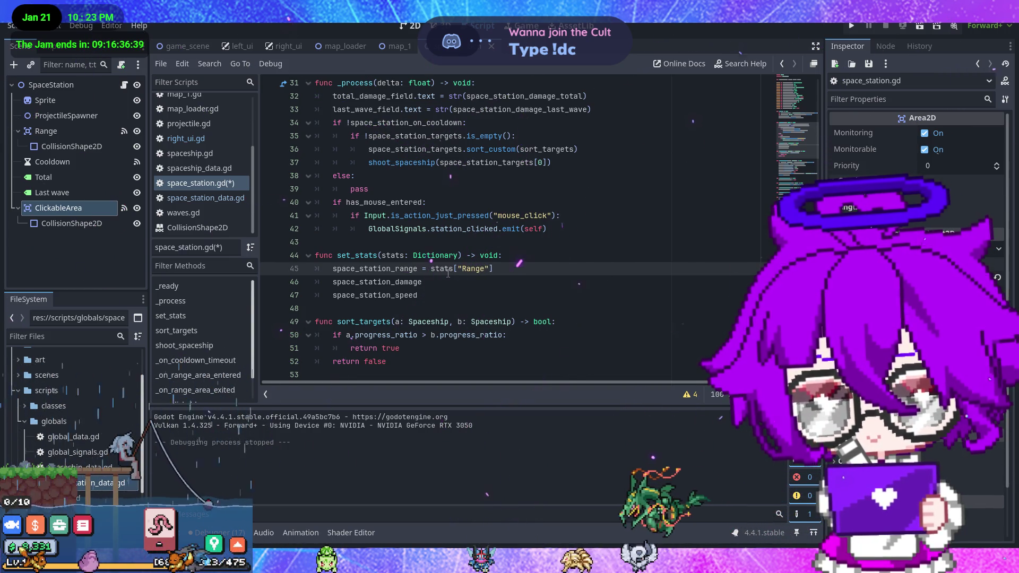
{"action": "type", "text": "e"}
{"action": "key", "text": "Down"}
{"action": "key", "text": "Down"}
Assign damage and speed from stats["Damage"] and stats["Speed"], and save the script.
{"action": "left_click", "coordinate": [475, 282]}
{"action": "type", "text": "= s"}
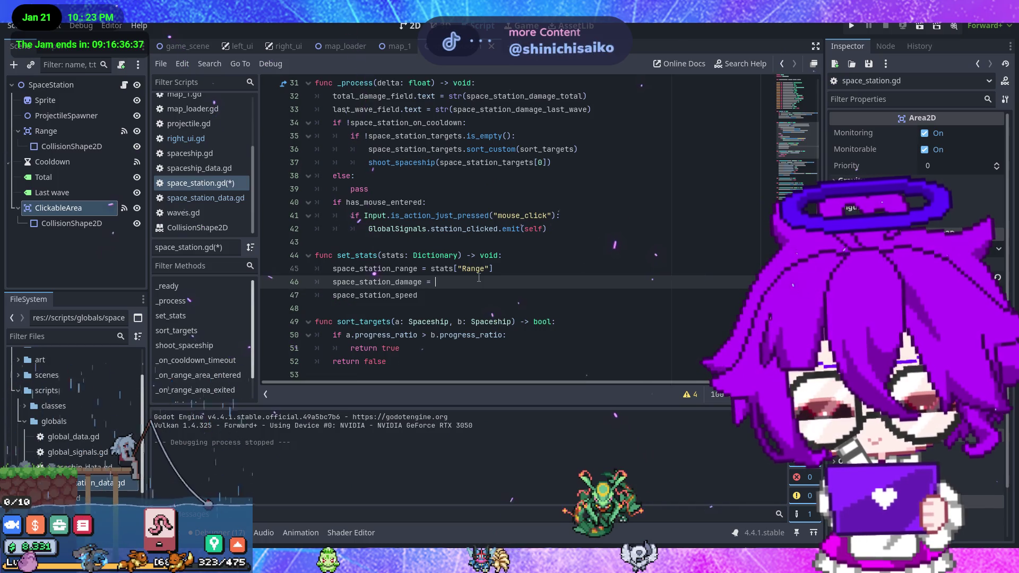
{"action": "type", "text": "tats"}
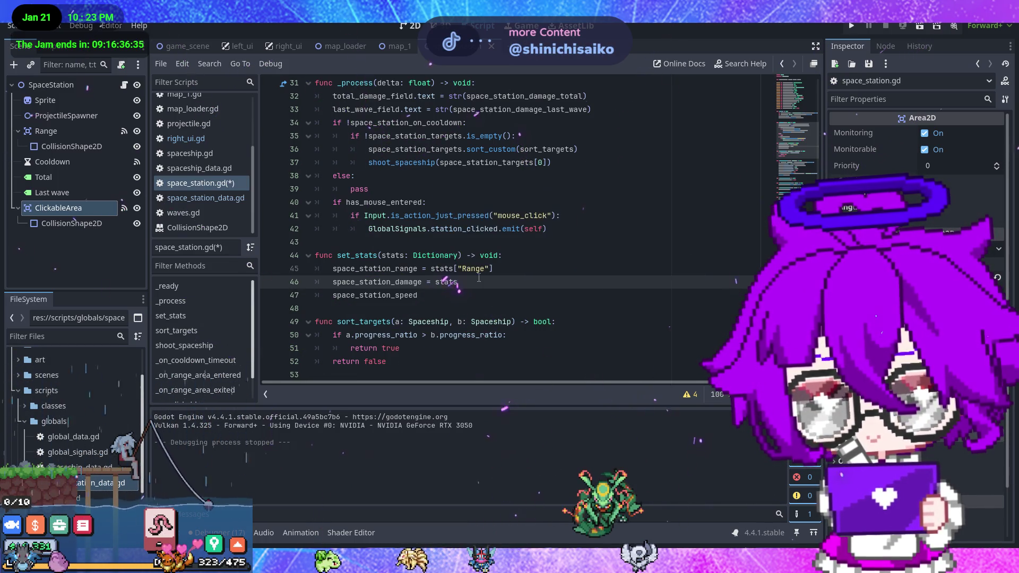
{"action": "type", "text": "[\""}
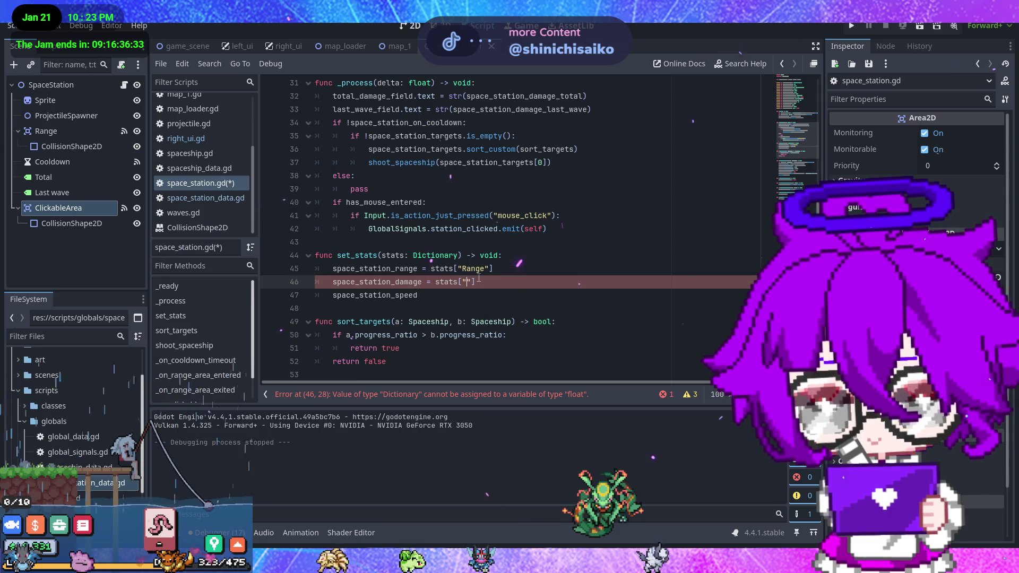
{"action": "type", "text": "Damage"}
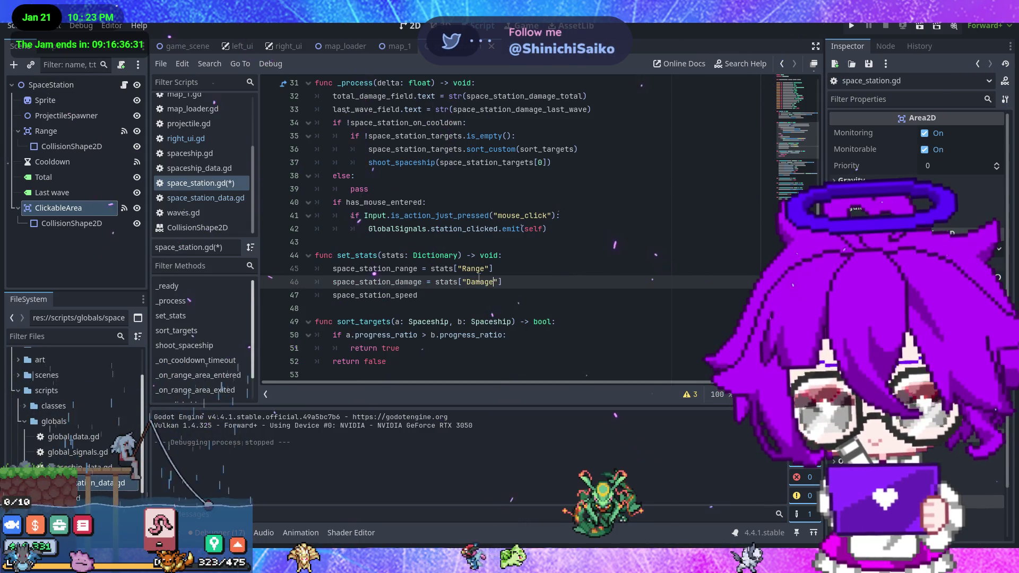
{"action": "left_click", "coordinate": [479, 296]}
{"action": "type", "text": "= stats"}
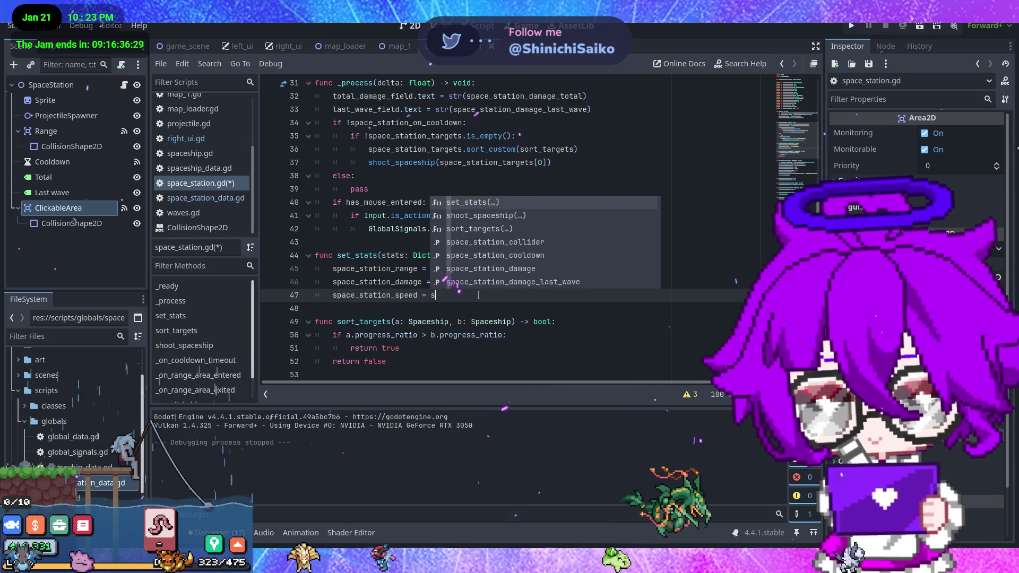
{"action": "type", "text": "[\"Ra"}
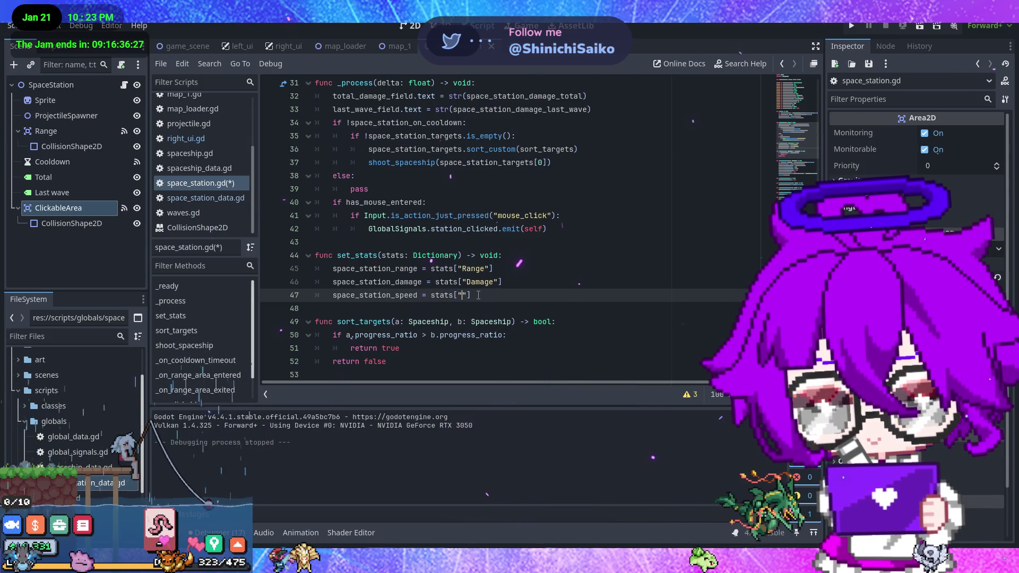
{"action": "type", "text": "nge"}
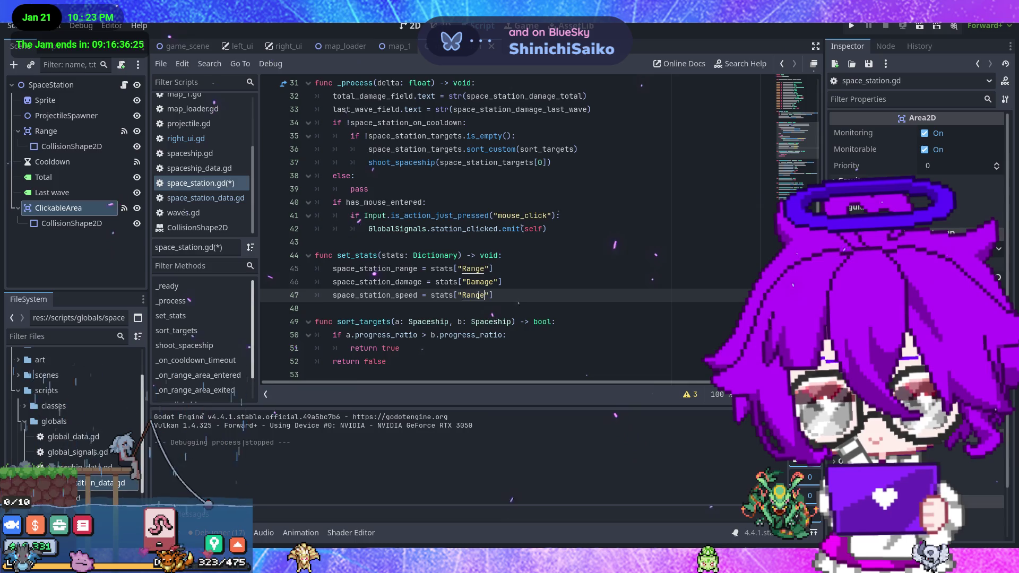
{"action": "key", "text": "ctrl+s"}
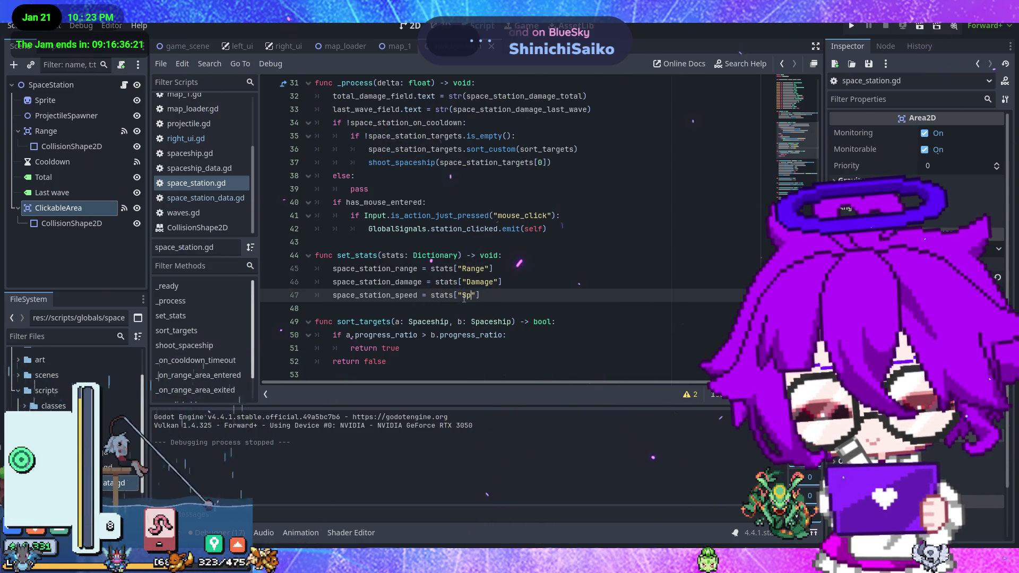
{"action": "type", "text": "eed"}
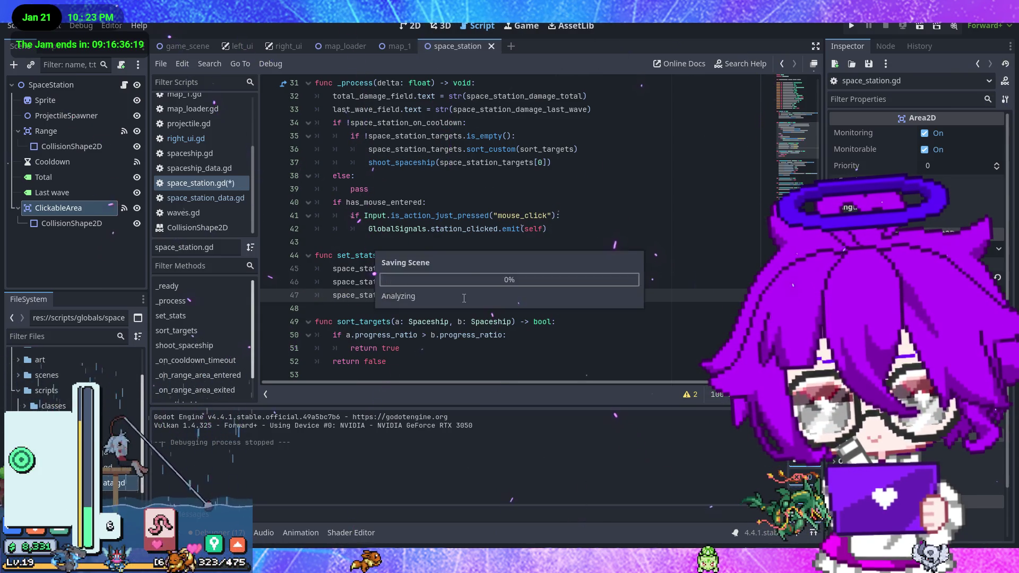
Check the key names in space_station_data.gd, then return to line 26 of space_station.gd.
{"action": "left_click", "coordinate": [217, 199]}
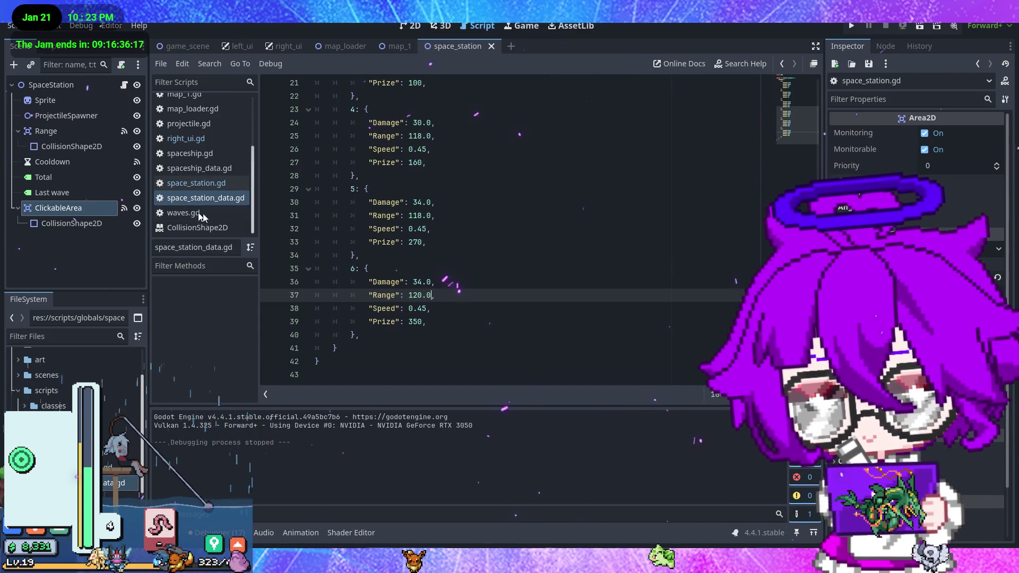
{"action": "left_click", "coordinate": [190, 186]}
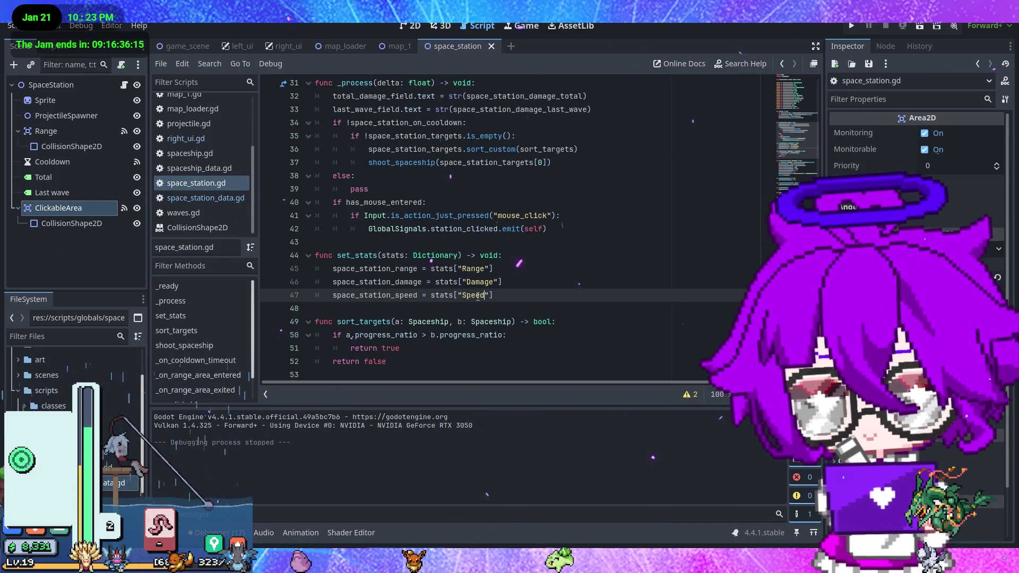
{"action": "scroll", "coordinate": [472, 296], "scroll_direction": "up", "scroll_amount": 1}
{"action": "scroll", "coordinate": [426, 302], "scroll_direction": "up", "scroll_amount": 3}
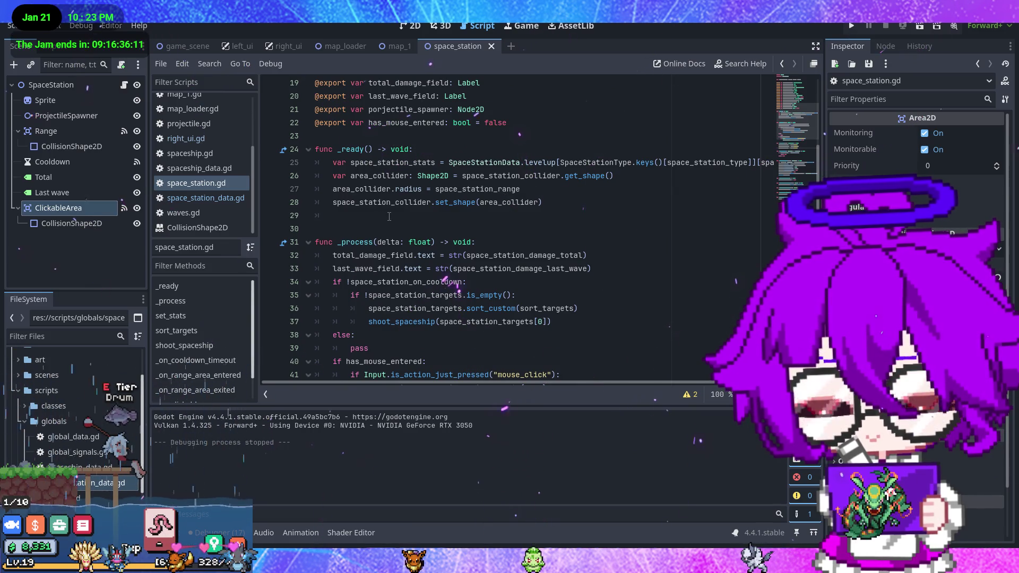
{"action": "left_click", "coordinate": [334, 176]}
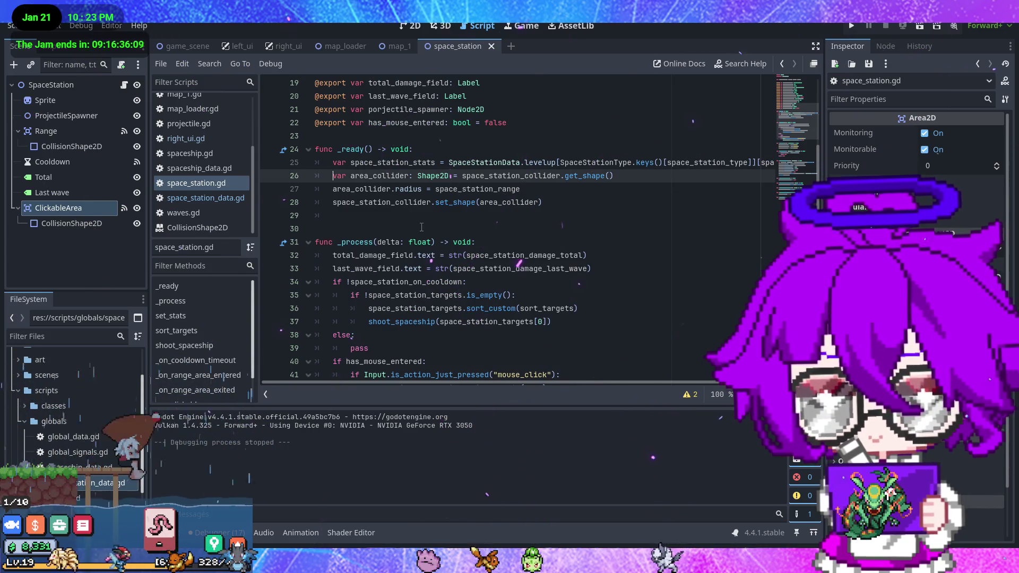
Insert a set_stats(space_station_stats) call on a new line in _ready and save.
{"action": "key", "text": "Return"}
{"action": "left_click", "coordinate": [387, 177]}
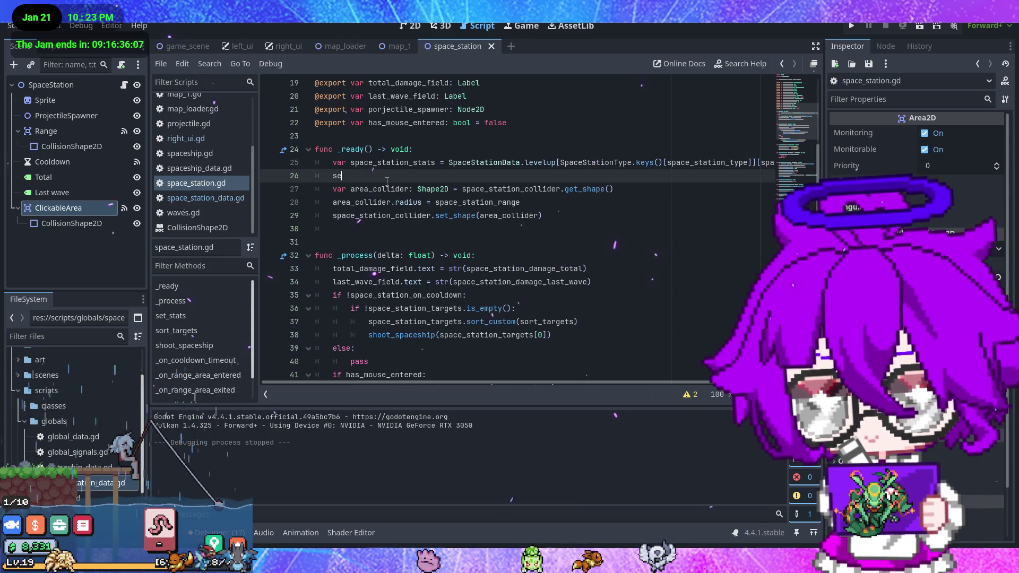
{"action": "type", "text": "t_stat"}
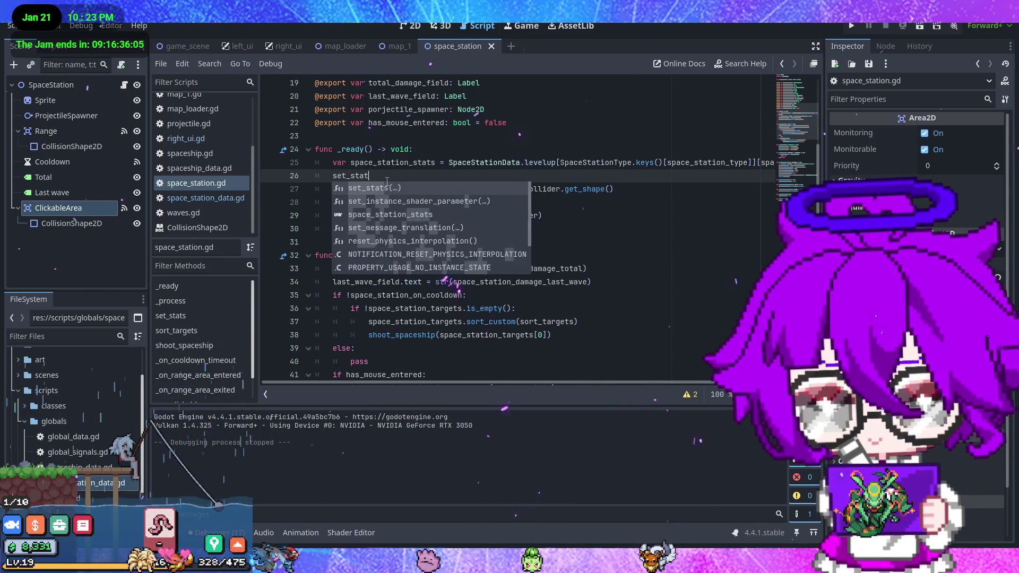
{"action": "key", "text": "Return"}
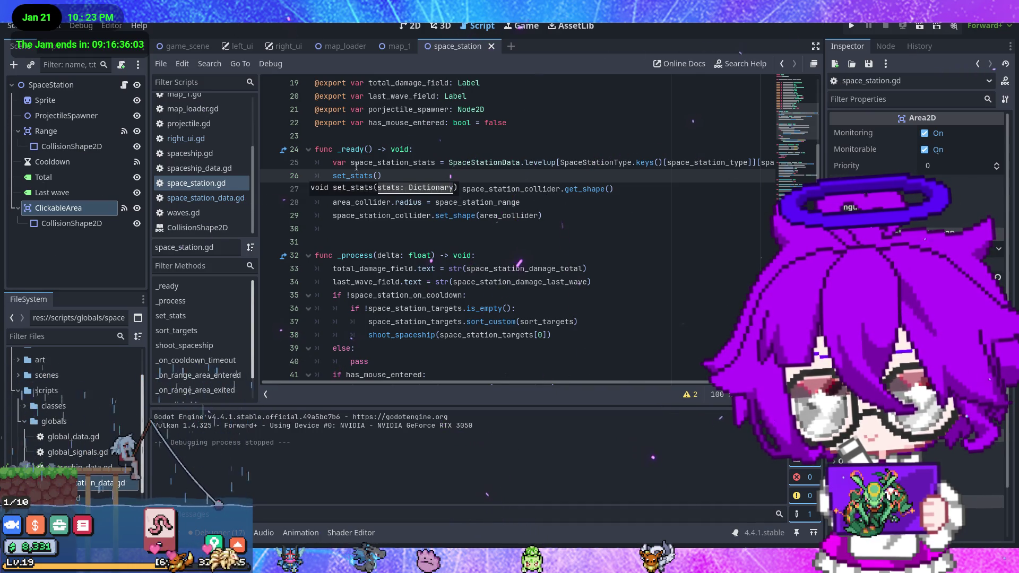
{"action": "type", "text": "ce"}
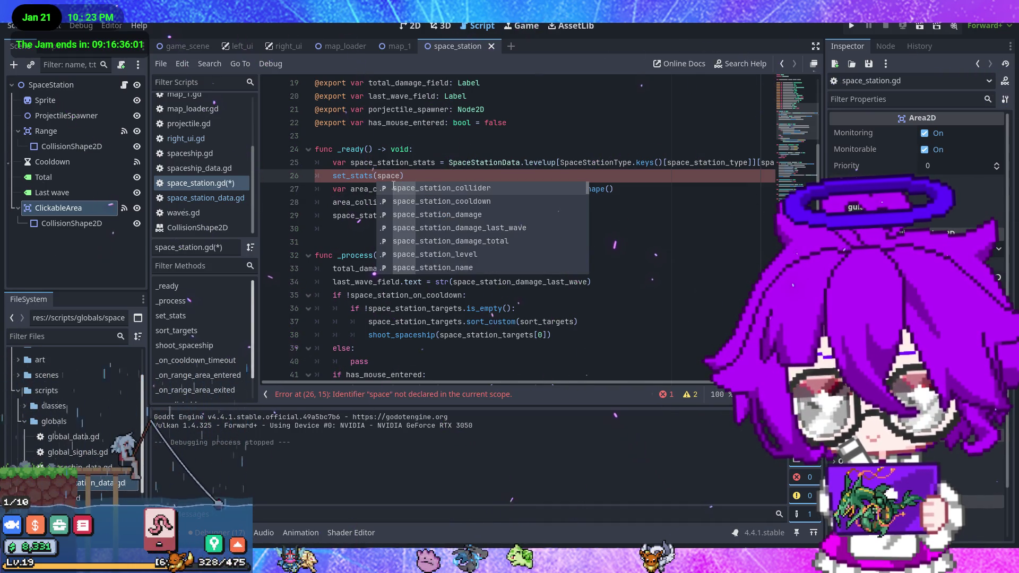
{"action": "type", "text": "_stati"}
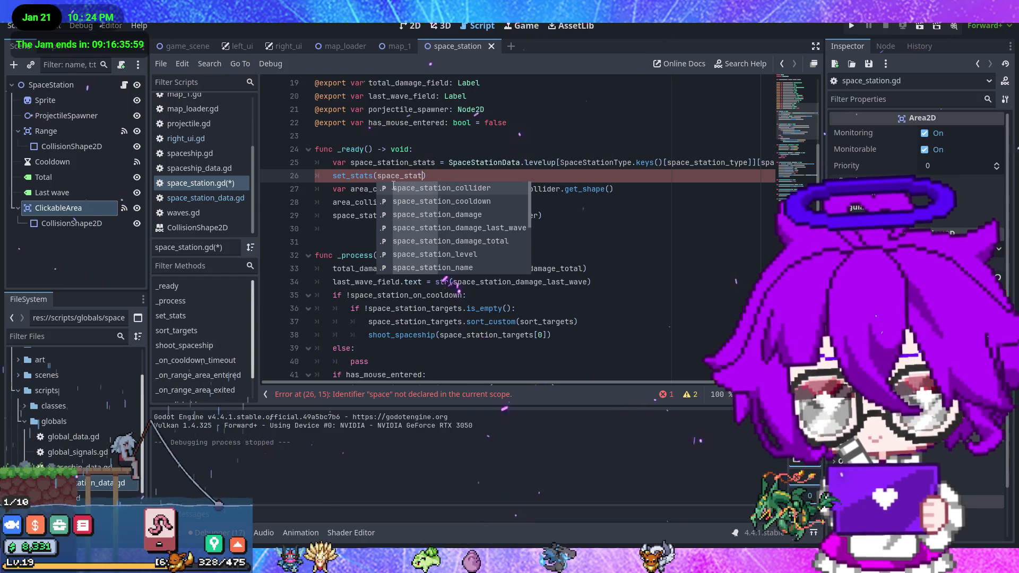
{"action": "type", "text": "on_stats"}
{"action": "key", "text": "ctrl+s"}
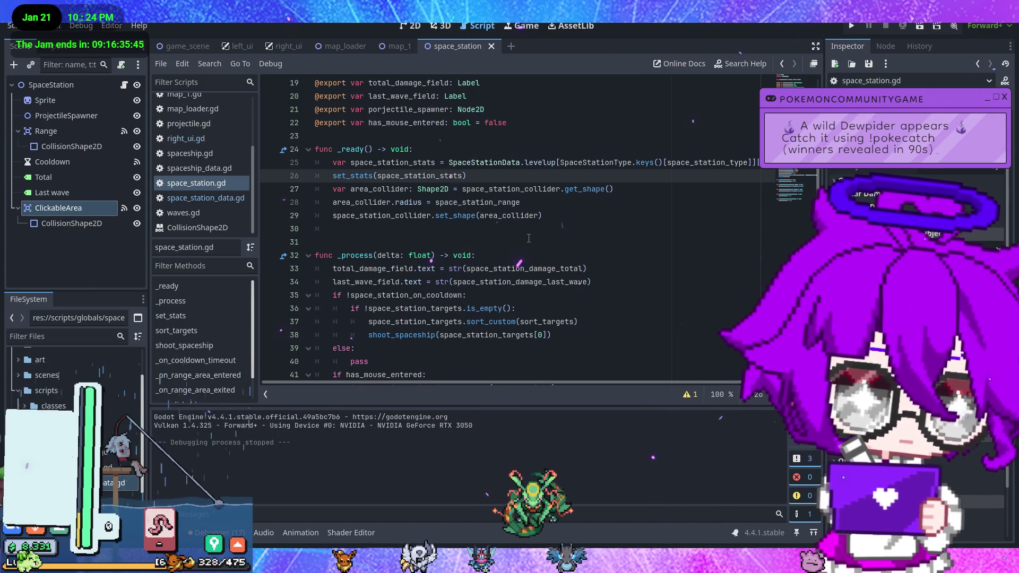
{"action": "left_click", "coordinate": [628, 190]}
{"action": "left_click", "coordinate": [553, 197]}
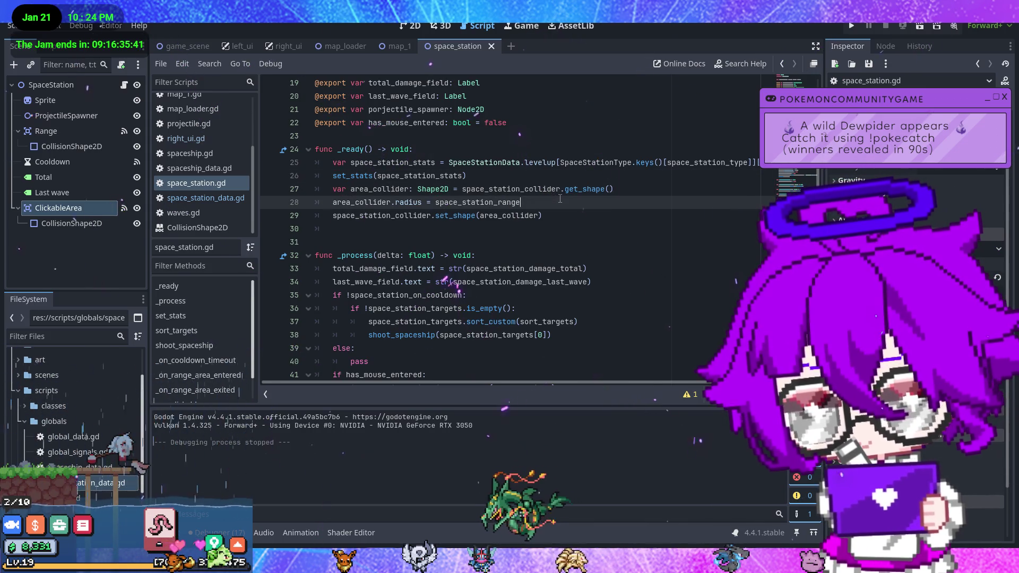
Fold the _process function, save with Ctrl+S, and run the project with F5.
{"action": "scroll", "coordinate": [557, 199], "scroll_direction": "down", "scroll_amount": 1}
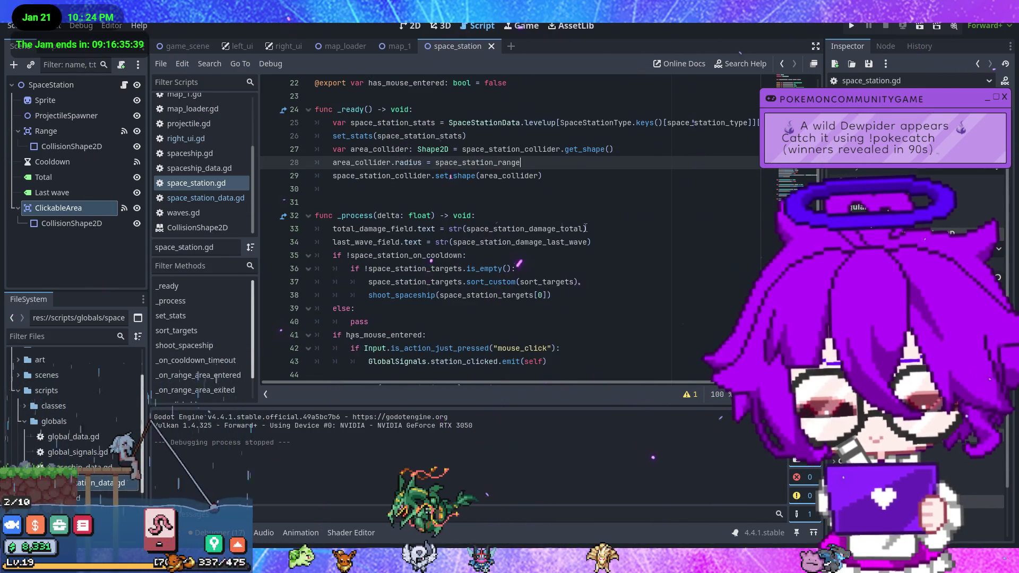
{"action": "scroll", "coordinate": [585, 227], "scroll_direction": "down", "scroll_amount": 1}
{"action": "left_click", "coordinate": [308, 176]}
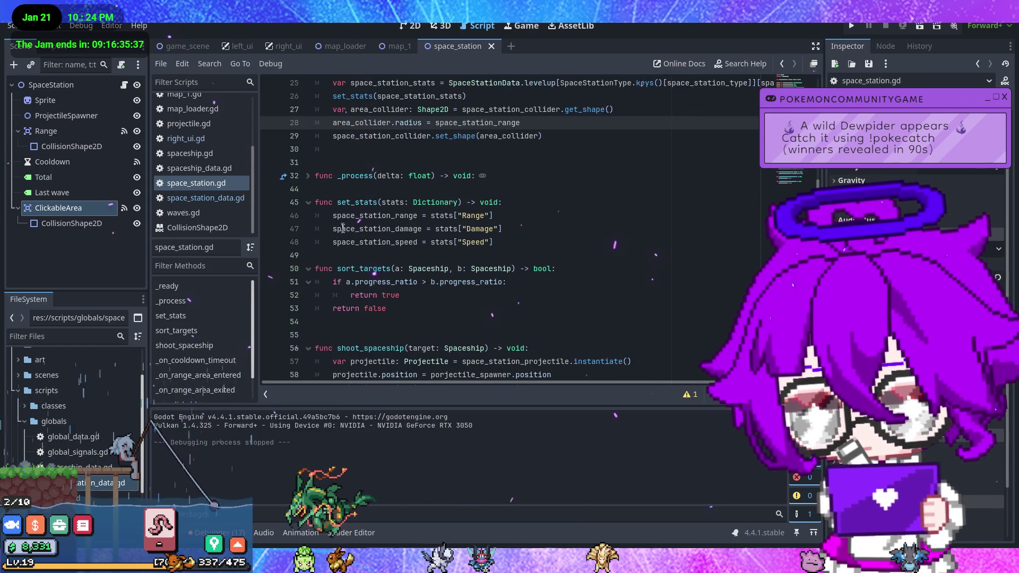
{"action": "left_click", "coordinate": [520, 243]}
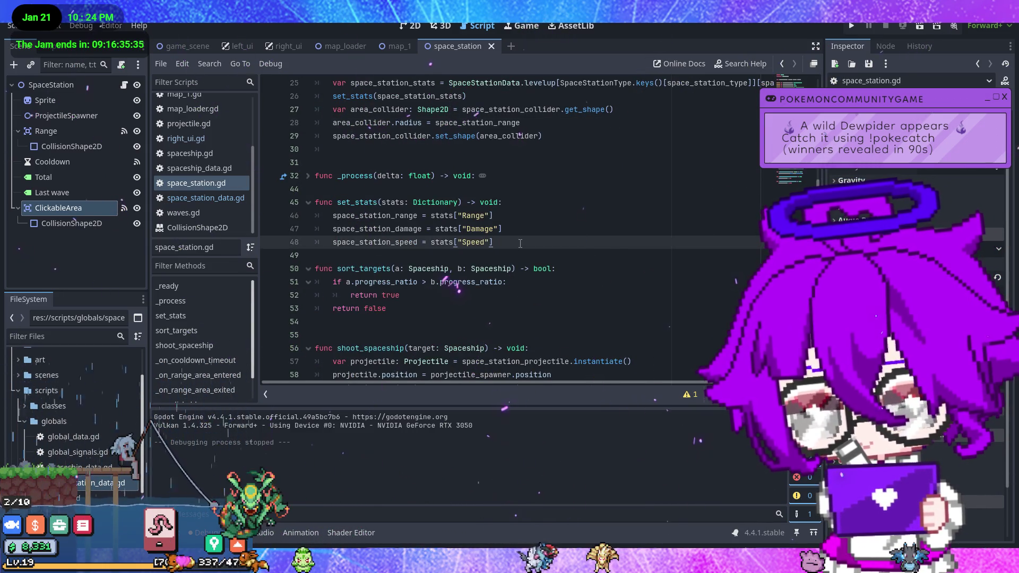
{"action": "scroll", "coordinate": [518, 239], "scroll_direction": "up", "scroll_amount": 2}
{"action": "left_click", "coordinate": [564, 218]}
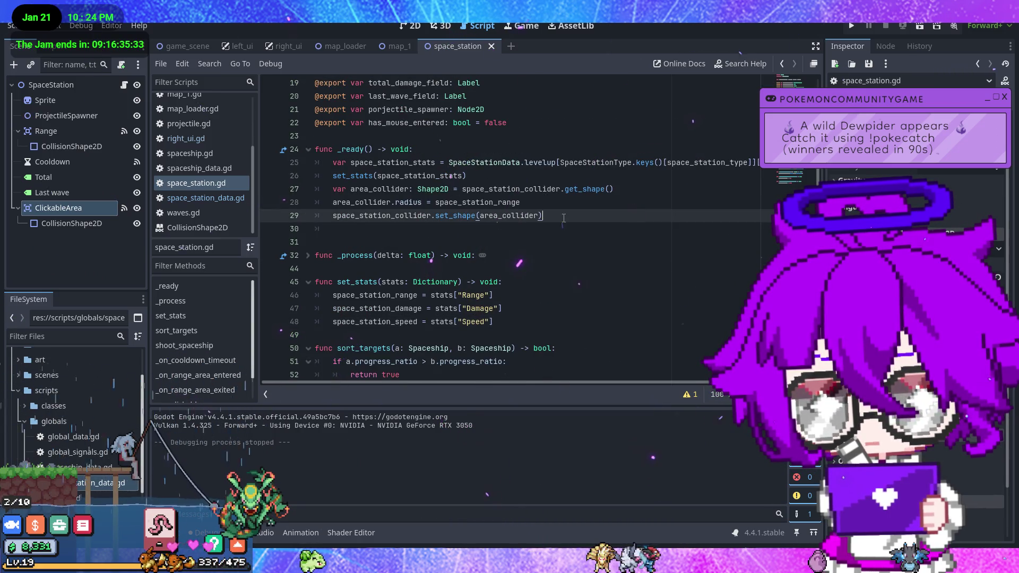
{"action": "key", "text": "ctrl+s"}
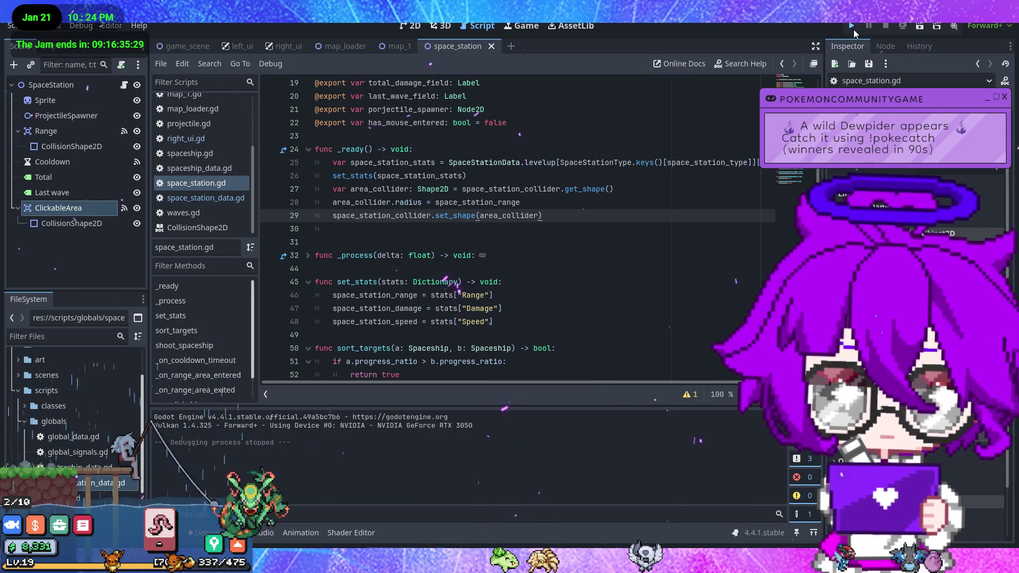
{"action": "key", "text": "F5"}
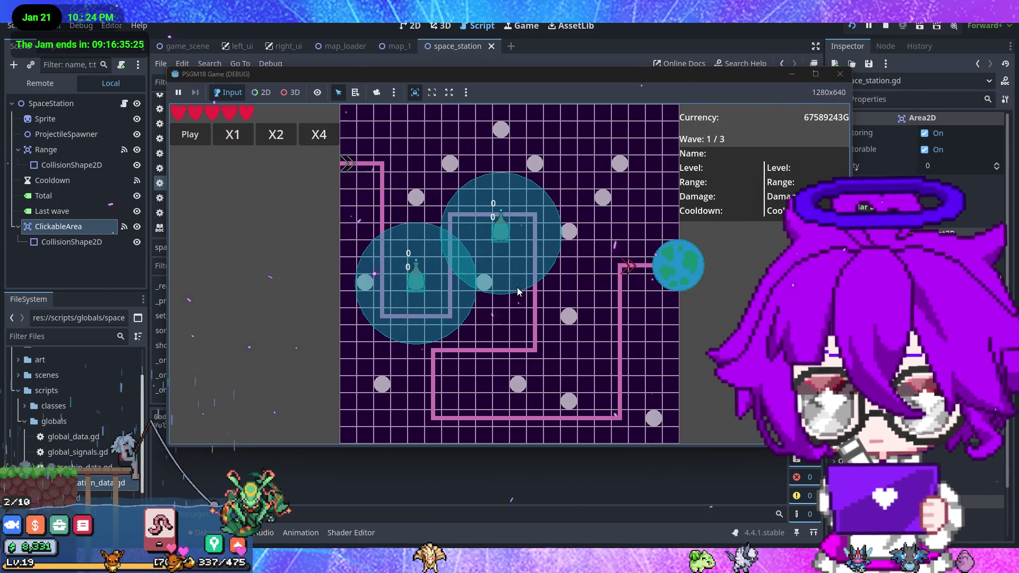
Inspect both towers' stats, play wave 1 at X4 speed, then close the game window.
{"action": "left_click", "coordinate": [502, 233]}
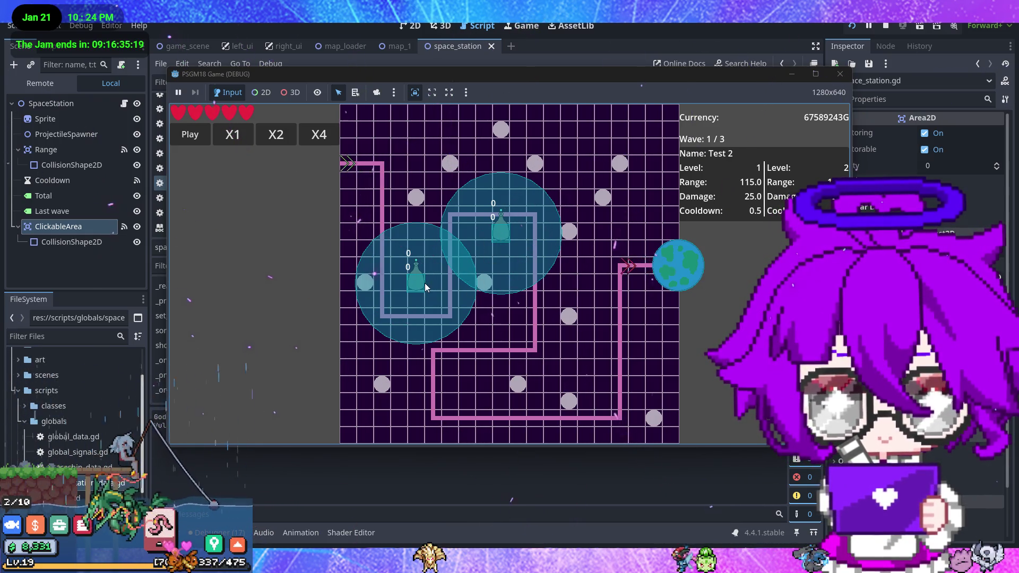
{"action": "left_click", "coordinate": [487, 237]}
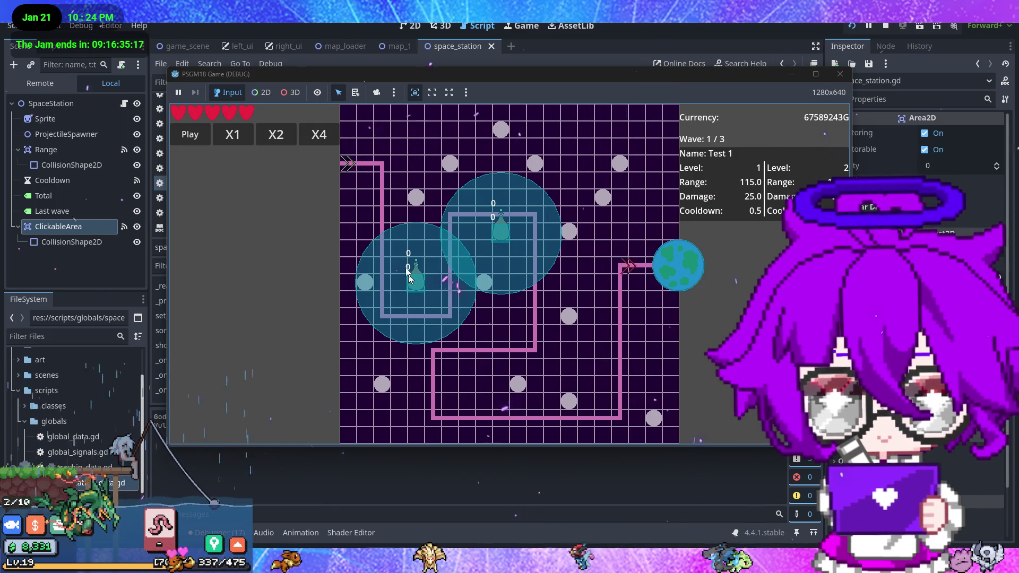
{"action": "left_click", "coordinate": [190, 135]}
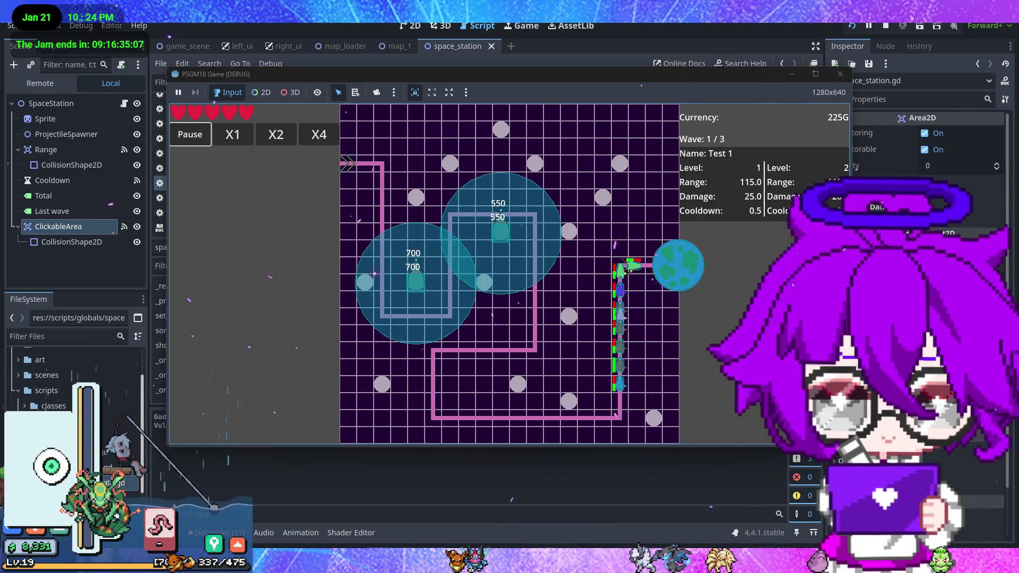
{"action": "left_click", "coordinate": [313, 135]}
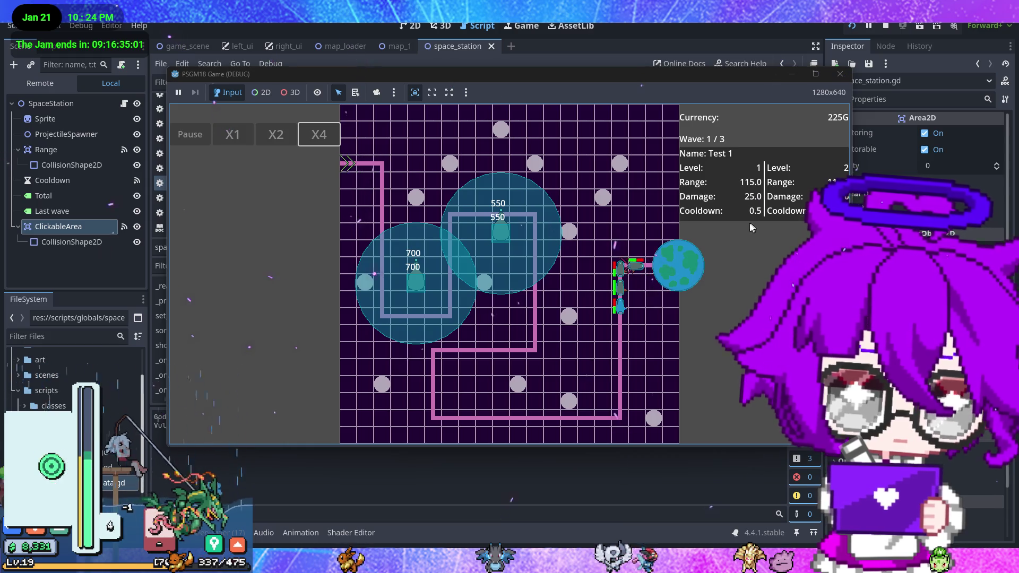
{"action": "left_click", "coordinate": [840, 74]}
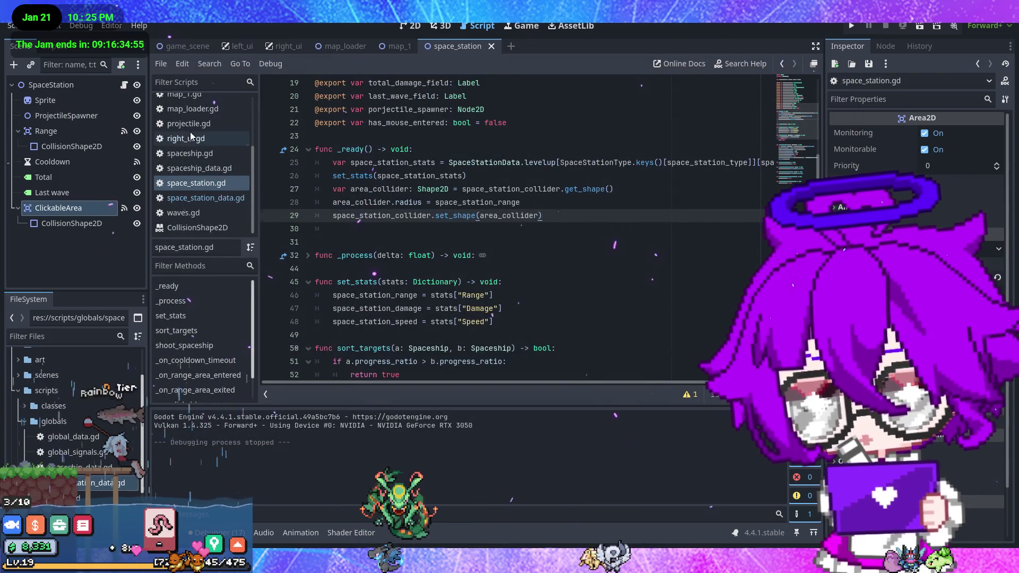
Open the right_ui scene in the 2D view.
{"action": "left_click", "coordinate": [191, 137]}
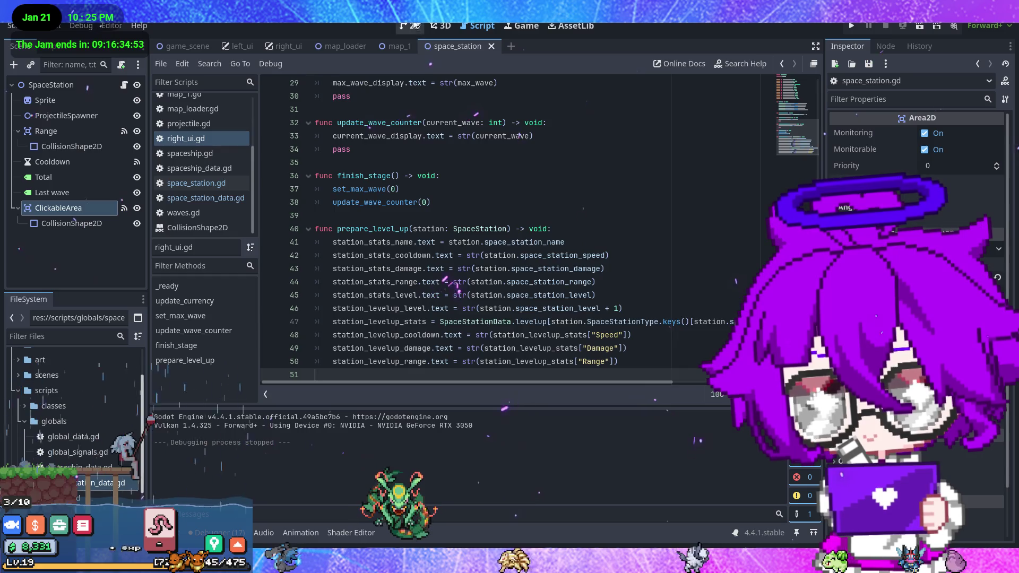
{"action": "left_click", "coordinate": [415, 26]}
{"action": "scroll", "coordinate": [370, 183], "scroll_direction": "down", "scroll_amount": 3}
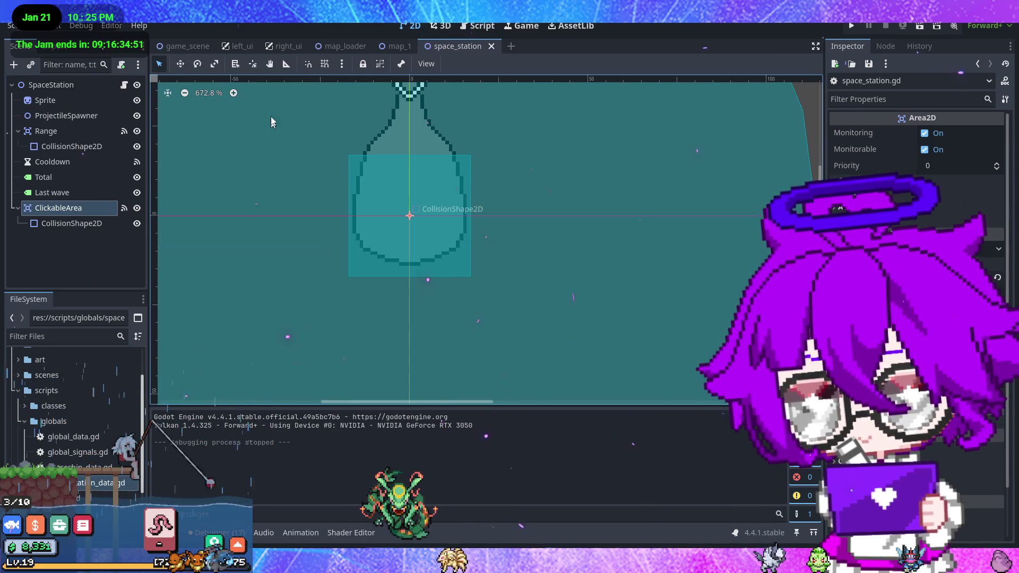
{"action": "left_click", "coordinate": [284, 48]}
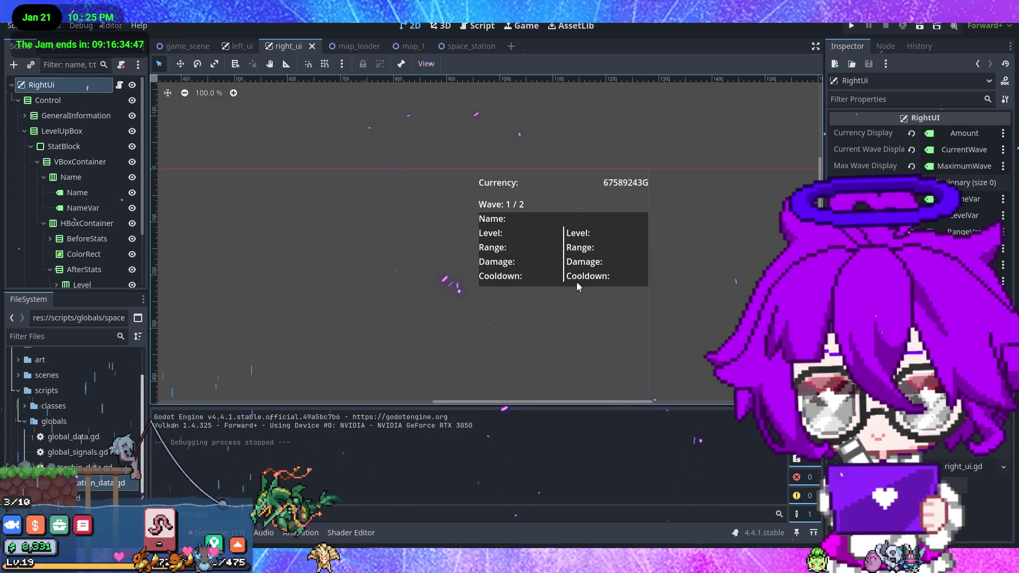
Add a Label and a Button as children of the HBoxContainer.
{"action": "left_click", "coordinate": [38, 162]}
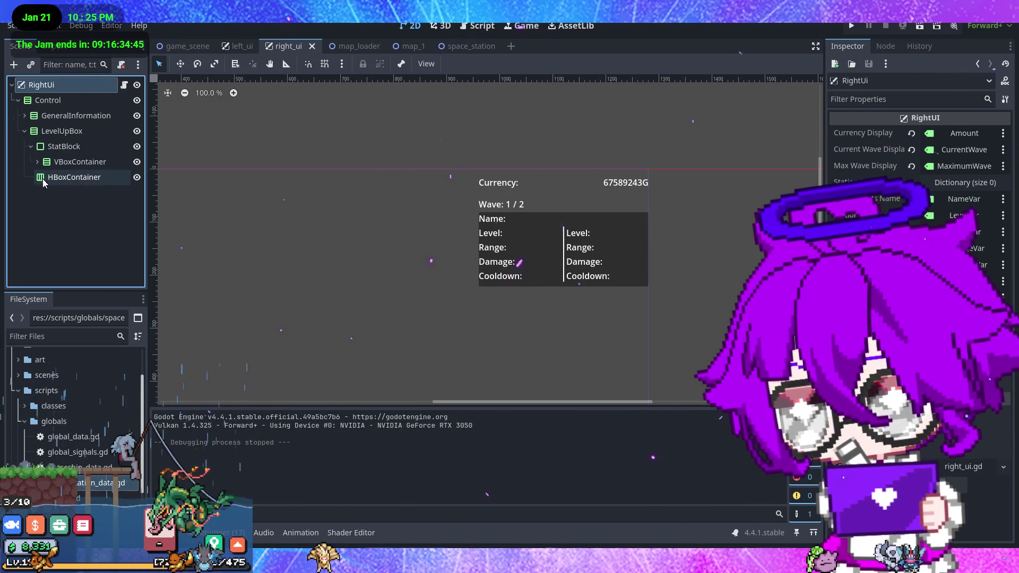
{"action": "left_click", "coordinate": [44, 178]}
{"action": "right_click", "coordinate": [59, 178]}
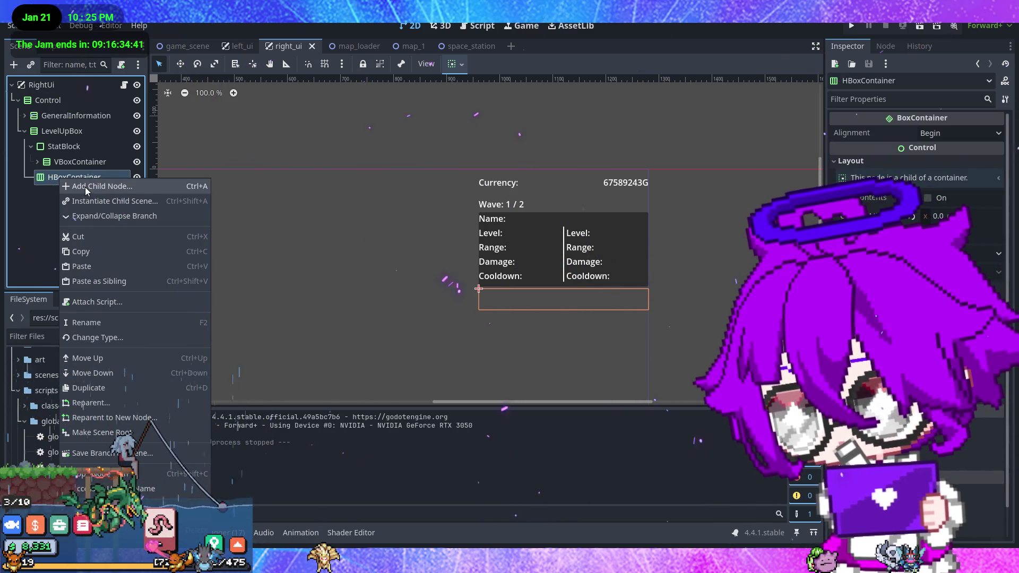
{"action": "left_click", "coordinate": [86, 187]}
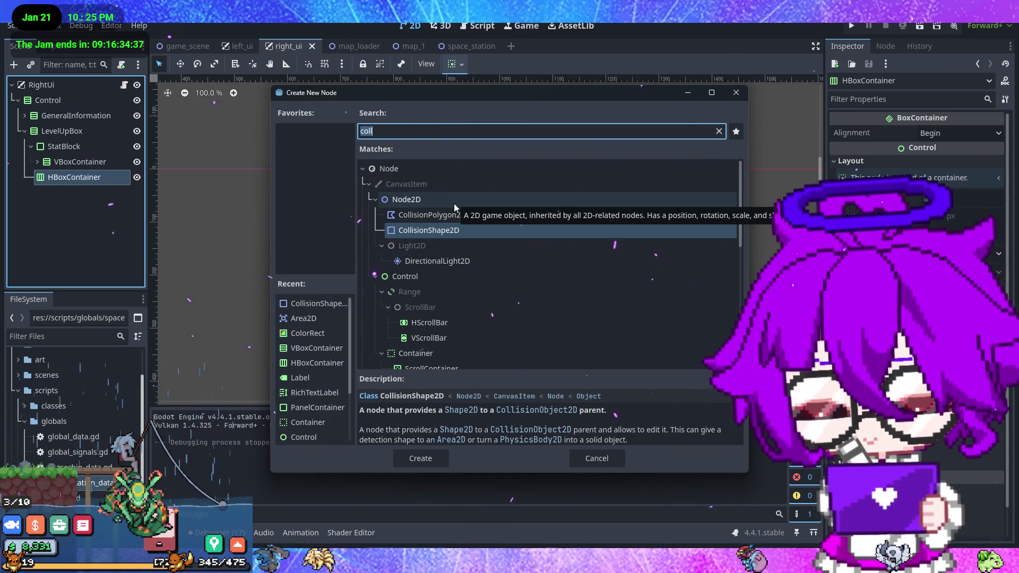
{"action": "type", "text": "Label"}
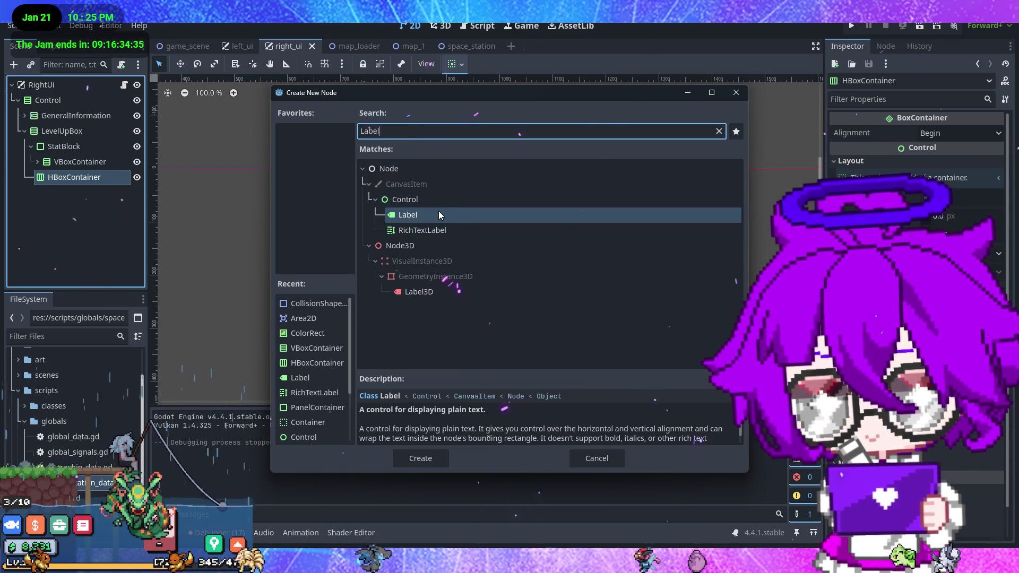
{"action": "double_click", "coordinate": [439, 212]}
{"action": "right_click", "coordinate": [81, 181]}
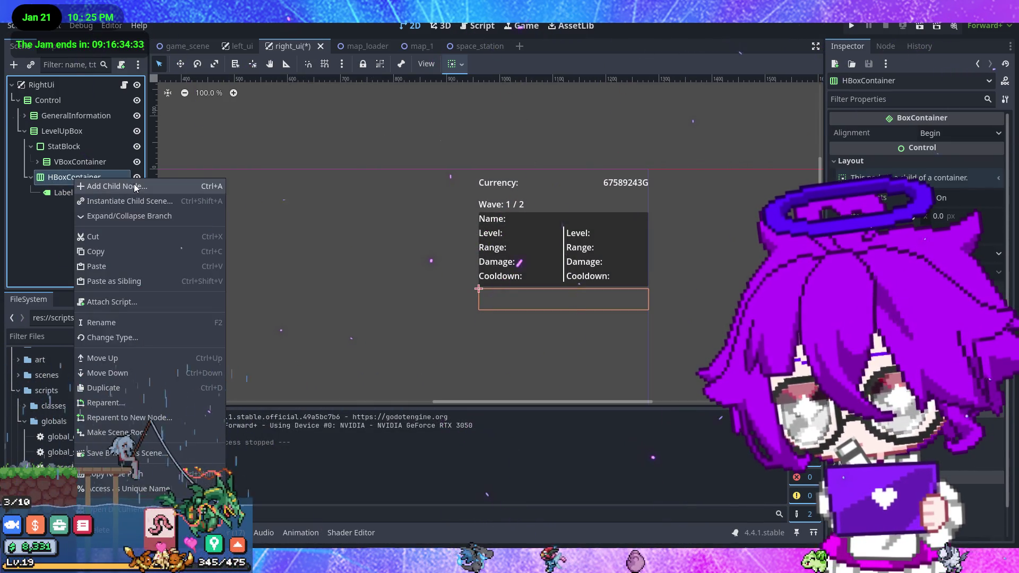
{"action": "left_click", "coordinate": [82, 184]}
{"action": "type", "text": "Butto"}
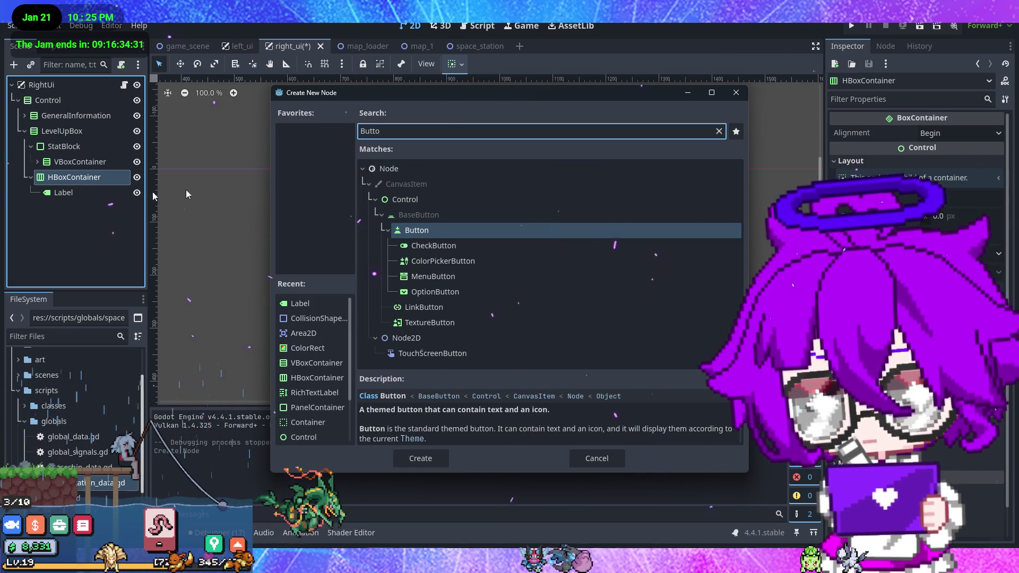
{"action": "double_click", "coordinate": [485, 230]}
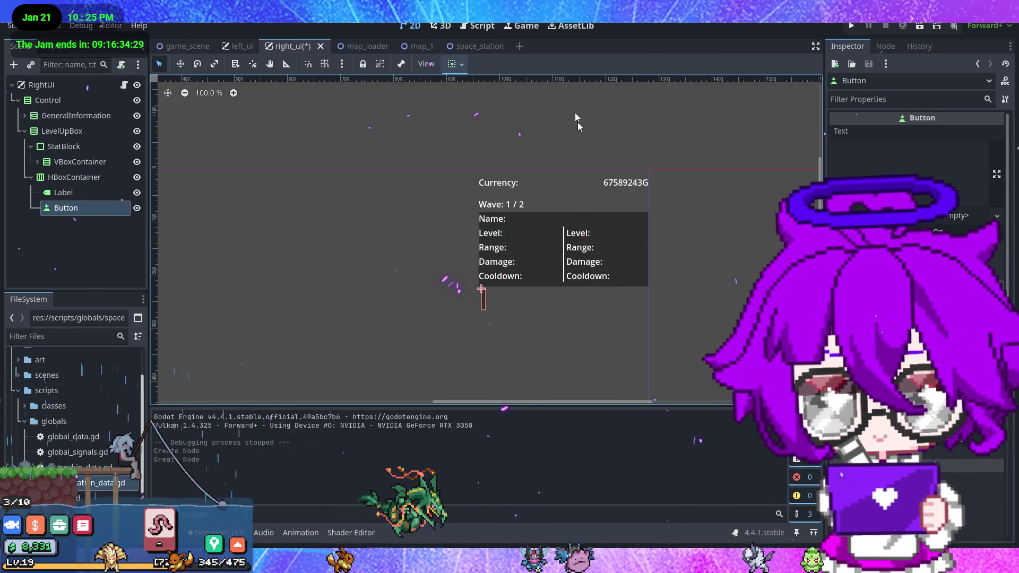
Enable Horizontal Expand on both the Label and the Button.
{"action": "key", "text": "Up"}
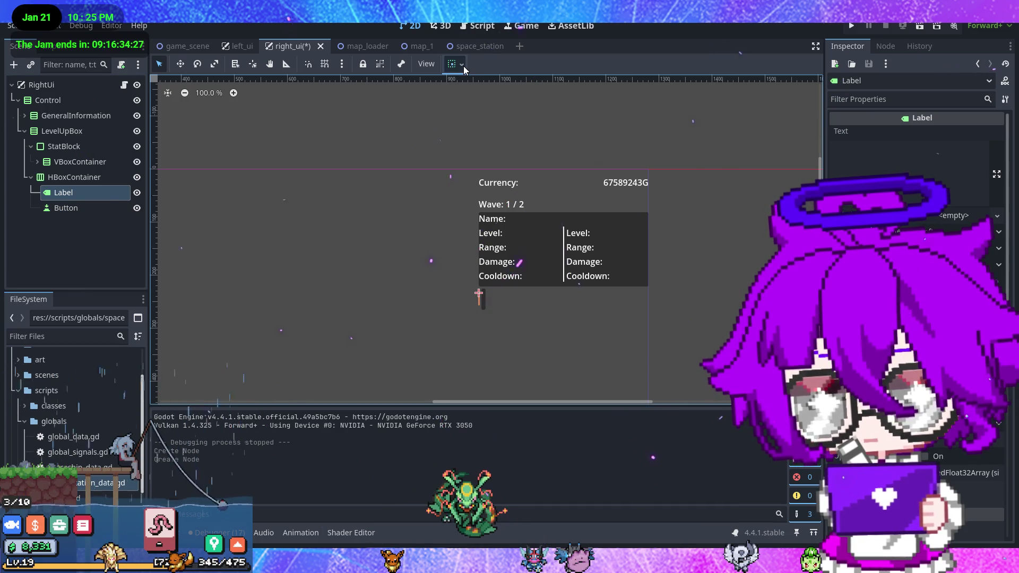
{"action": "left_click", "coordinate": [464, 66]}
{"action": "left_click", "coordinate": [514, 124]}
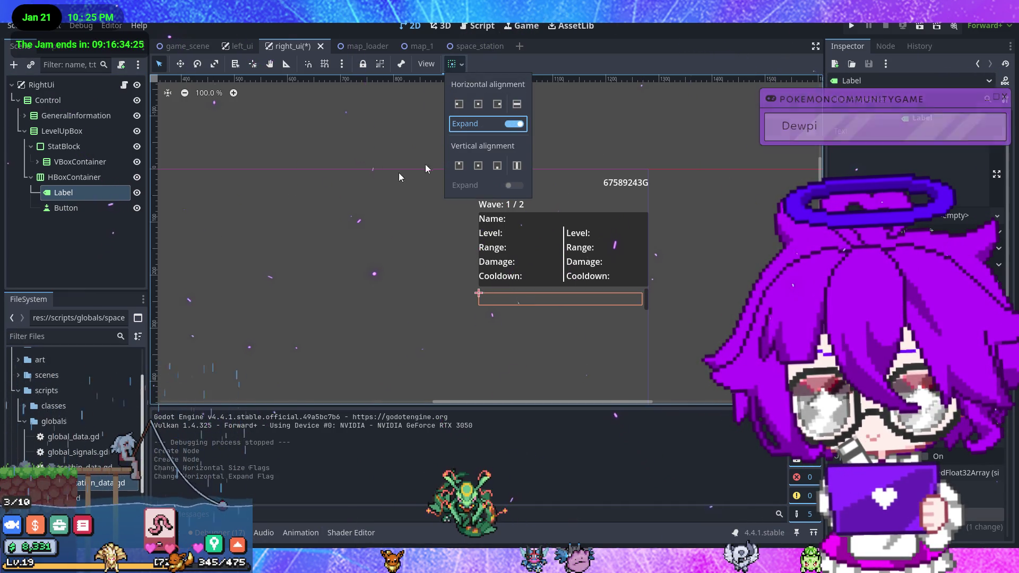
{"action": "left_click", "coordinate": [91, 208]}
{"action": "left_click", "coordinate": [91, 208]}
{"action": "left_click", "coordinate": [455, 66]}
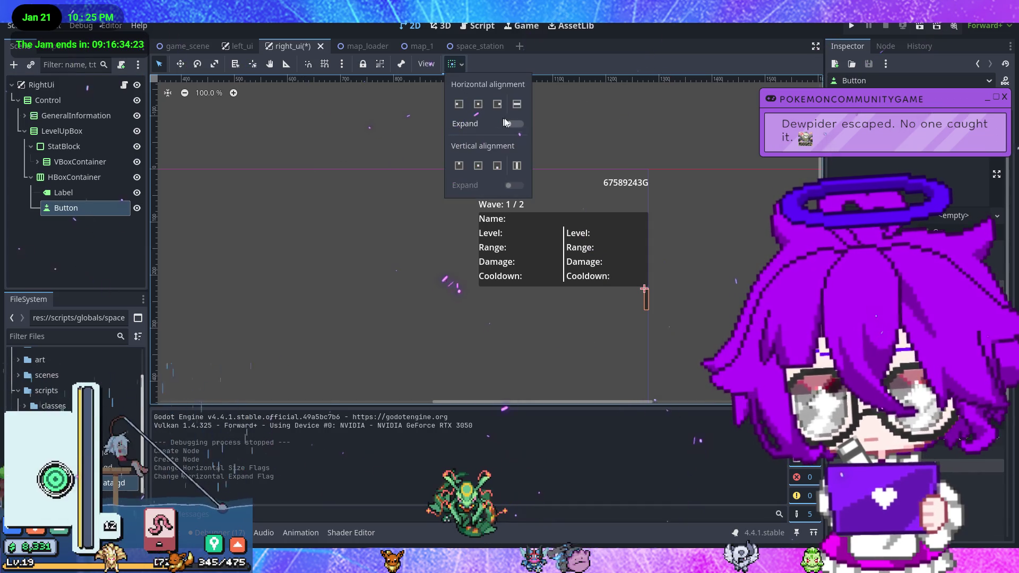
{"action": "left_click", "coordinate": [514, 124]}
{"action": "left_click", "coordinate": [129, 218]}
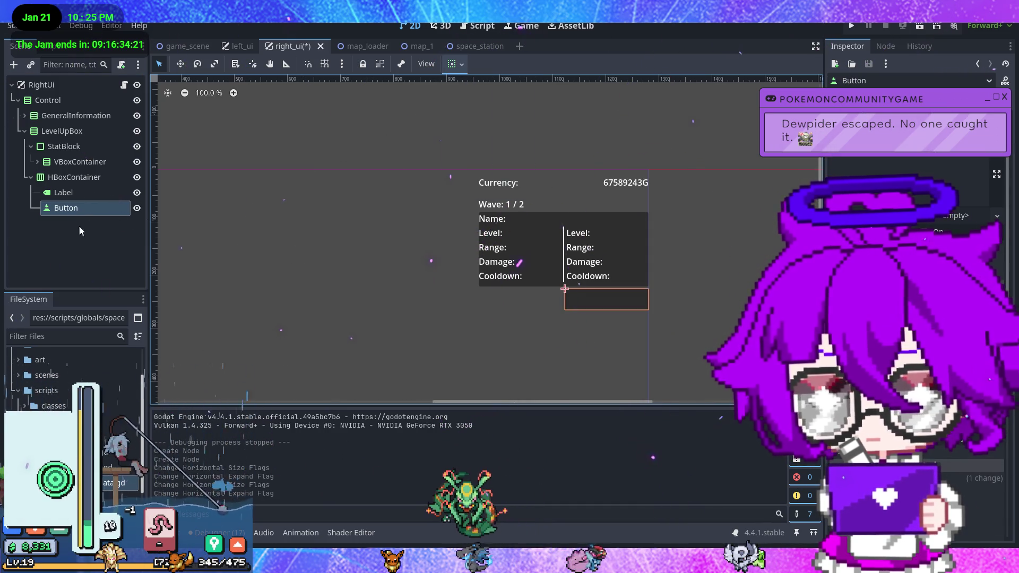
Set the Label's text to 'Prize:'.
{"action": "left_click", "coordinate": [90, 198]}
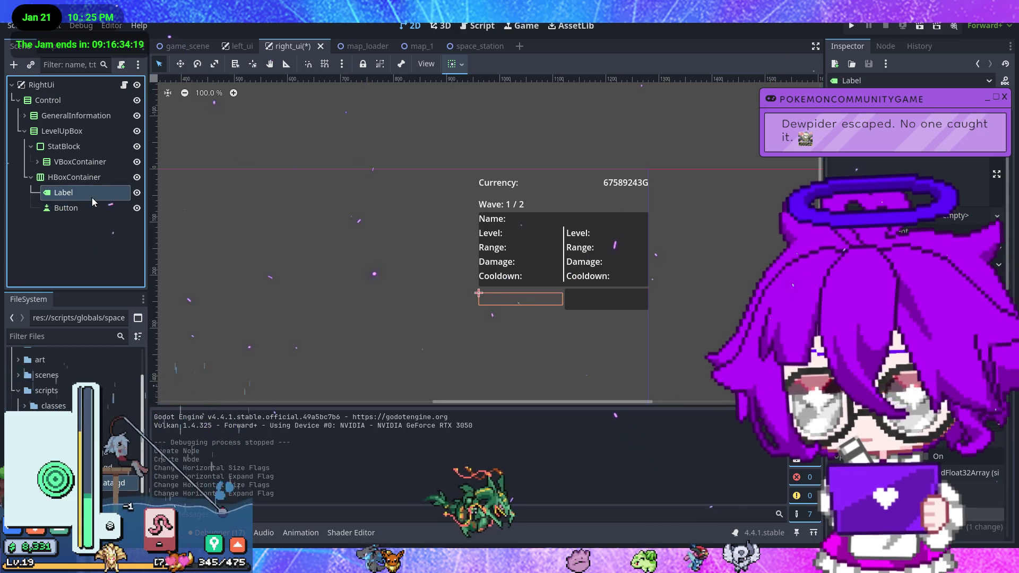
{"action": "left_click", "coordinate": [958, 162]}
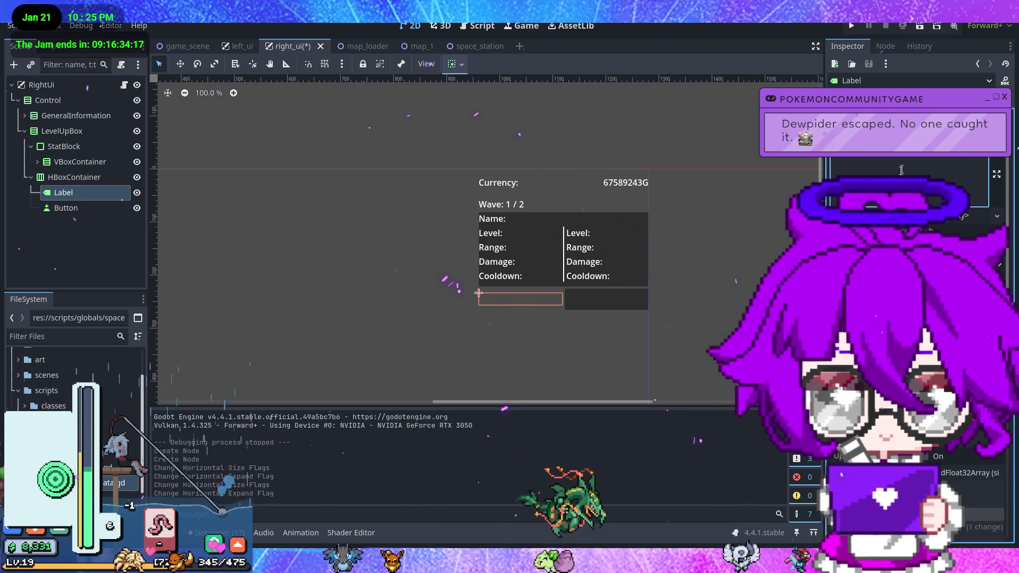
{"action": "type", "text": "Pri"}
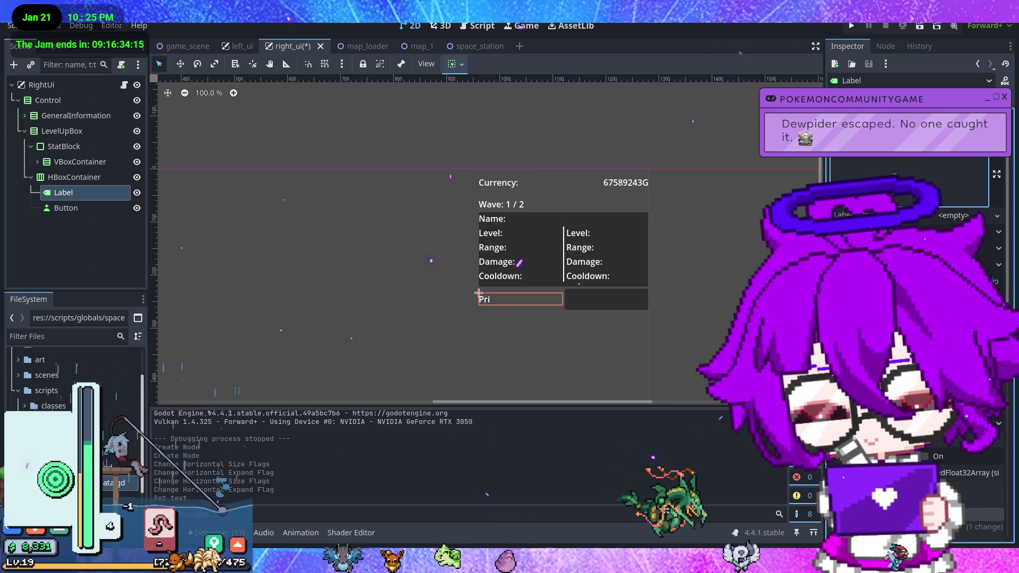
{"action": "type", "text": "ze:"}
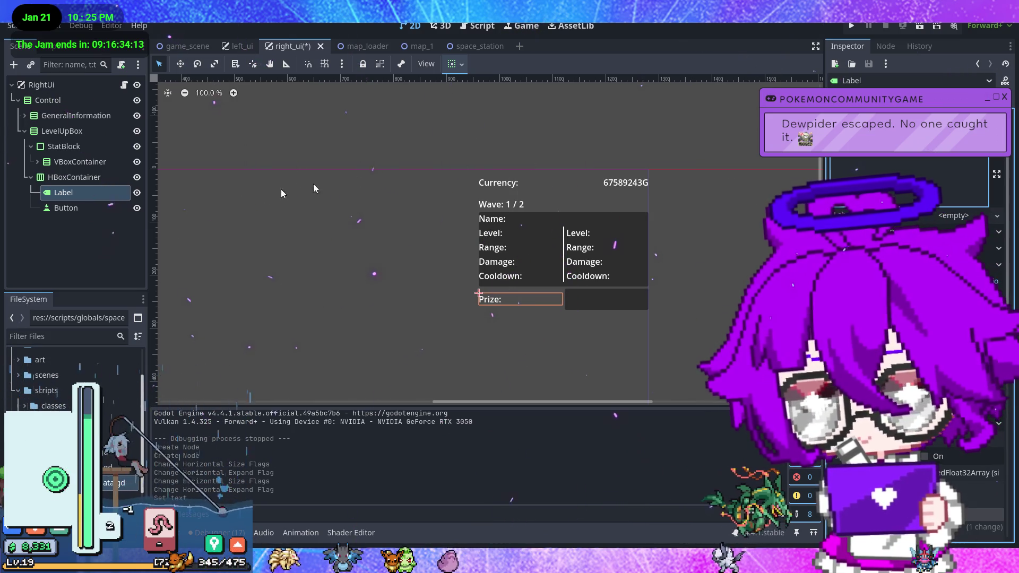
{"action": "left_click", "coordinate": [97, 180]}
Add an inner HBoxContainer, move the Label into it, and rename the Label Prize.
{"action": "key", "text": "ctrl+a"}
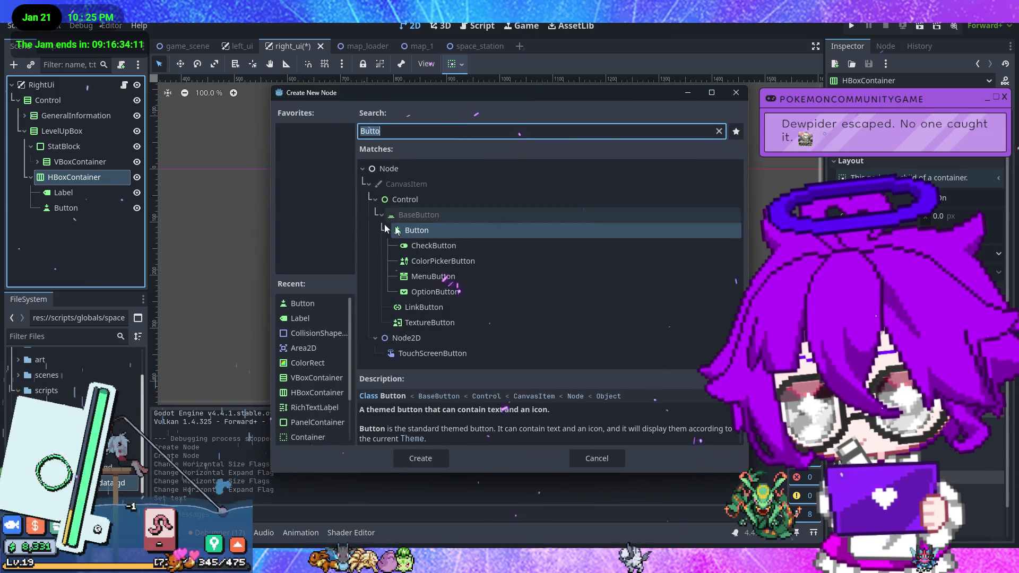
{"action": "type", "text": "hbo"}
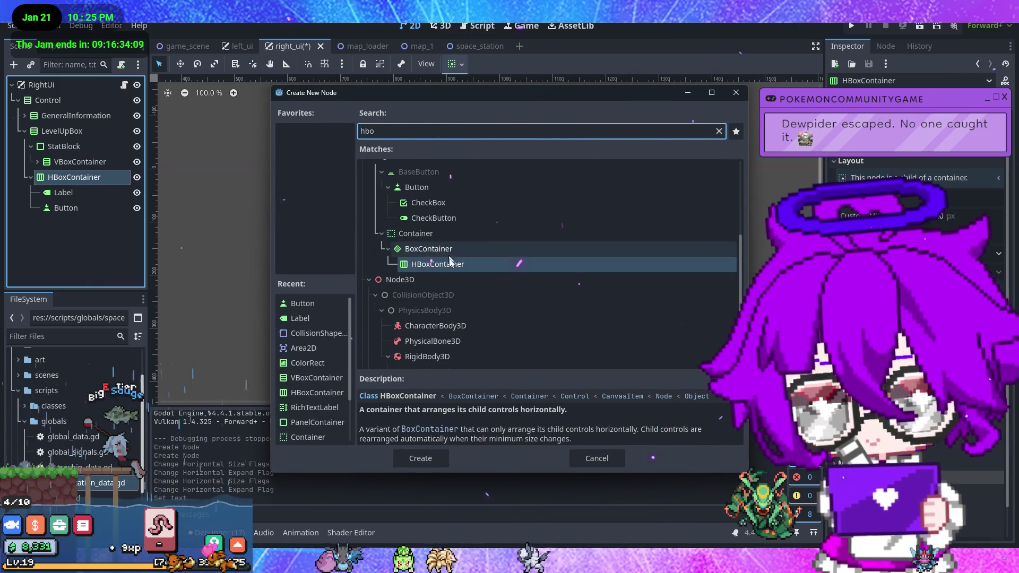
{"action": "double_click", "coordinate": [509, 264]}
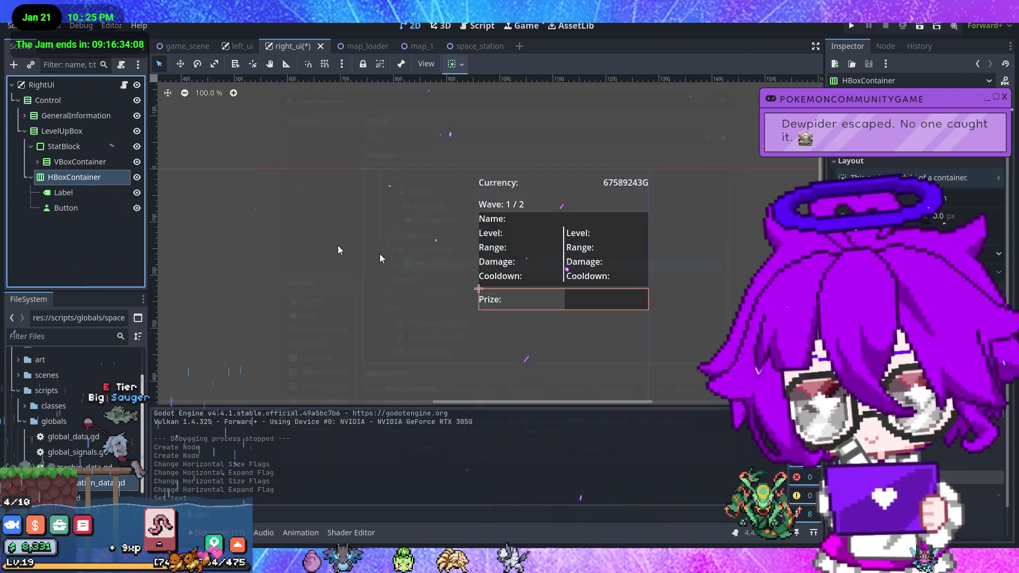
{"action": "left_click", "coordinate": [90, 206]}
{"action": "left_click_drag", "start_coordinate": [91, 192], "coordinate": [94, 205]}
{"action": "double_click", "coordinate": [96, 207]}
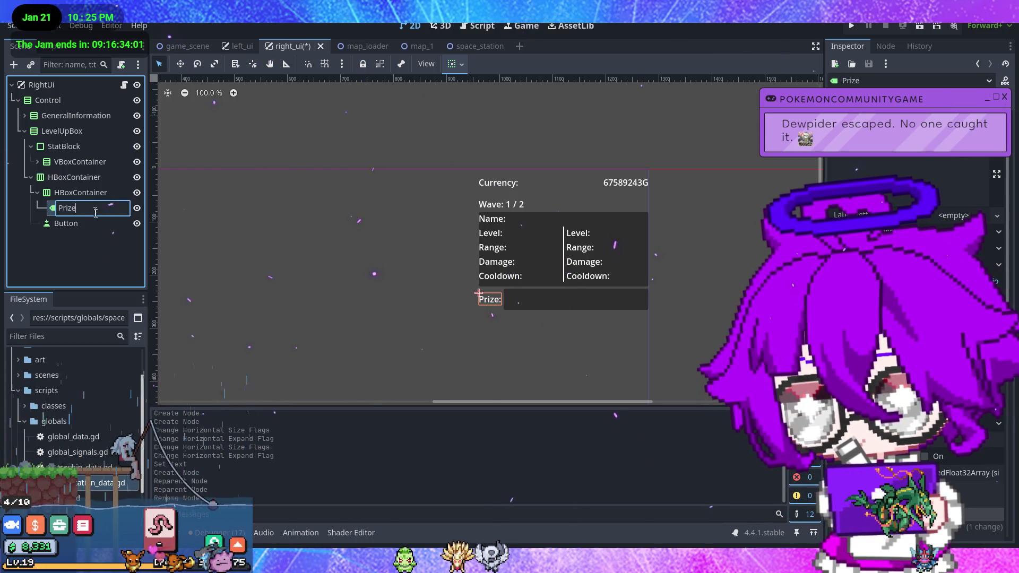
Duplicate the Prize label and name the copy PrizeVar.
{"action": "key", "text": "ctrl+c"}
{"action": "key", "text": "ctrl+shift+v"}
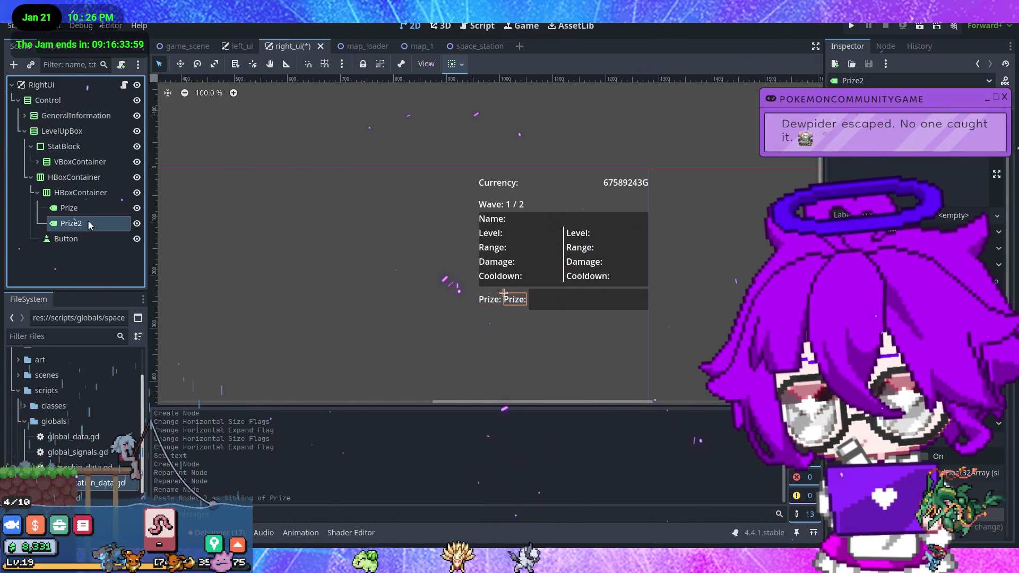
{"action": "double_click", "coordinate": [93, 222]}
{"action": "key", "text": "BackSpace"}
{"action": "type", "text": "Var"}
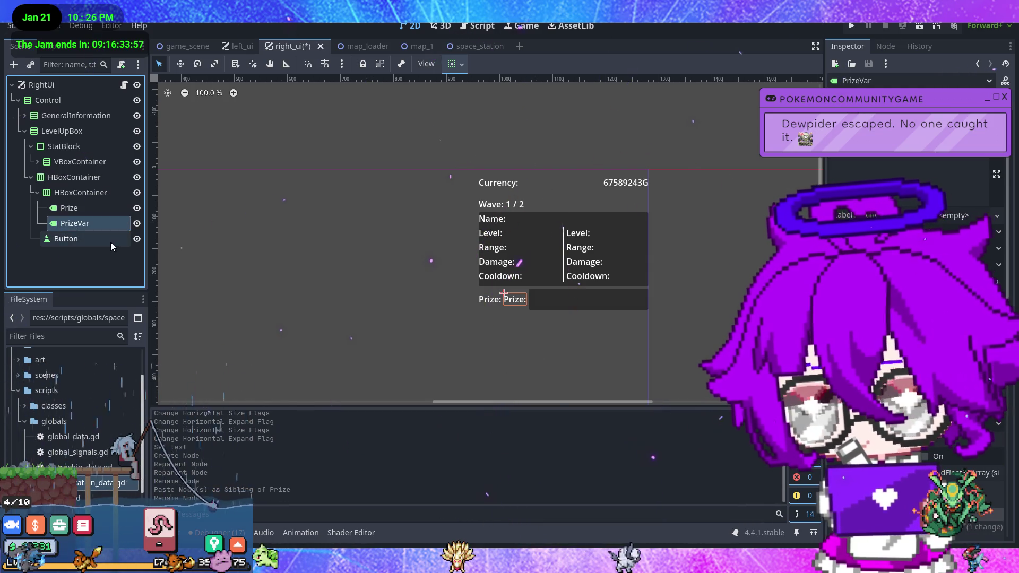
{"action": "key", "text": "Return"}
Rename the Button to LevelUp and clear PrizeVar's copied 'Prize:' text.
{"action": "double_click", "coordinate": [111, 242]}
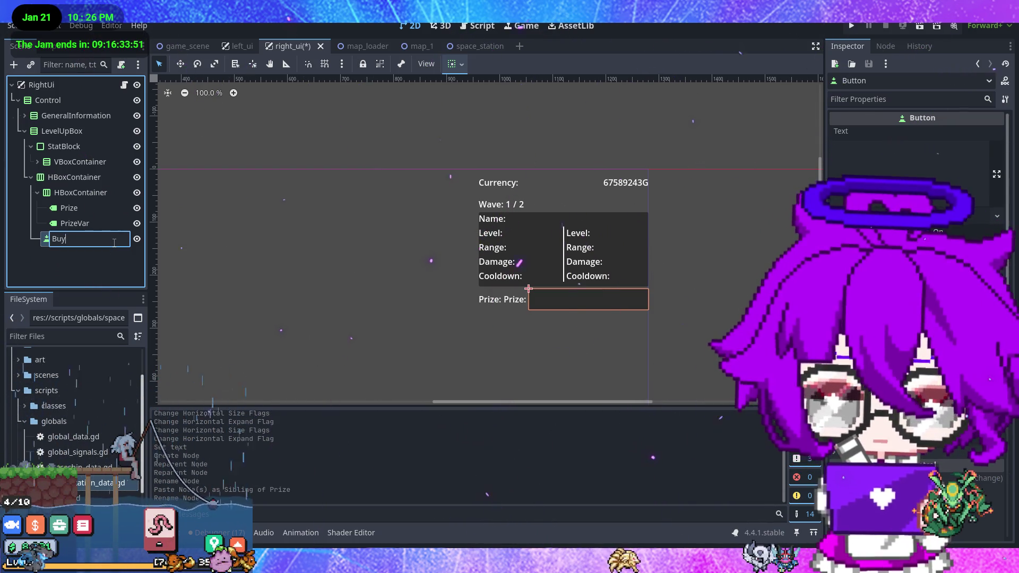
{"action": "key", "text": "BackSpace"}
{"action": "key", "text": "BackSpace"}
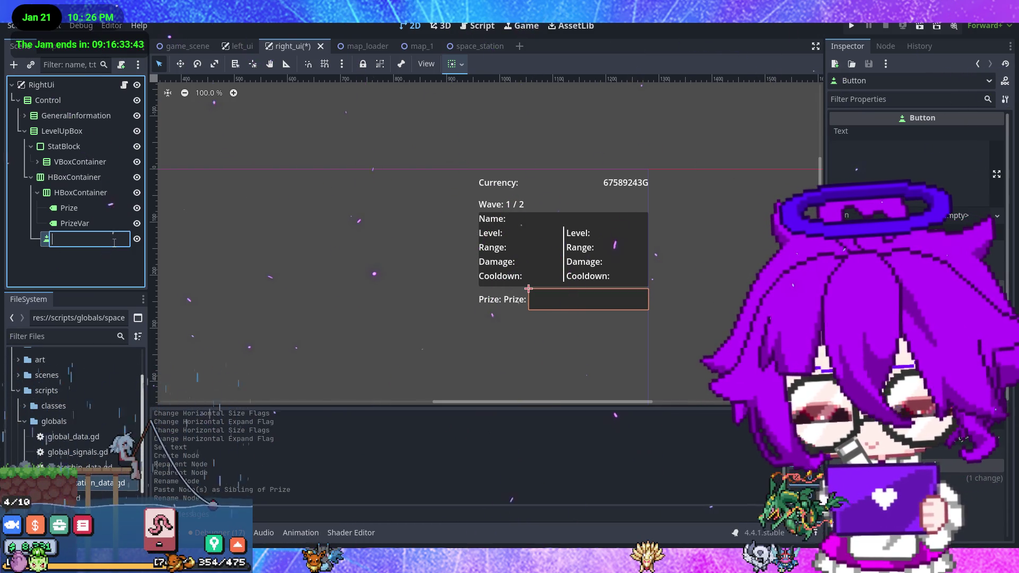
{"action": "type", "text": "lUp"}
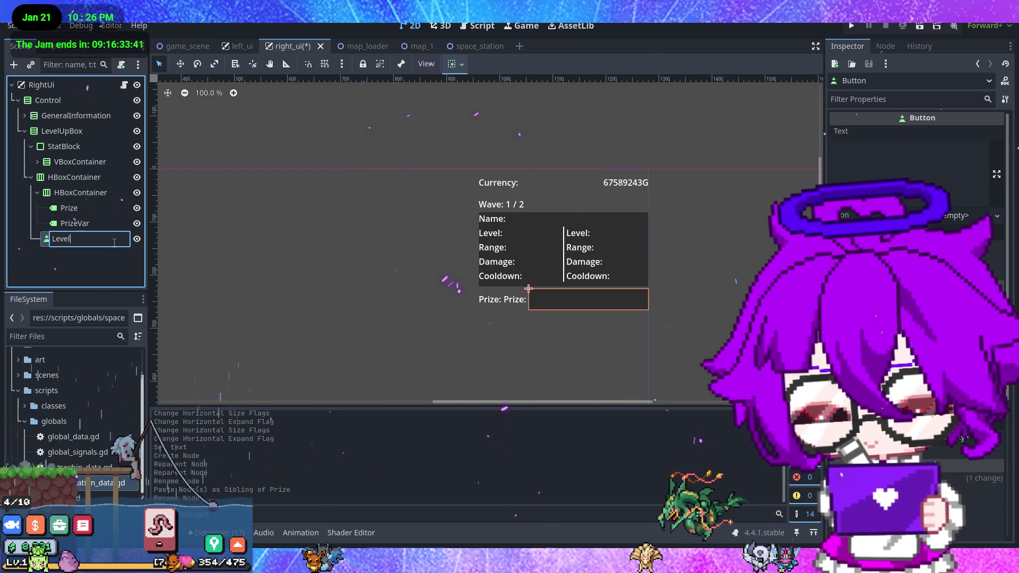
{"action": "key", "text": "Return"}
{"action": "left_click", "coordinate": [100, 223]}
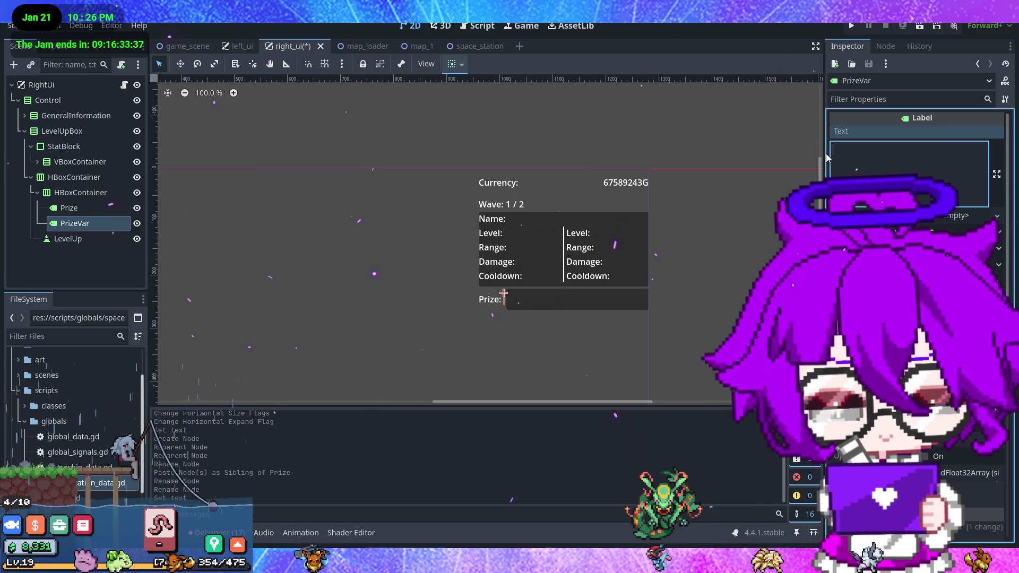
{"action": "key", "text": "BackSpace"}
{"action": "left_click", "coordinate": [103, 192]}
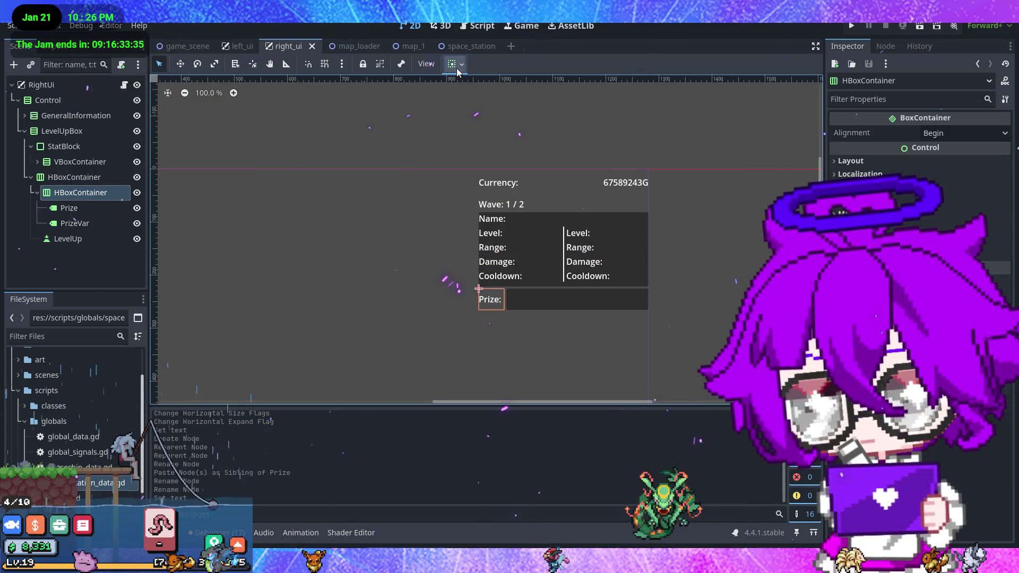
Make the inner container expand horizontally and caption the LevelUp button 'Level Up', then save.
{"action": "left_click", "coordinate": [453, 64]}
{"action": "left_click", "coordinate": [515, 125]}
{"action": "left_click", "coordinate": [322, 228]}
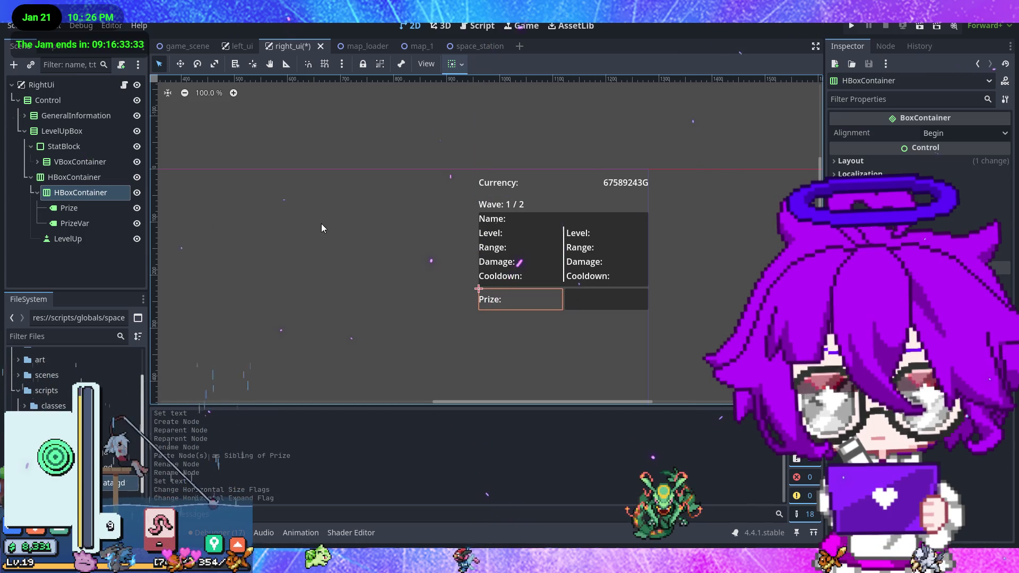
{"action": "left_click", "coordinate": [68, 239]}
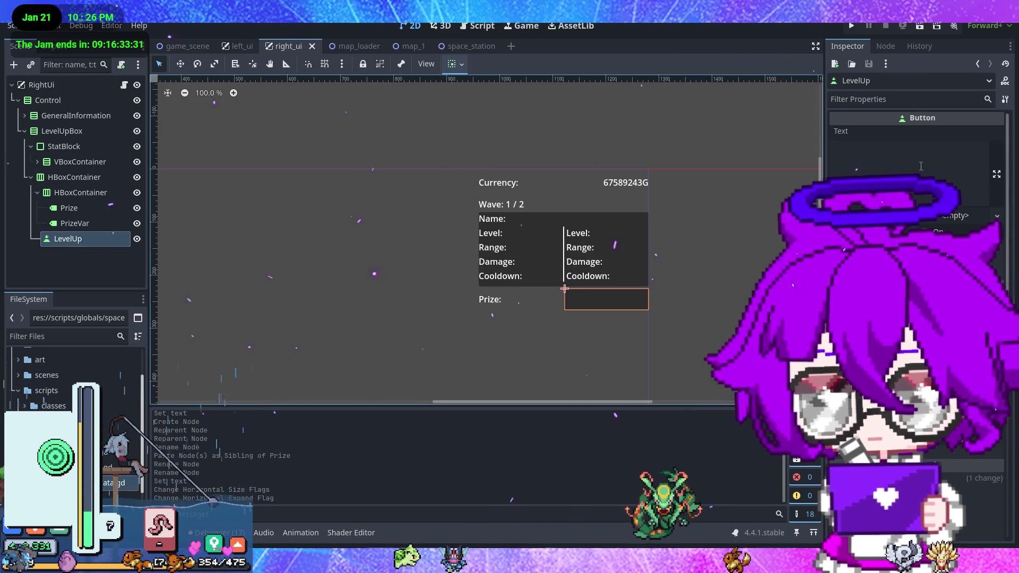
{"action": "left_click", "coordinate": [912, 170]}
{"action": "type", "text": "Level U"}
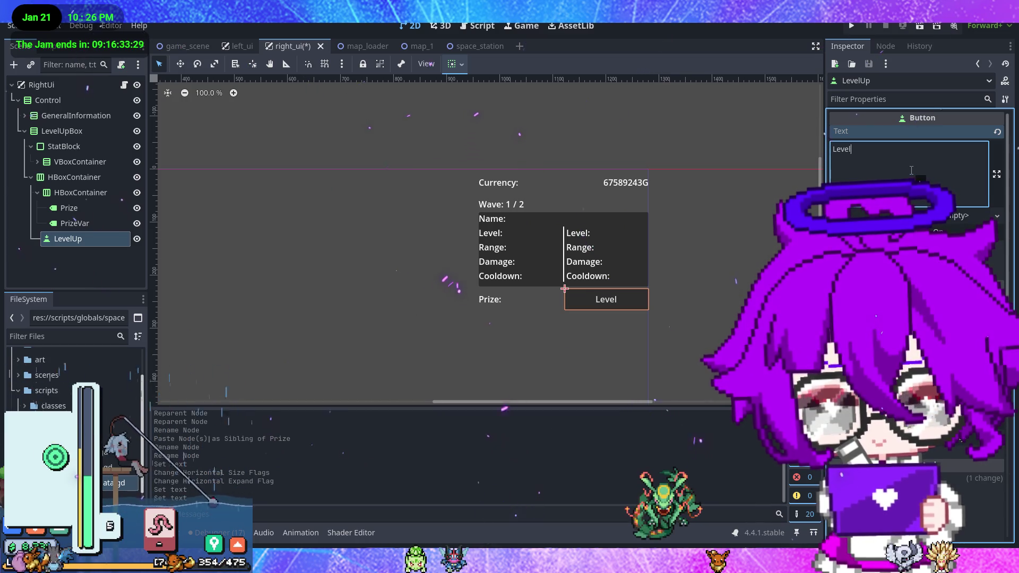
{"action": "type", "text": "p"}
{"action": "key", "text": "ctrl+s"}
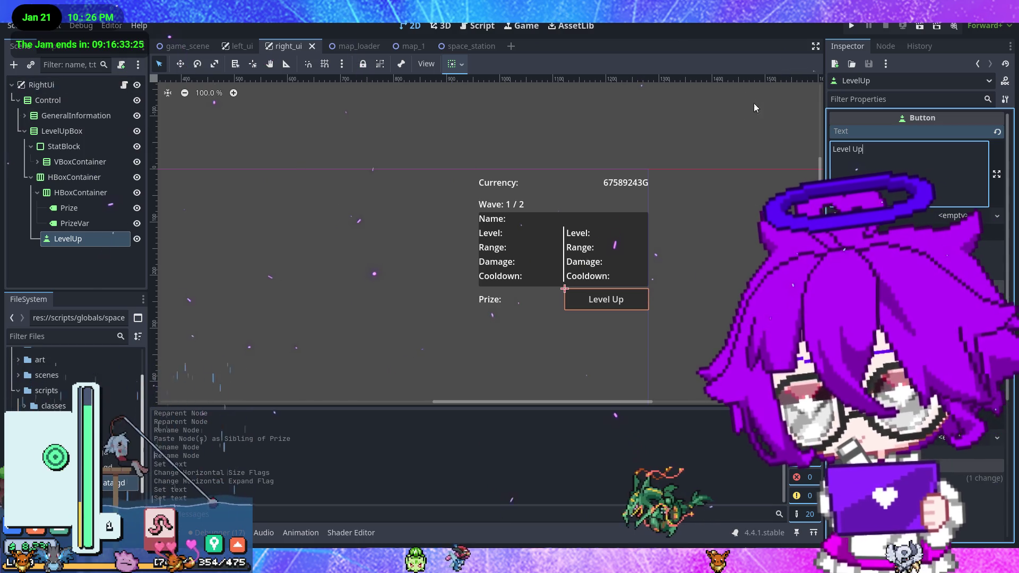
Connect the LevelUp button's pressed signal to a new _on_level_up_pressed handler.
{"action": "left_click", "coordinate": [892, 46]}
{"action": "left_click", "coordinate": [872, 149]}
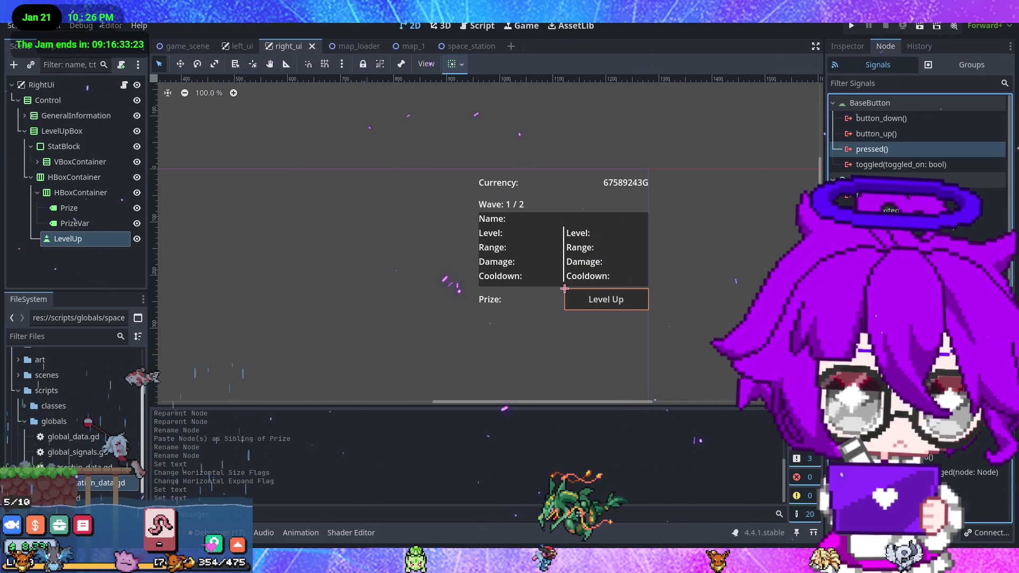
{"action": "left_click", "coordinate": [986, 532]}
{"action": "left_click", "coordinate": [464, 405]}
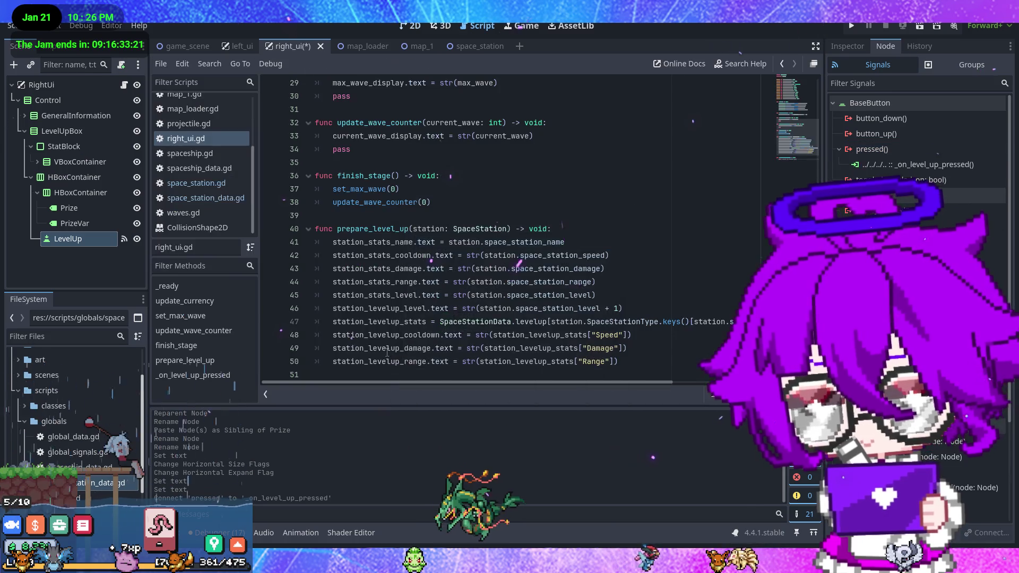
{"action": "left_click", "coordinate": [90, 195]}
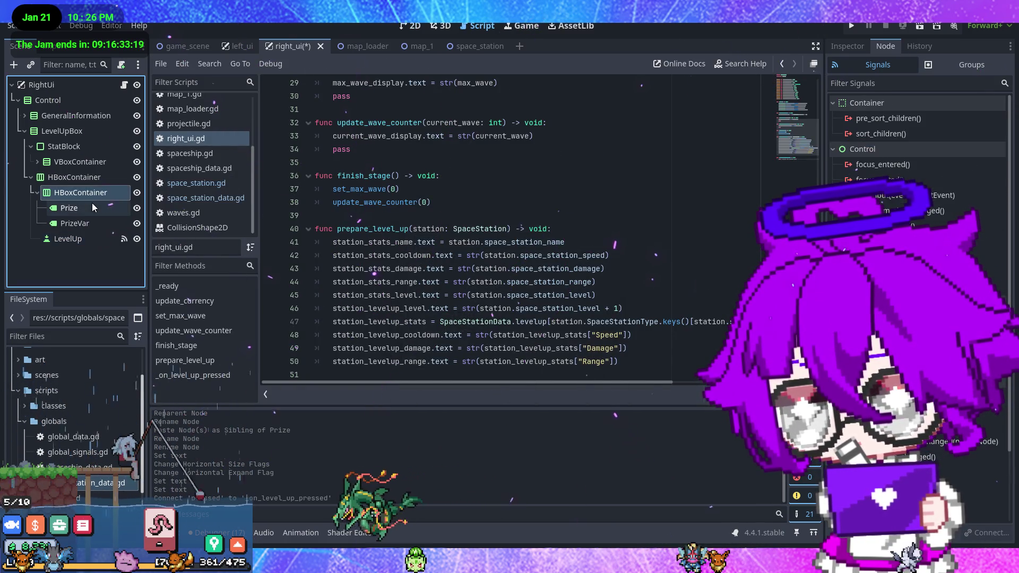
{"action": "left_click", "coordinate": [416, 29]}
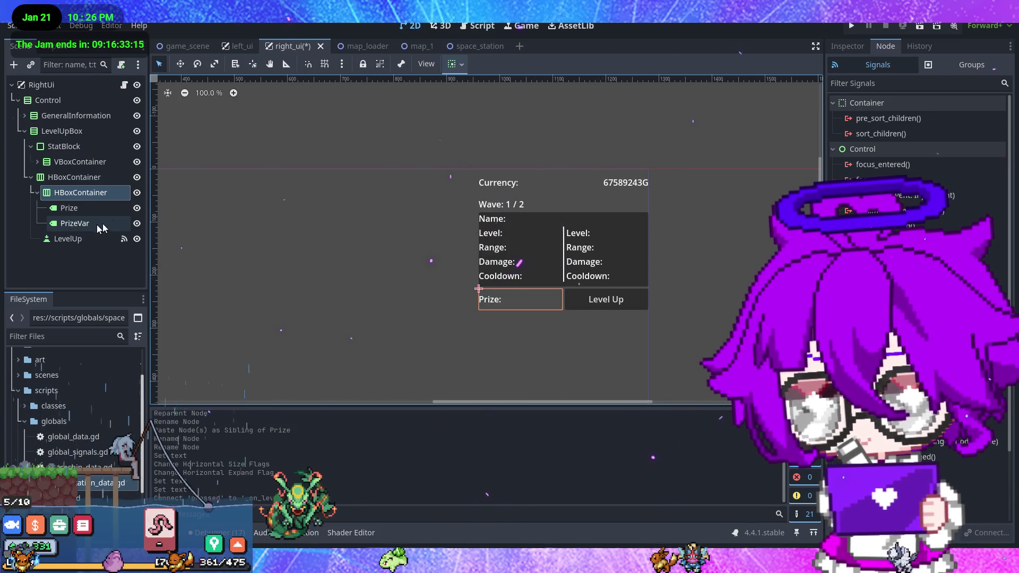
{"action": "left_click", "coordinate": [475, 26]}
{"action": "scroll", "coordinate": [443, 194], "scroll_direction": "up", "scroll_amount": 10}
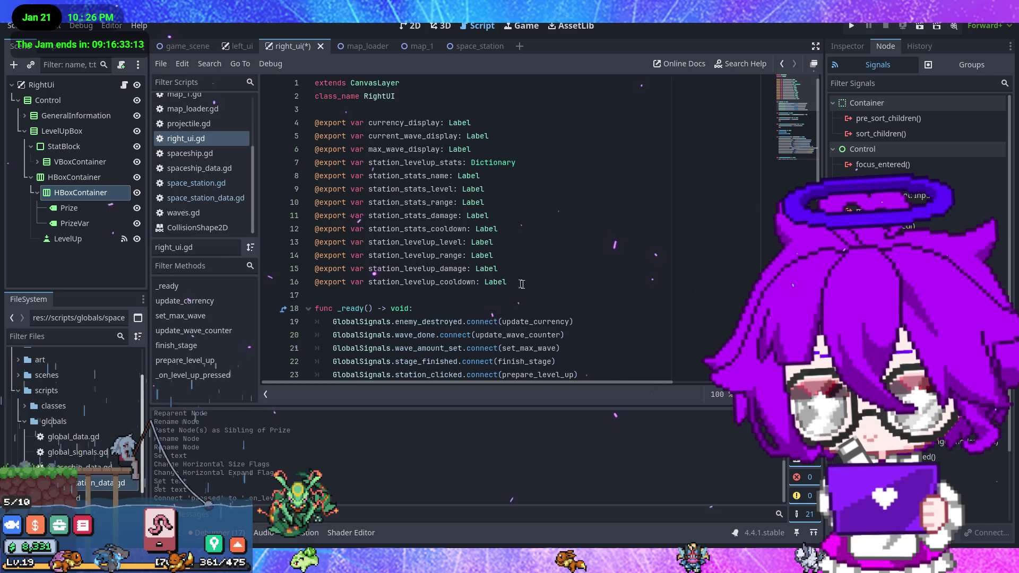
{"action": "left_click", "coordinate": [533, 281]}
{"action": "key", "text": "Return"}
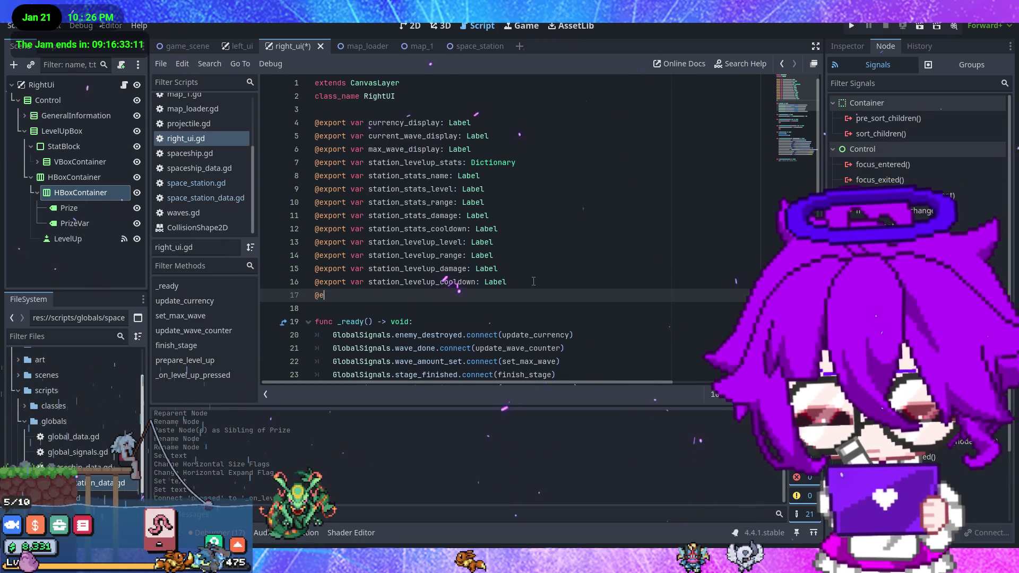
{"action": "type", "text": "xport "}
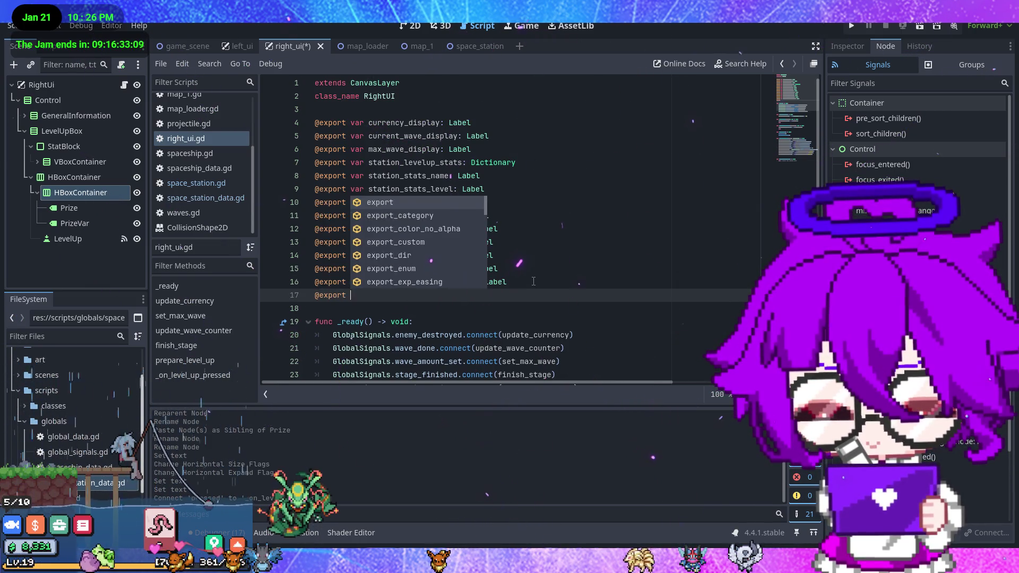
{"action": "type", "text": "var lev"}
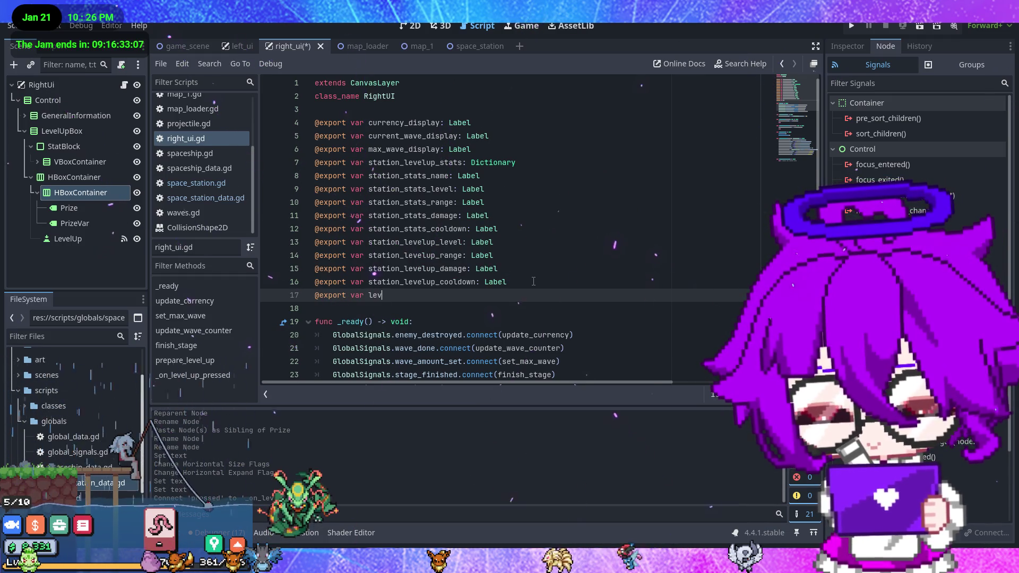
{"action": "type", "text": "el"}
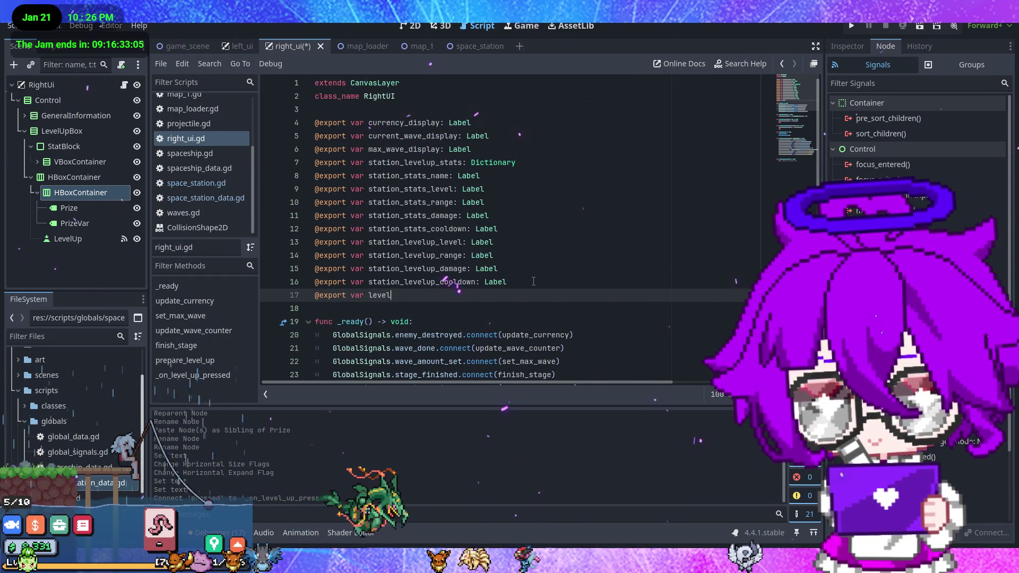
{"action": "key", "text": "BackSpace"}
{"action": "key", "text": "BackSpace"}
{"action": "key", "text": "BackSpace"}
{"action": "type", "text": "S"}
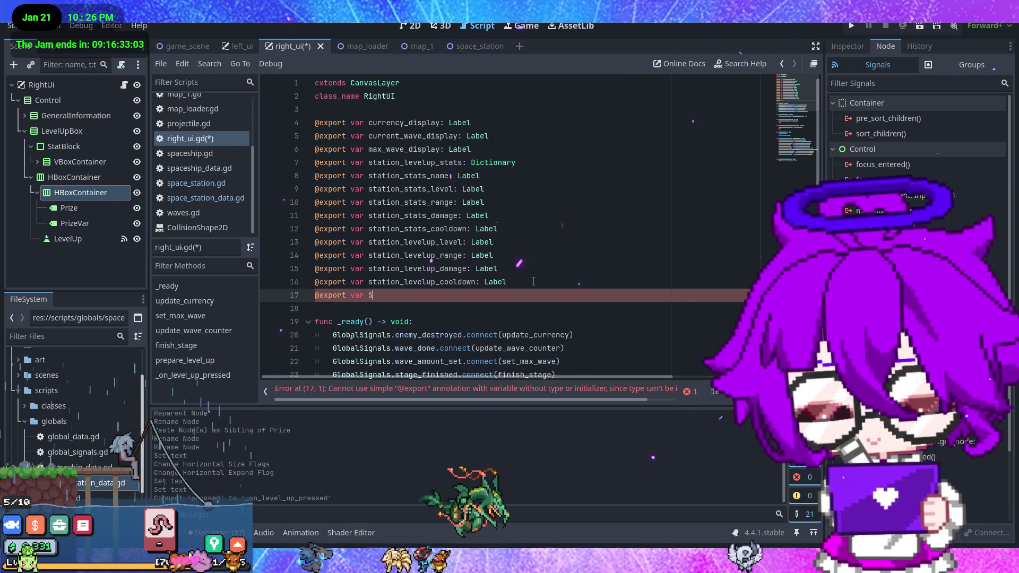
{"action": "type", "text": "tation"}
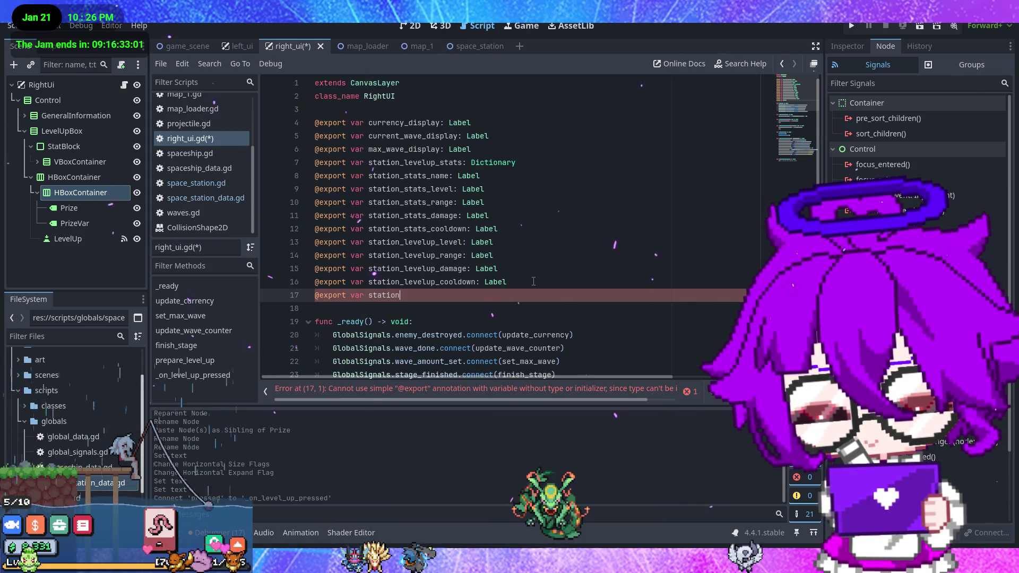
{"action": "type", "text": "_level_"}
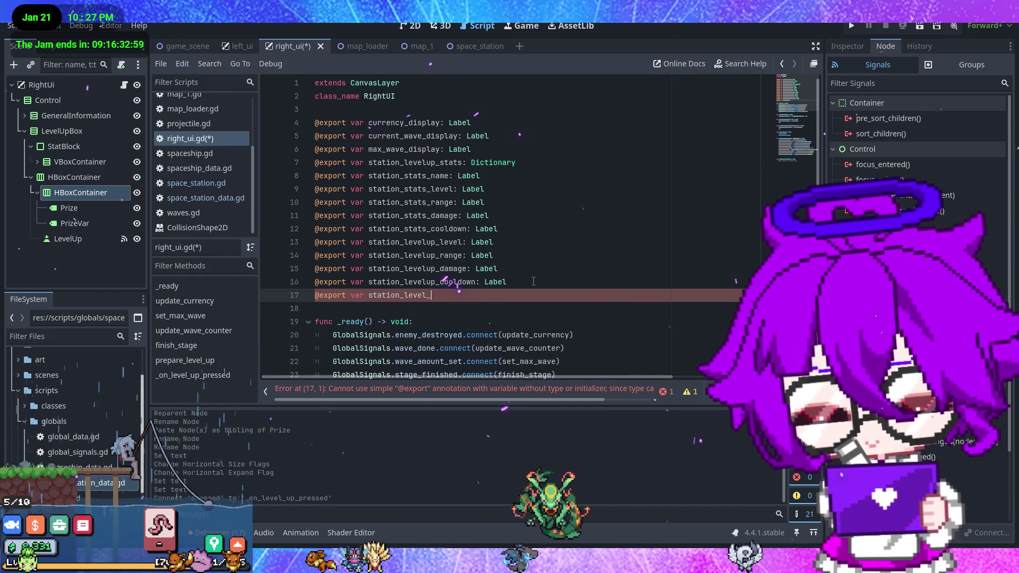
{"action": "type", "text": "p_pri"}
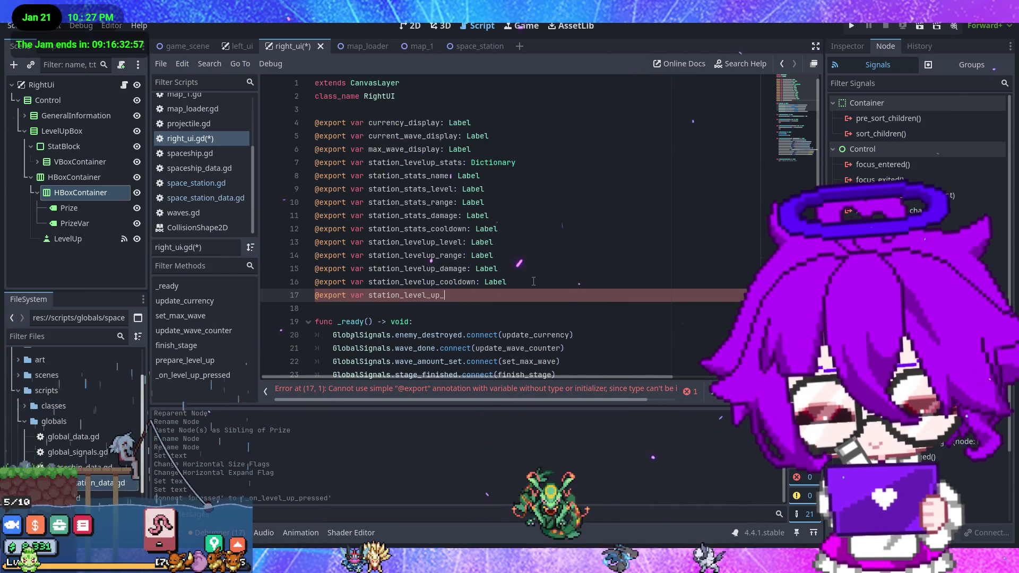
{"action": "type", "text": "ze"}
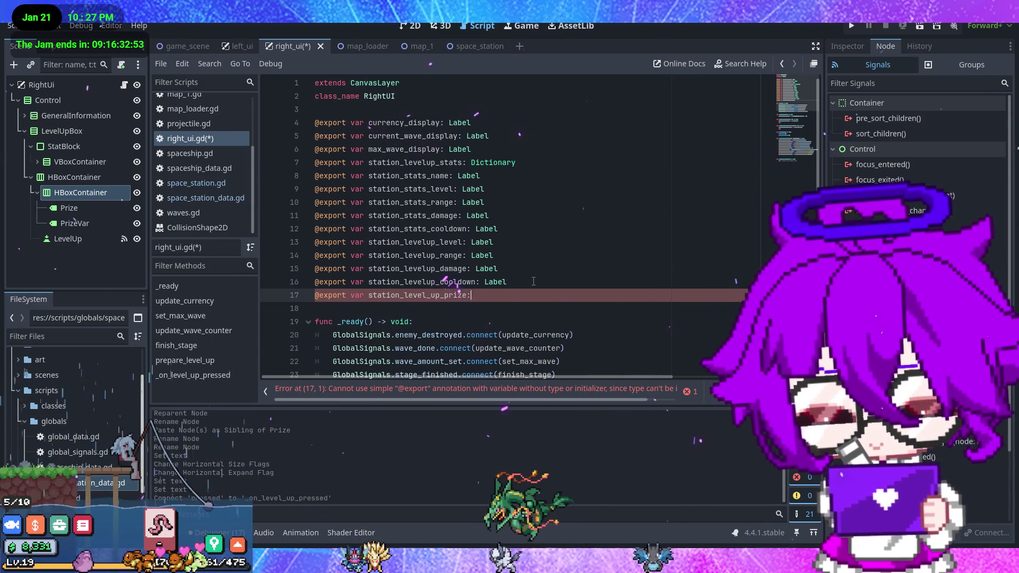
{"action": "type", "text": ": "}
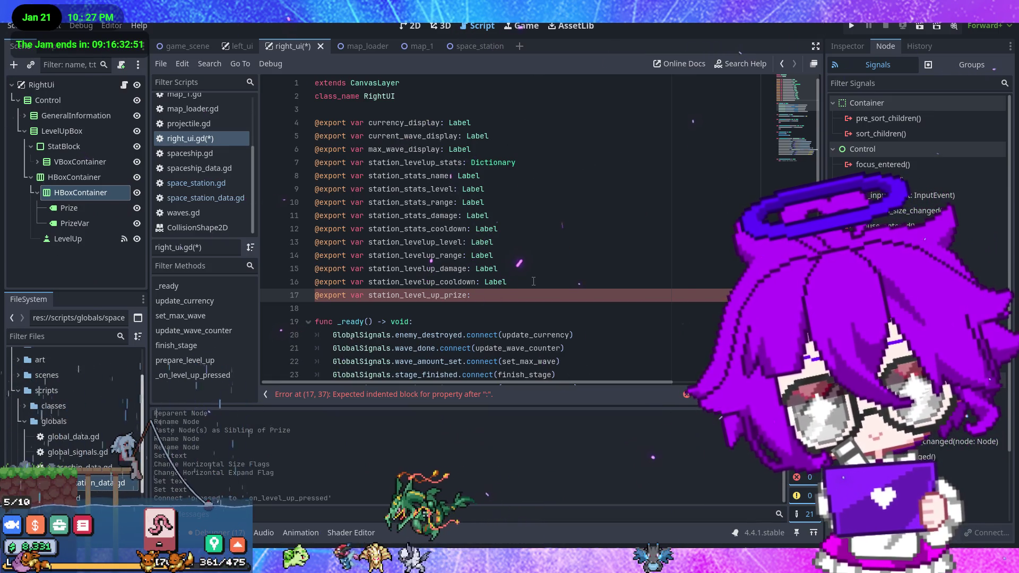
{"action": "type", "text": "L"}
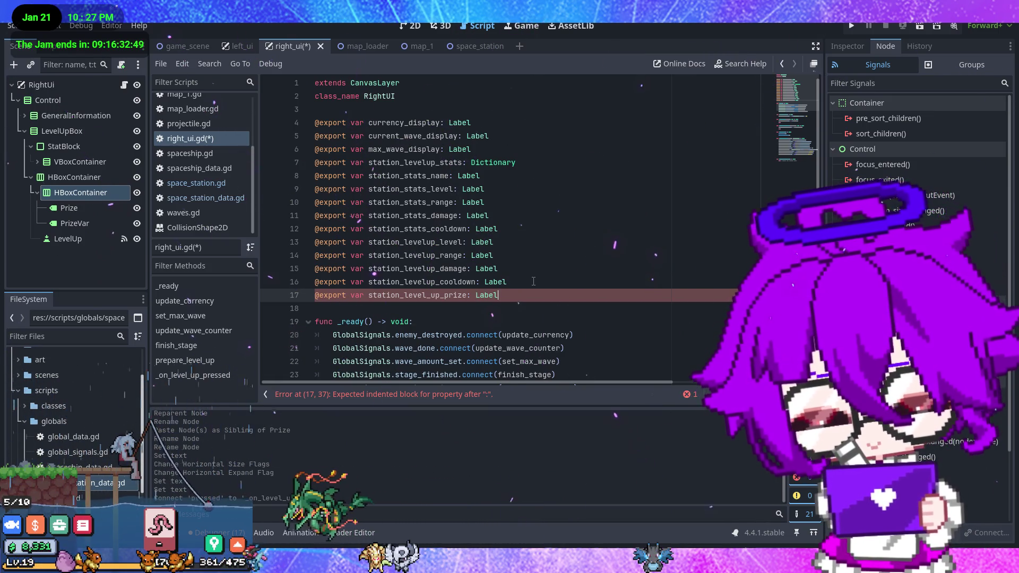
{"action": "type", "text": "abel"}
{"action": "key", "text": "ctrl+s"}
{"action": "left_click", "coordinate": [63, 90]}
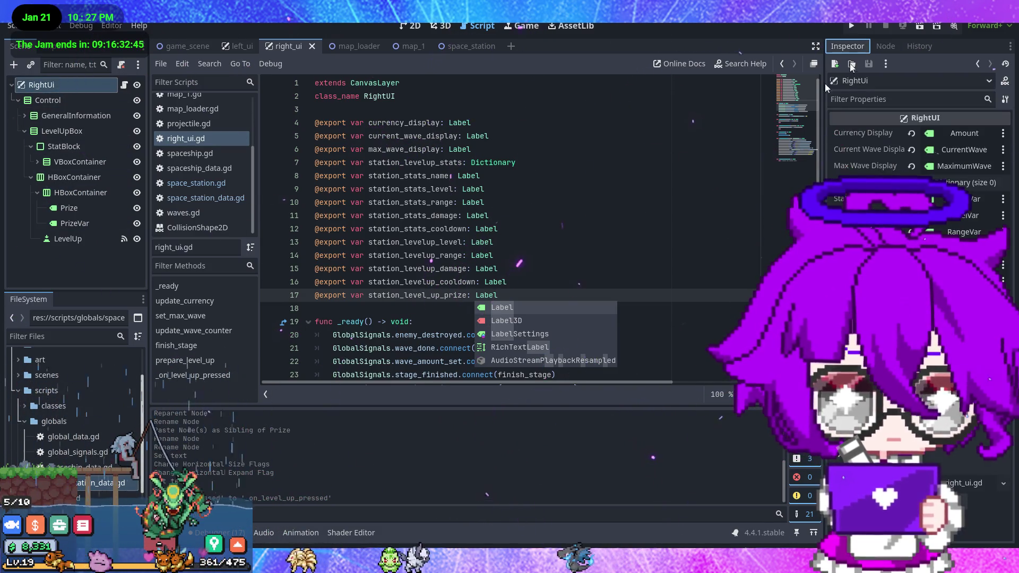
{"action": "left_click_drag", "start_coordinate": [91, 225], "coordinate": [796, 176]}
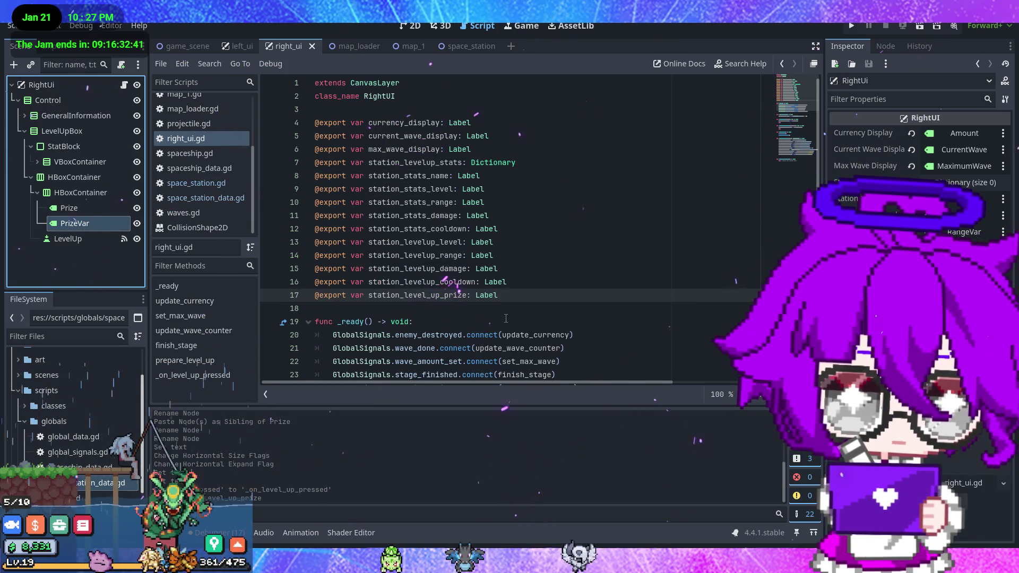
{"action": "scroll", "coordinate": [507, 316], "scroll_direction": "down", "scroll_amount": 2}
{"action": "scroll", "coordinate": [509, 316], "scroll_direction": "down", "scroll_amount": 2}
{"action": "scroll", "coordinate": [561, 307], "scroll_direction": "down", "scroll_amount": 6}
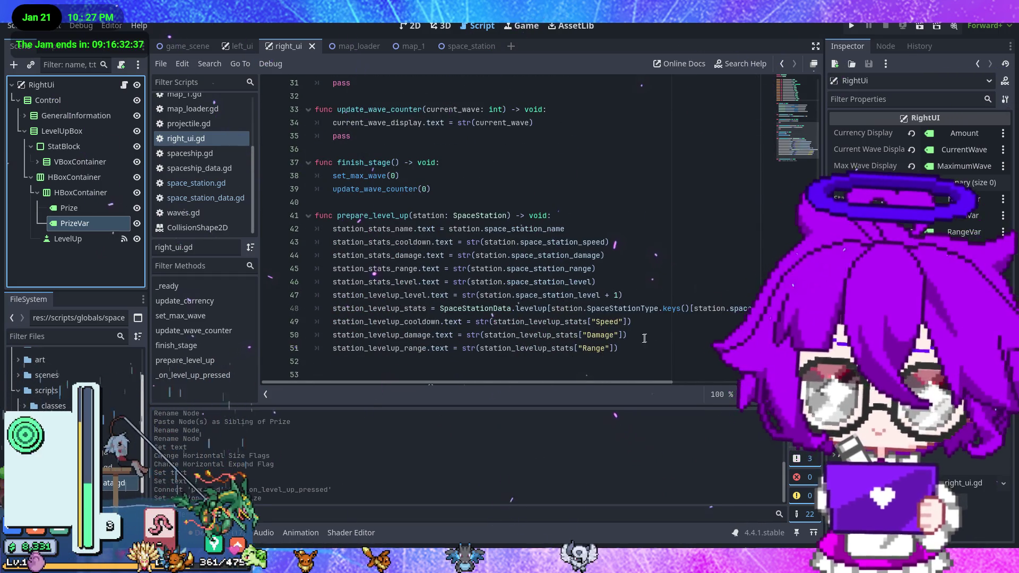
{"action": "scroll", "coordinate": [642, 340], "scroll_direction": "down", "scroll_amount": 1}
{"action": "left_click", "coordinate": [629, 313]}
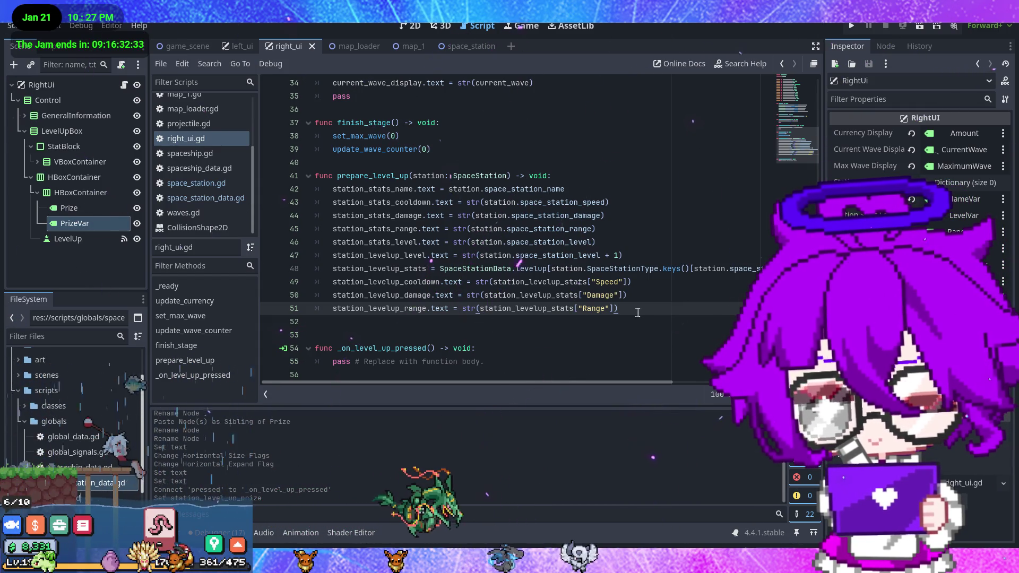
Add 'station_level_up_prize.text = str(station_levelup_stats["Prize"])' to prepare_level_up and save.
{"action": "key", "text": "Return"}
{"action": "type", "text": "stat"}
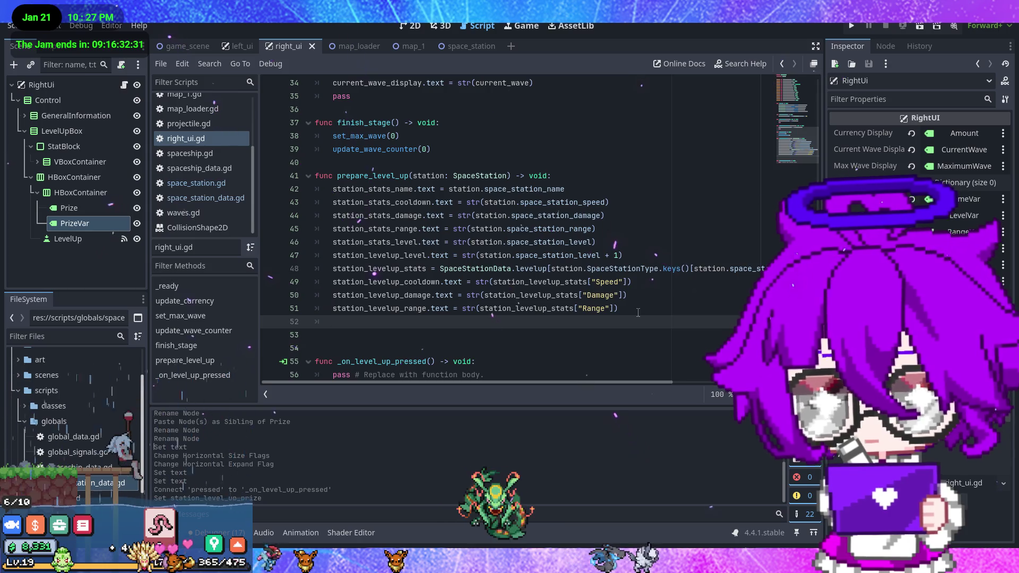
{"action": "type", "text": "ion"}
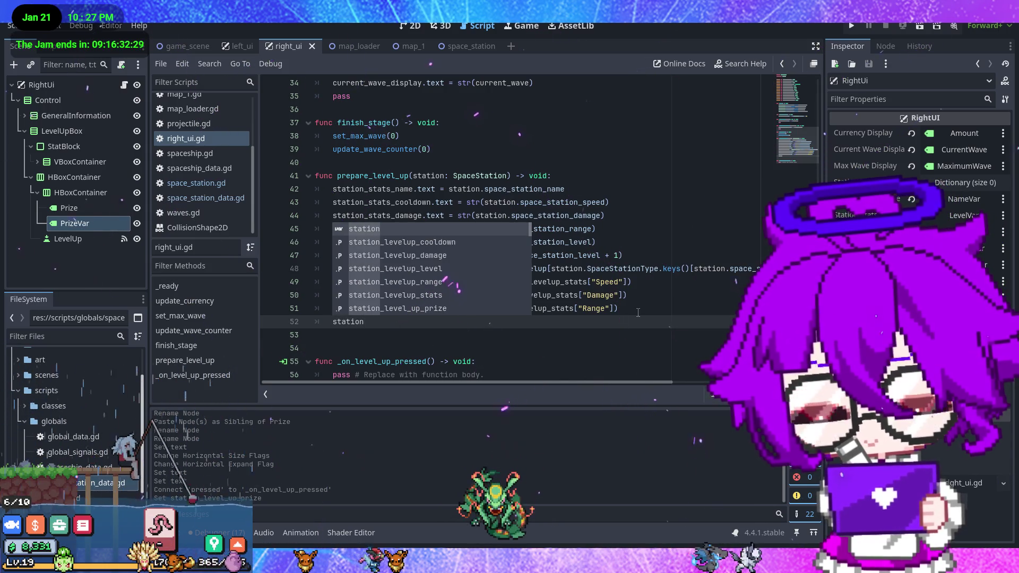
{"action": "type", "text": "_"}
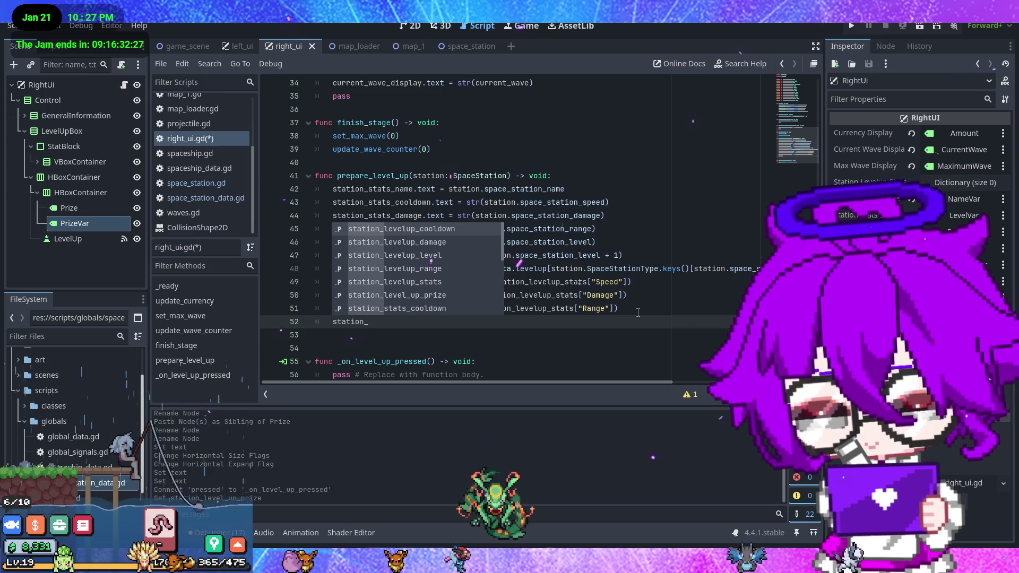
{"action": "type", "text": "levelu"}
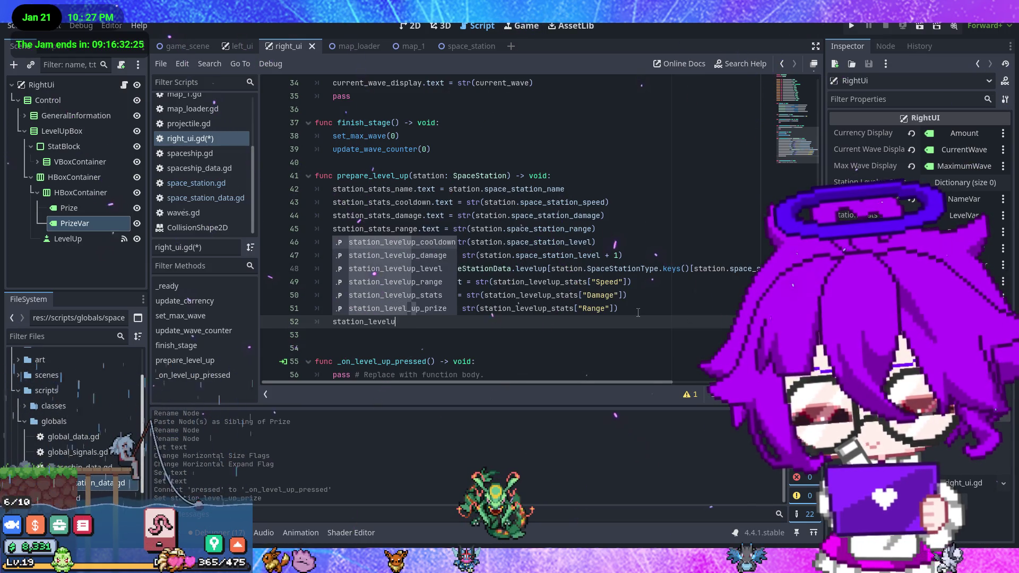
{"action": "type", "text": "p_"}
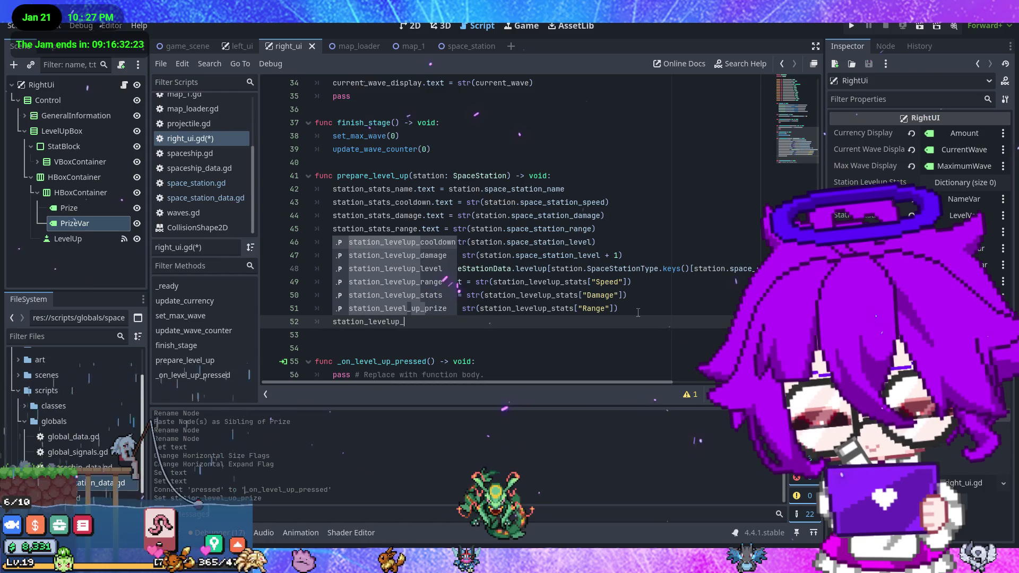
{"action": "key", "text": "Up"}
{"action": "key", "text": "Return"}
{"action": "type", "text": "."}
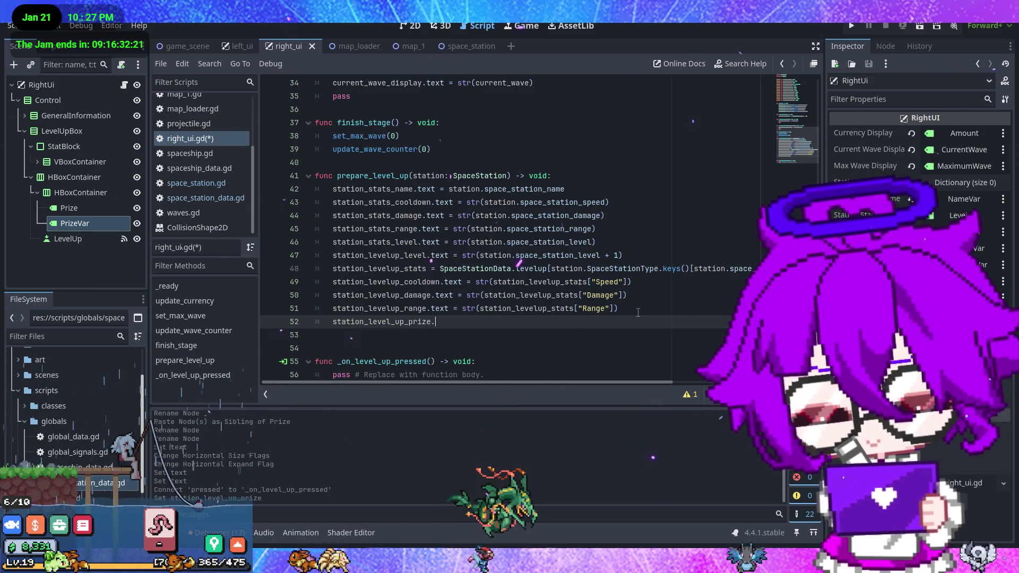
{"action": "type", "text": "text = str"}
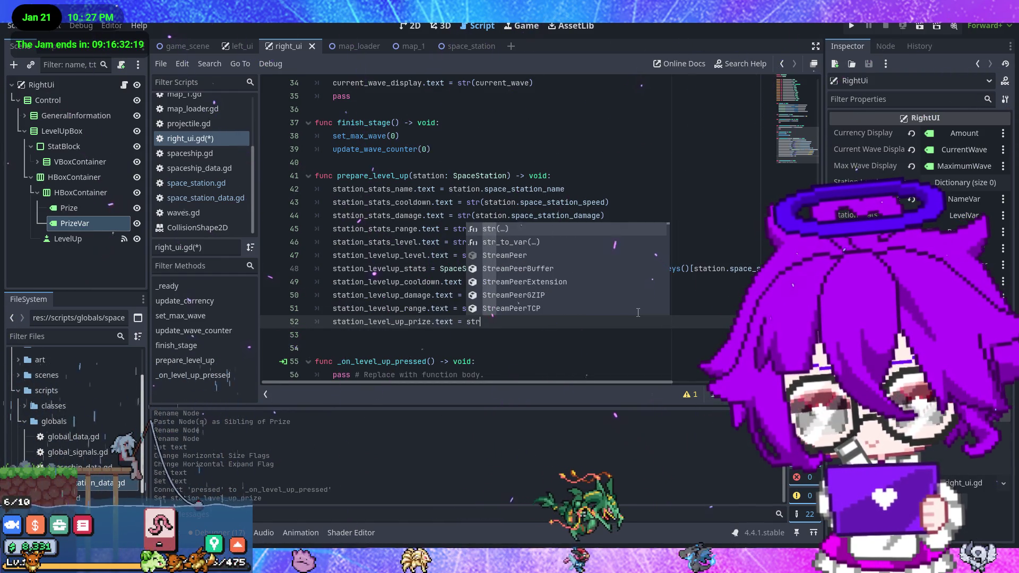
{"action": "type", "text": "(s"}
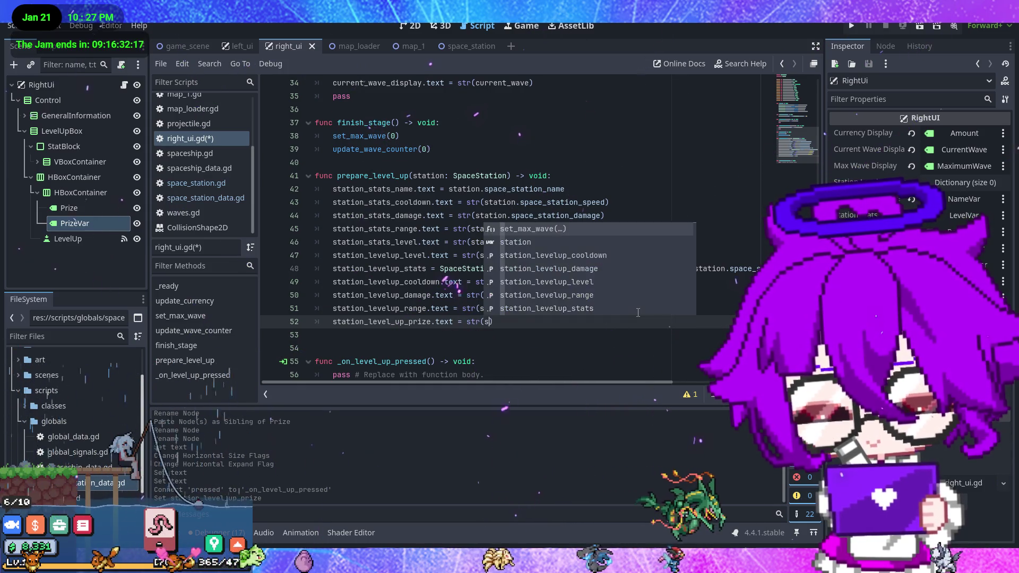
{"action": "left_click_drag", "start_coordinate": [616, 308], "coordinate": [481, 309]}
{"action": "left_click", "coordinate": [489, 322]}
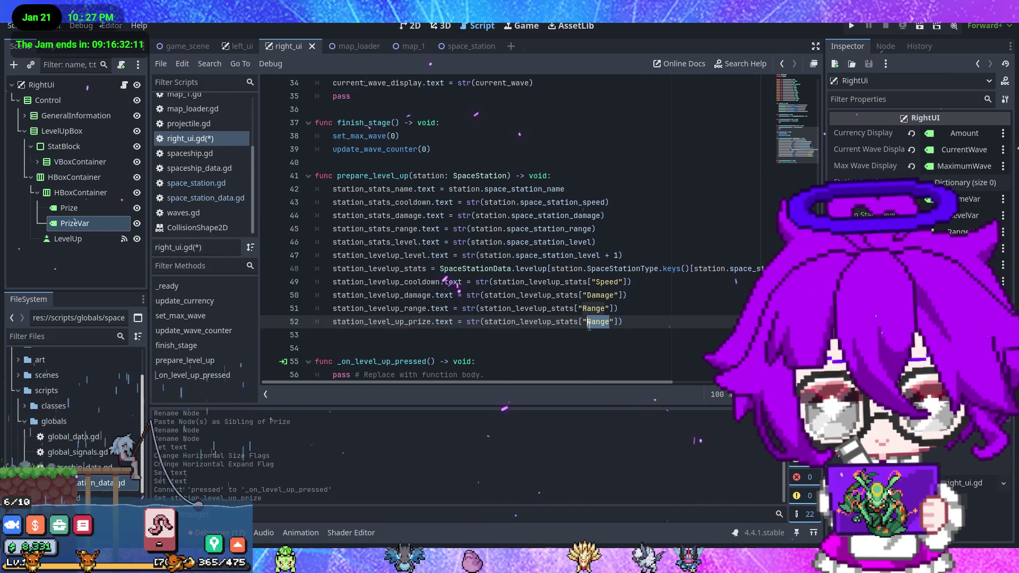
{"action": "key", "text": "ctrl+s"}
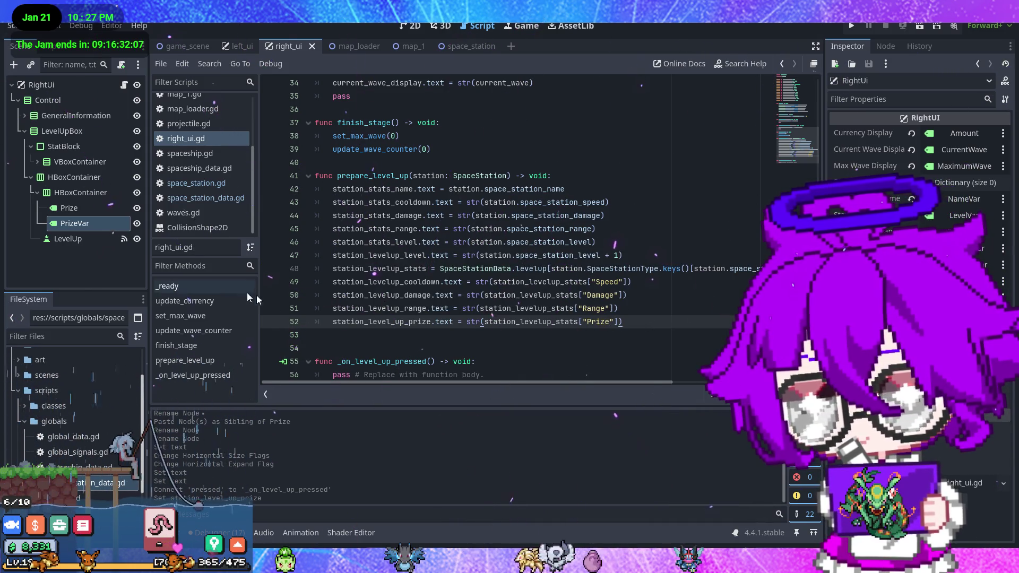
Select the LevelUp node and go to the pass line of _on_level_up_pressed in right_ui.gd.
{"action": "left_click", "coordinate": [96, 242]}
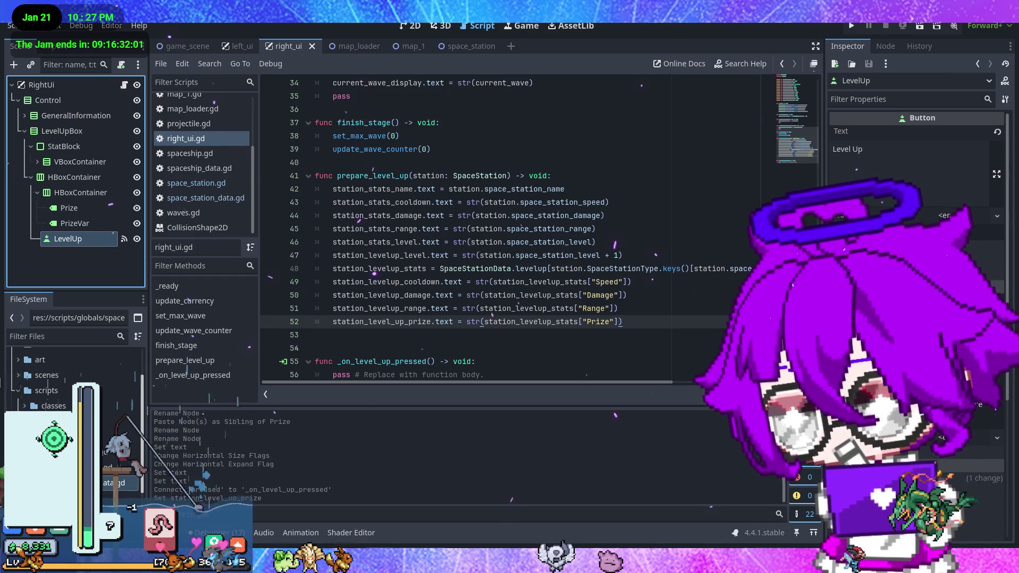
{"action": "scroll", "coordinate": [496, 290], "scroll_direction": "up", "scroll_amount": 4}
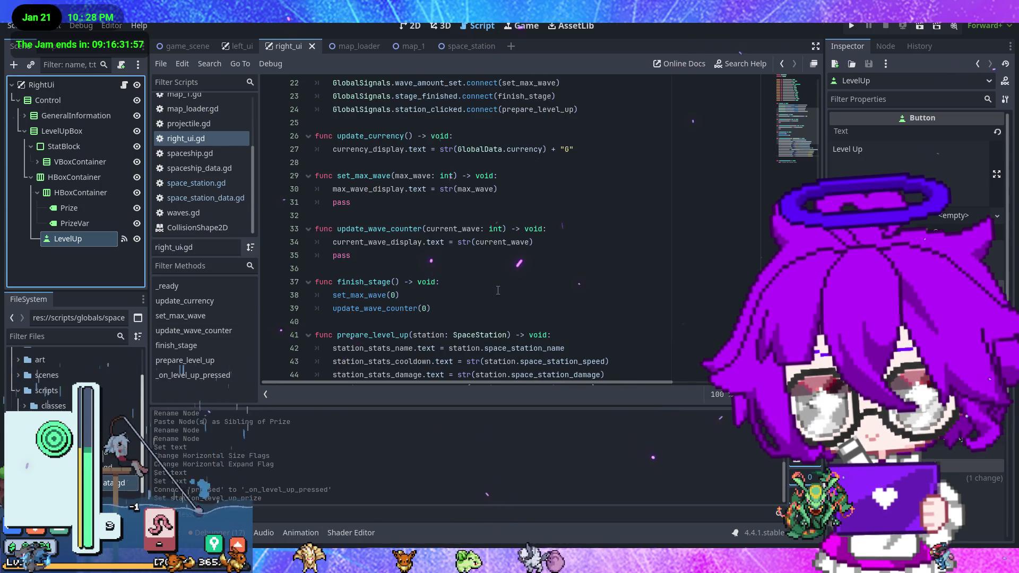
{"action": "scroll", "coordinate": [566, 285], "scroll_direction": "down", "scroll_amount": 2}
{"action": "scroll", "coordinate": [618, 282], "scroll_direction": "down", "scroll_amount": 2}
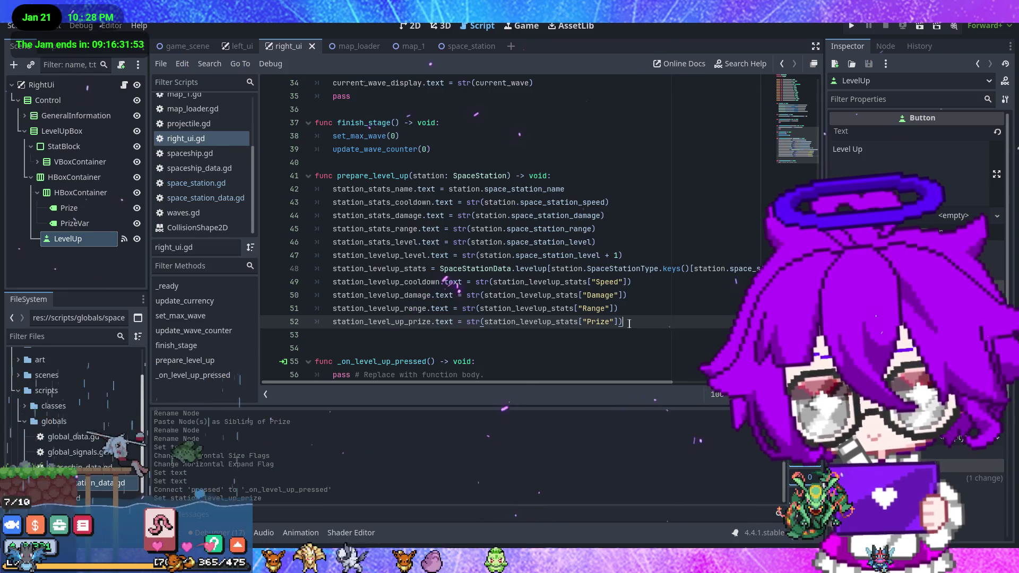
{"action": "scroll", "coordinate": [584, 319], "scroll_direction": "down", "scroll_amount": 1}
{"action": "left_click", "coordinate": [489, 346]}
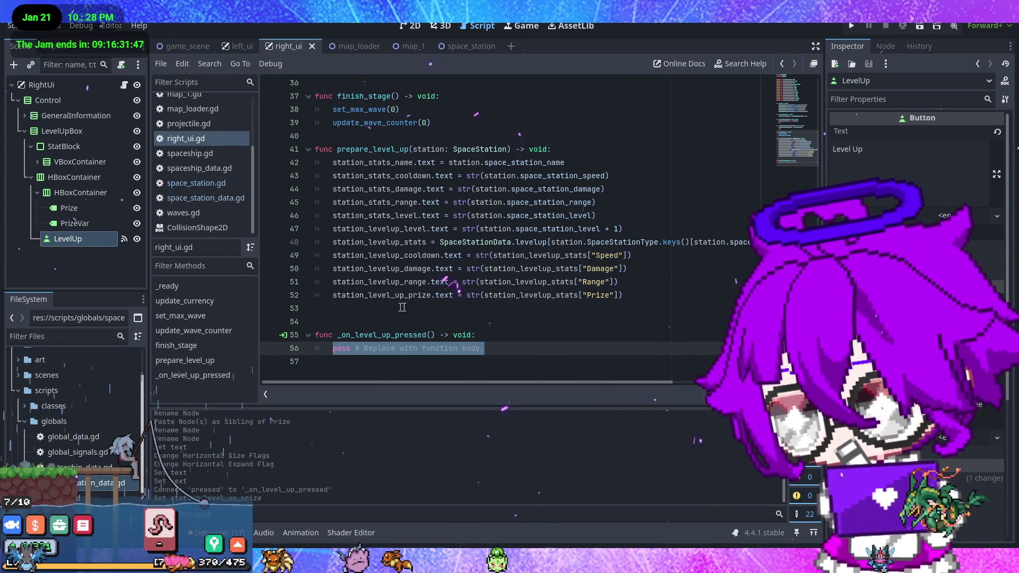
{"action": "scroll", "coordinate": [460, 313], "scroll_direction": "up", "scroll_amount": 6}
{"action": "scroll", "coordinate": [511, 360], "scroll_direction": "down", "scroll_amount": 6}
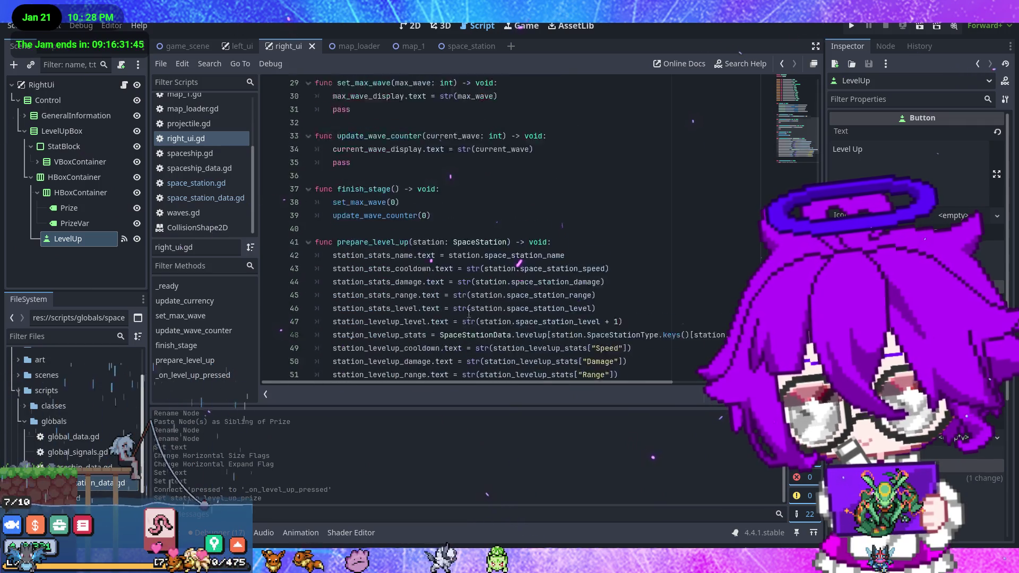
Replace pass with 'if station_level_up_prize <= GlobalData.currency:' and start an indented body line.
{"action": "type", "text": "if "}
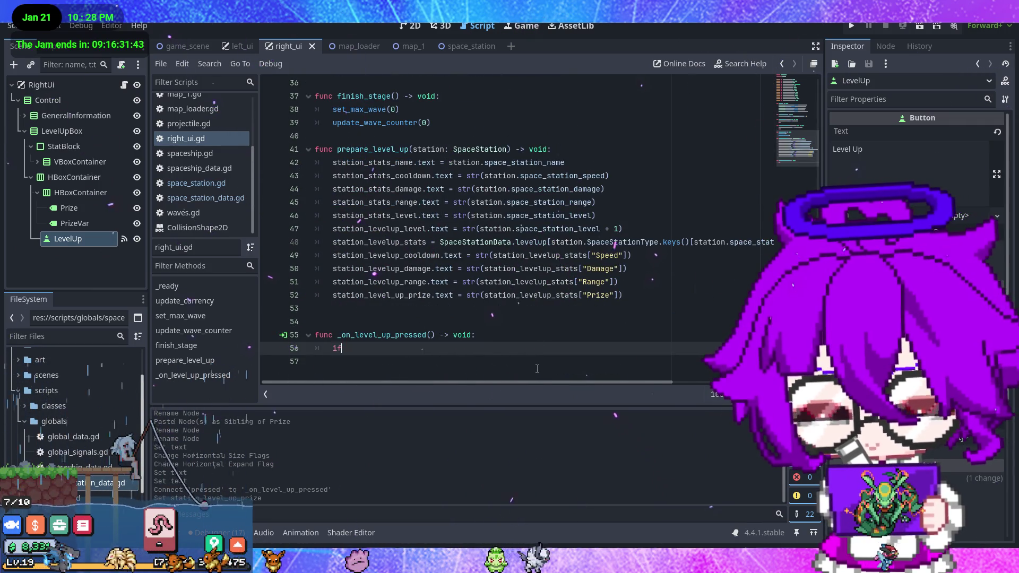
{"action": "type", "text": "l"}
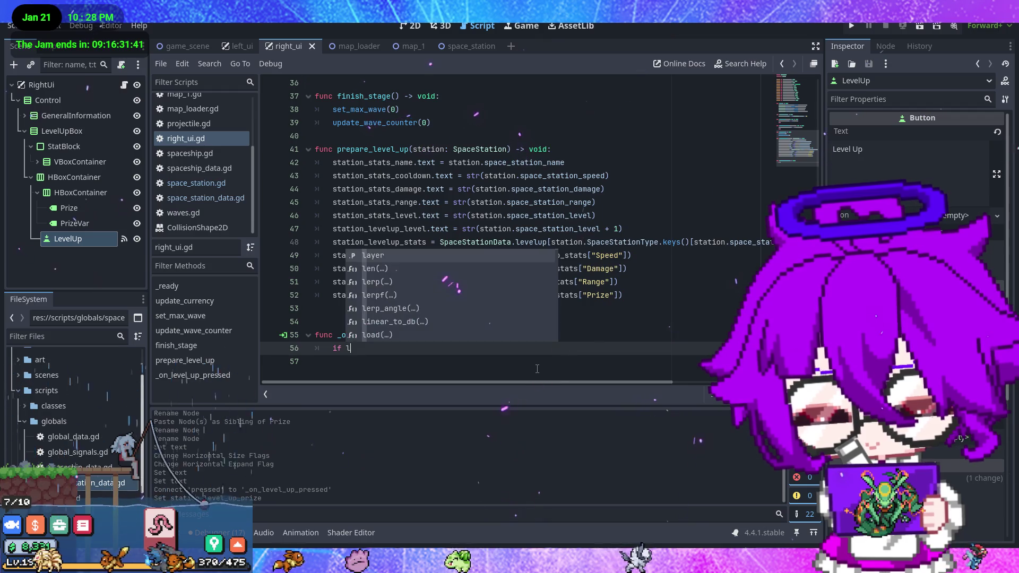
{"action": "key", "text": "BackSpace"}
{"action": "type", "text": "stat"}
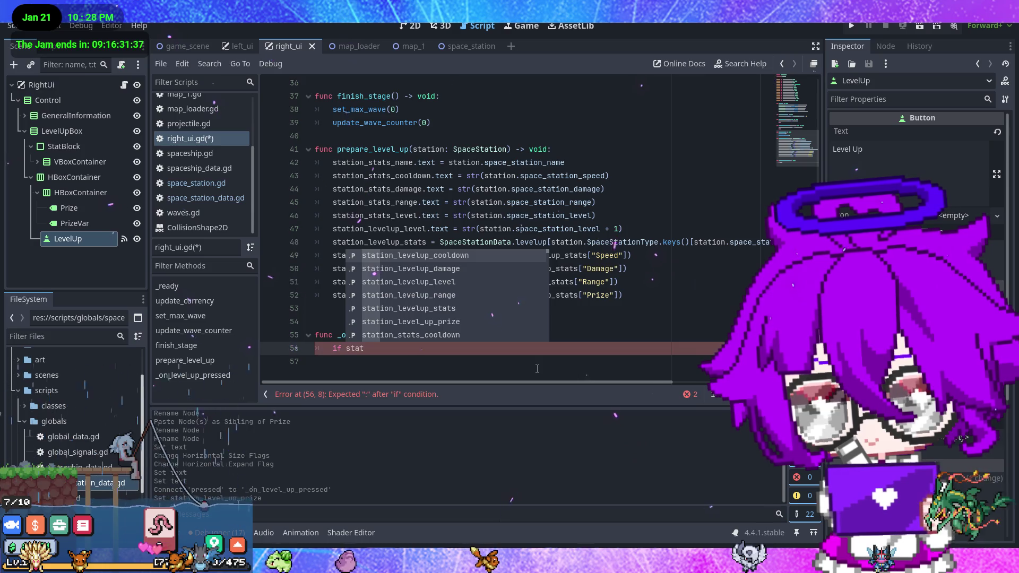
{"action": "key", "text": "Down"}
{"action": "key", "text": "Down"}
{"action": "key", "text": "Down"}
{"action": "key", "text": "Return"}
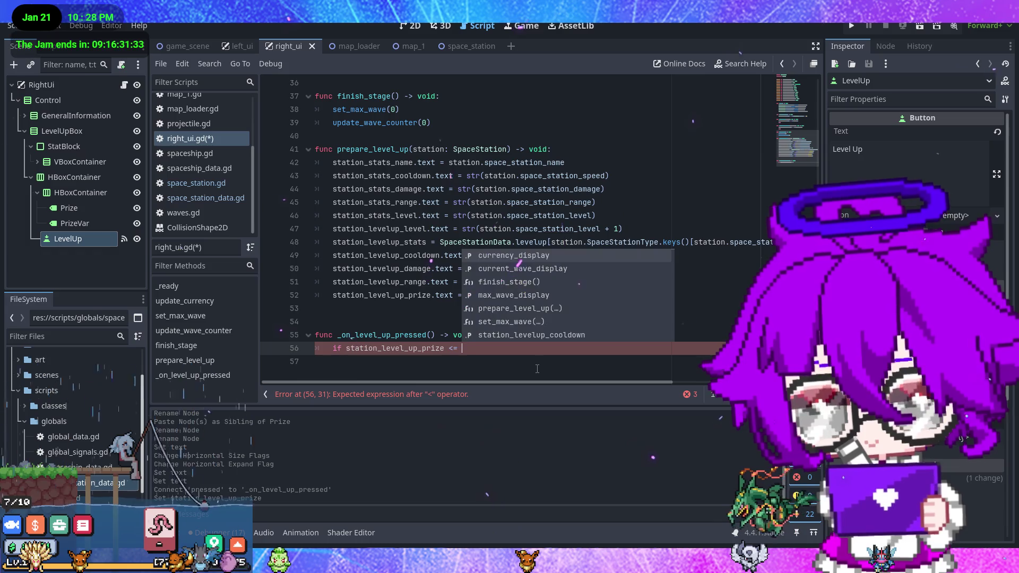
{"action": "type", "text": "Globa"}
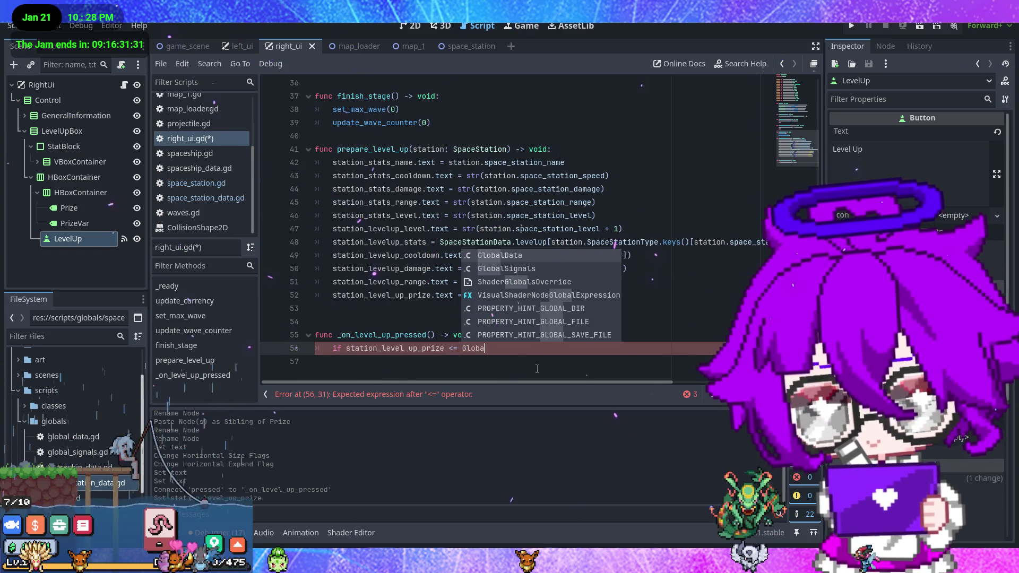
{"action": "key", "text": "Down"}
{"action": "key", "text": "Return"}
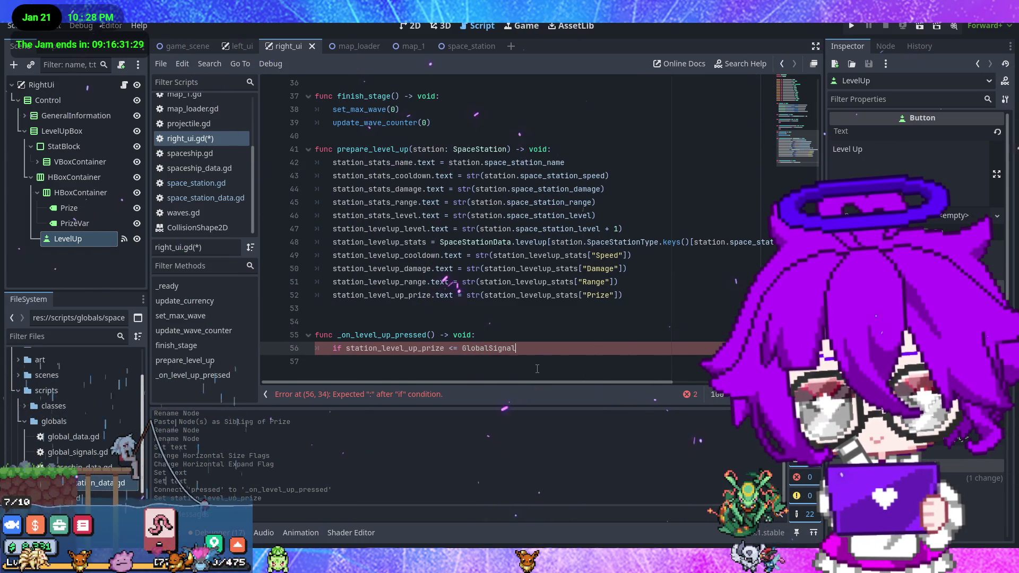
{"action": "key", "text": "BackSpace"}
{"action": "key", "text": "BackSpace"}
{"action": "key", "text": "BackSpace"}
{"action": "type", "text": "Data"}
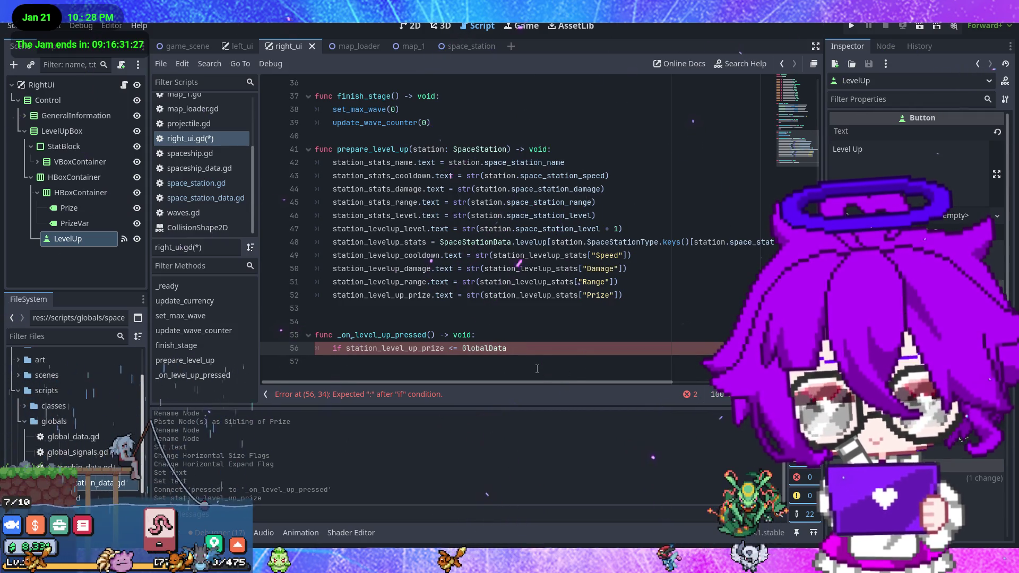
{"action": "type", "text": "."}
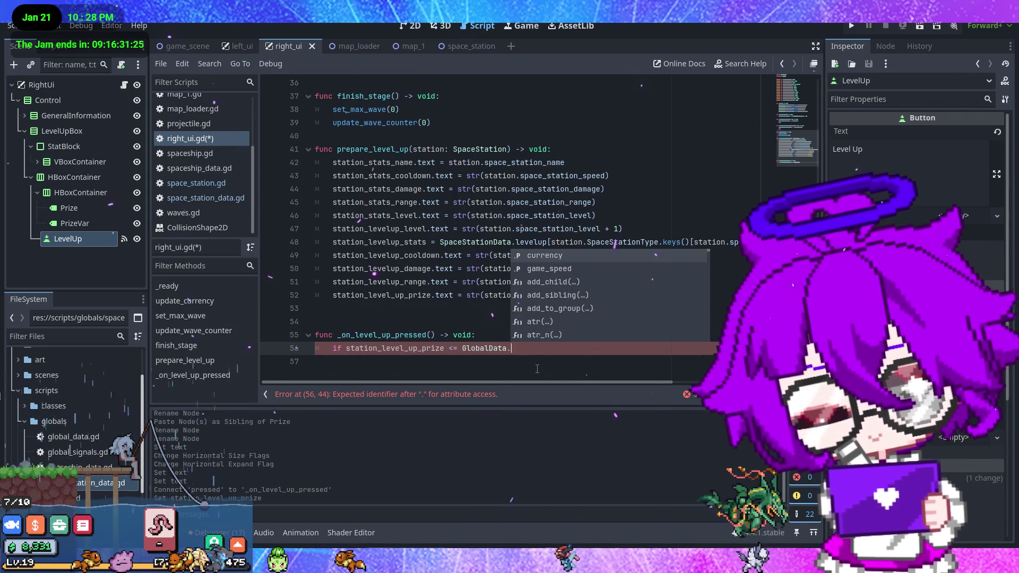
{"action": "key", "text": "Return"}
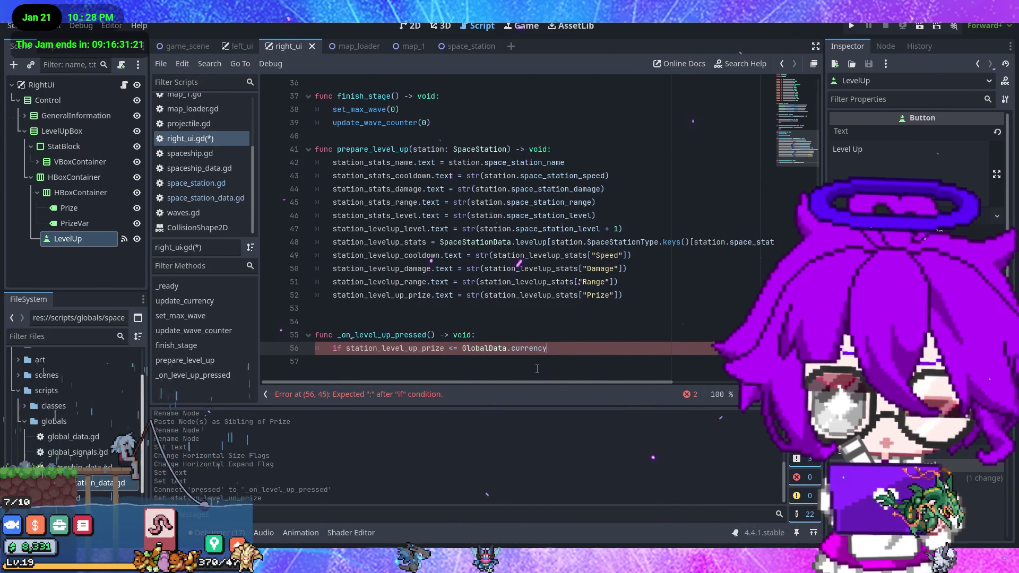
{"action": "key", "text": "Return"}
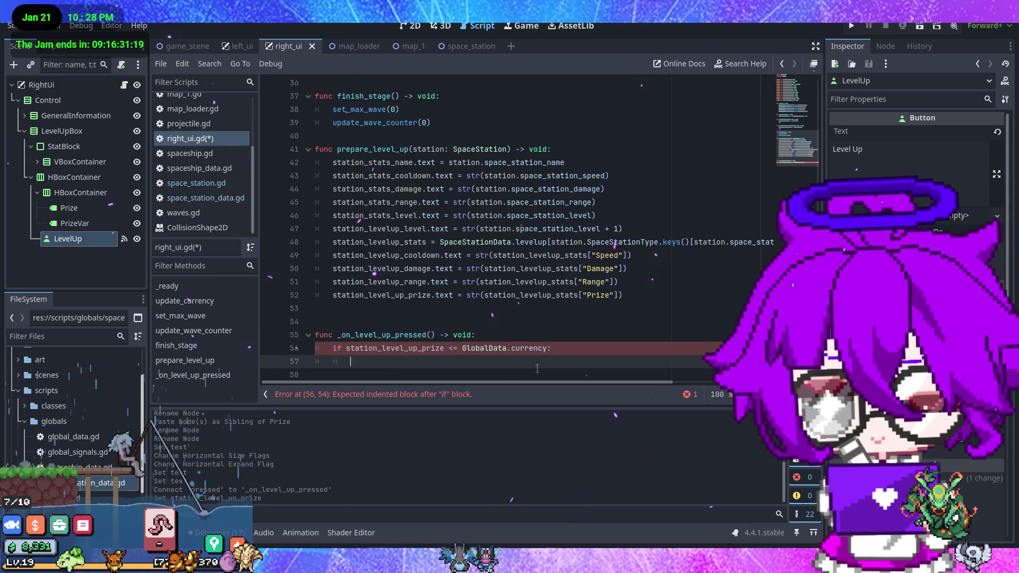
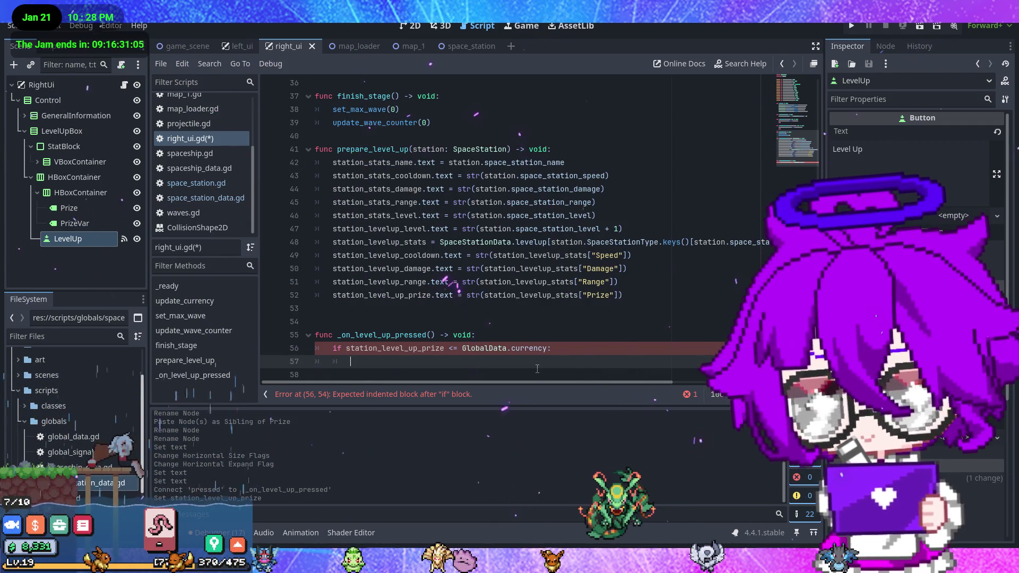
{"action": "scroll", "coordinate": [558, 236], "scroll_direction": "up", "scroll_amount": 5}
{"action": "scroll", "coordinate": [557, 237], "scroll_direction": "up", "scroll_amount": 6}
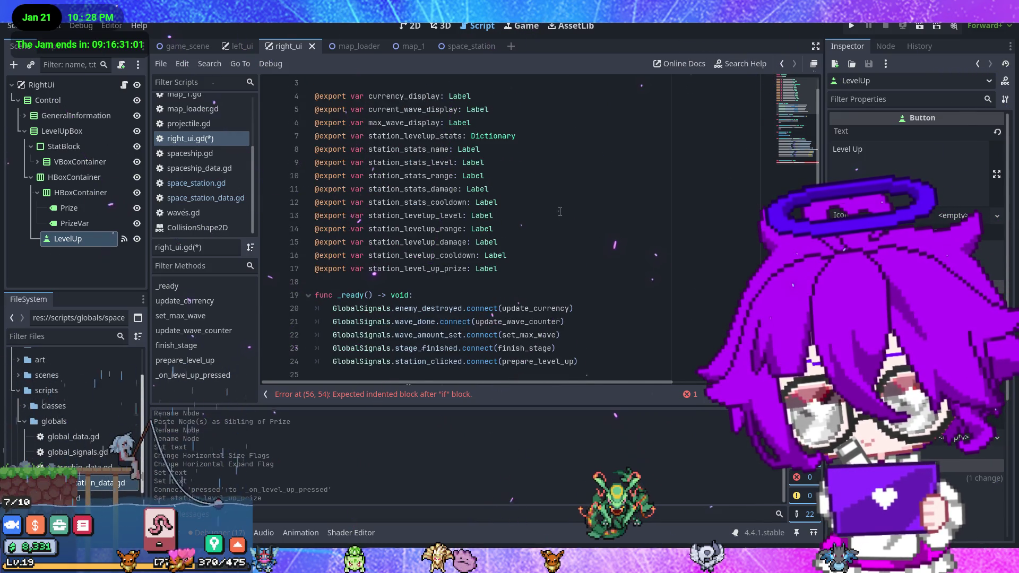
{"action": "scroll", "coordinate": [560, 212], "scroll_direction": "down", "scroll_amount": 3}
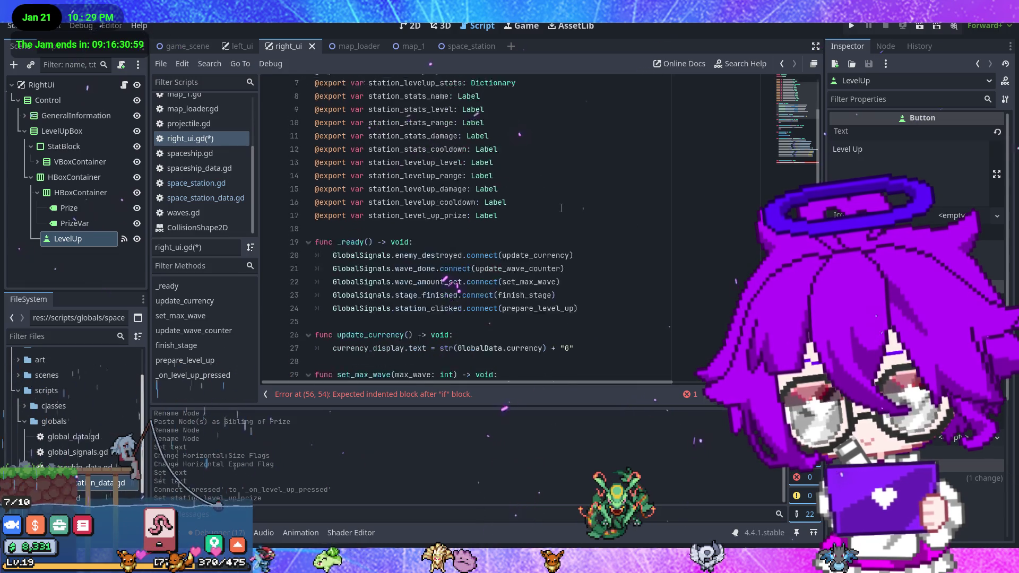
{"action": "scroll", "coordinate": [570, 220], "scroll_direction": "down", "scroll_amount": 4}
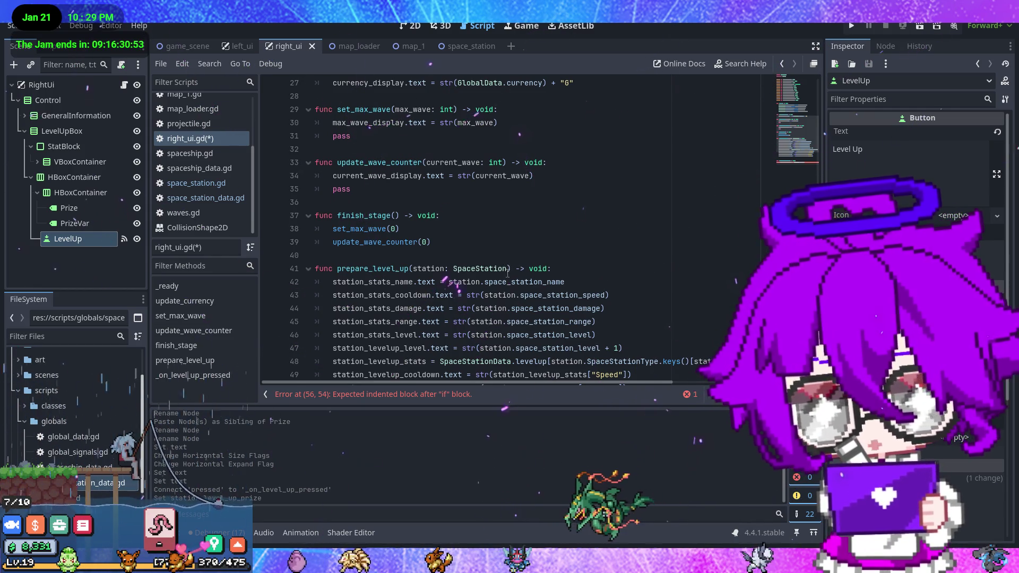
{"action": "scroll", "coordinate": [504, 269], "scroll_direction": "down", "scroll_amount": 3}
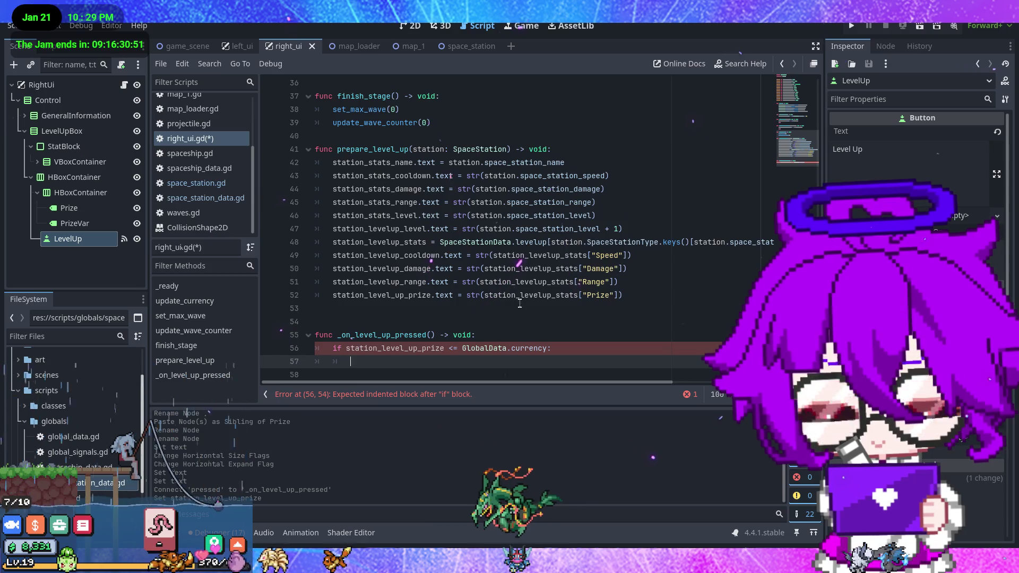
{"action": "left_click", "coordinate": [631, 298]}
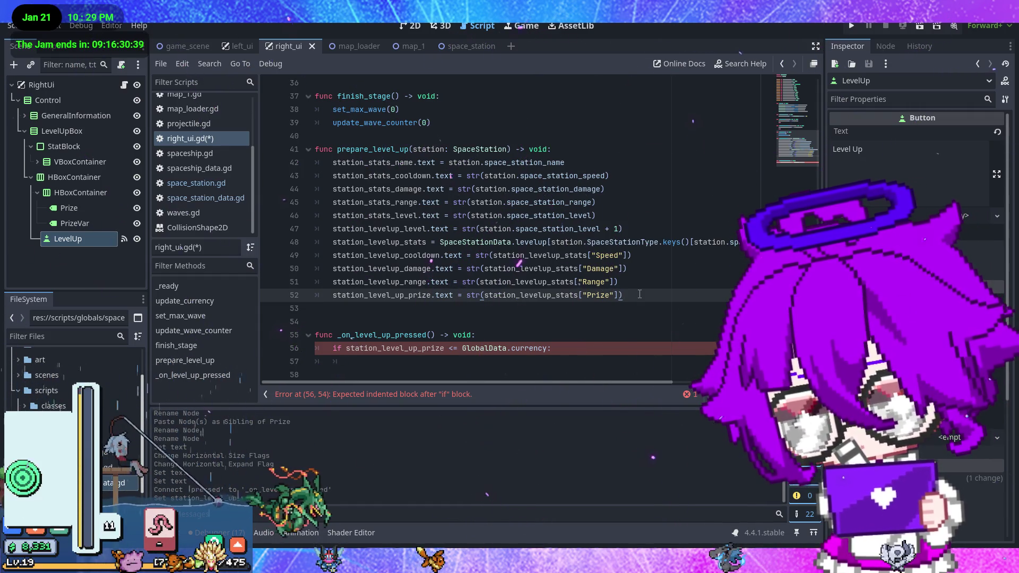
{"action": "scroll", "coordinate": [600, 290], "scroll_direction": "up", "scroll_amount": 6}
{"action": "scroll", "coordinate": [599, 288], "scroll_direction": "up", "scroll_amount": 6}
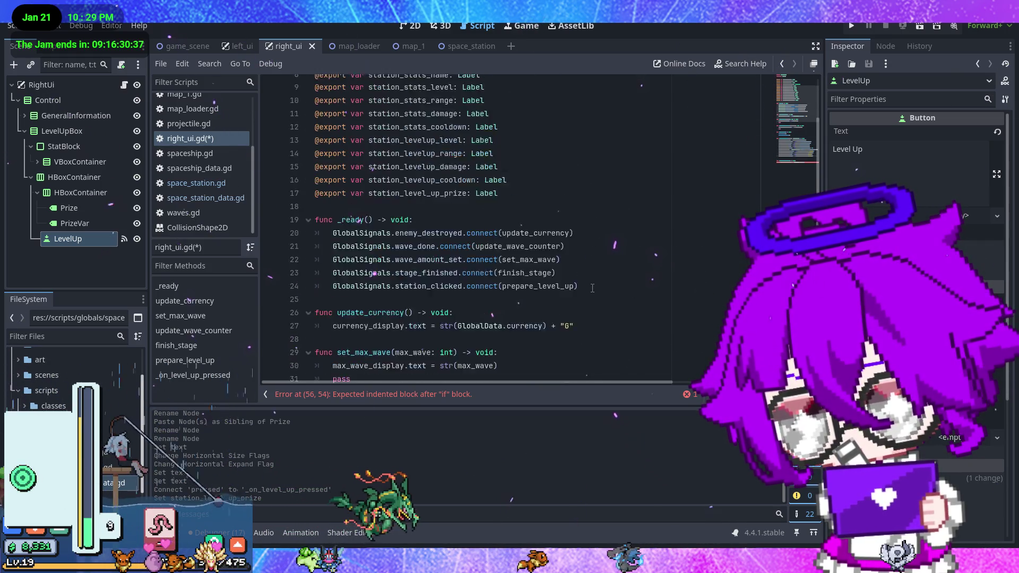
{"action": "left_click", "coordinate": [525, 295]}
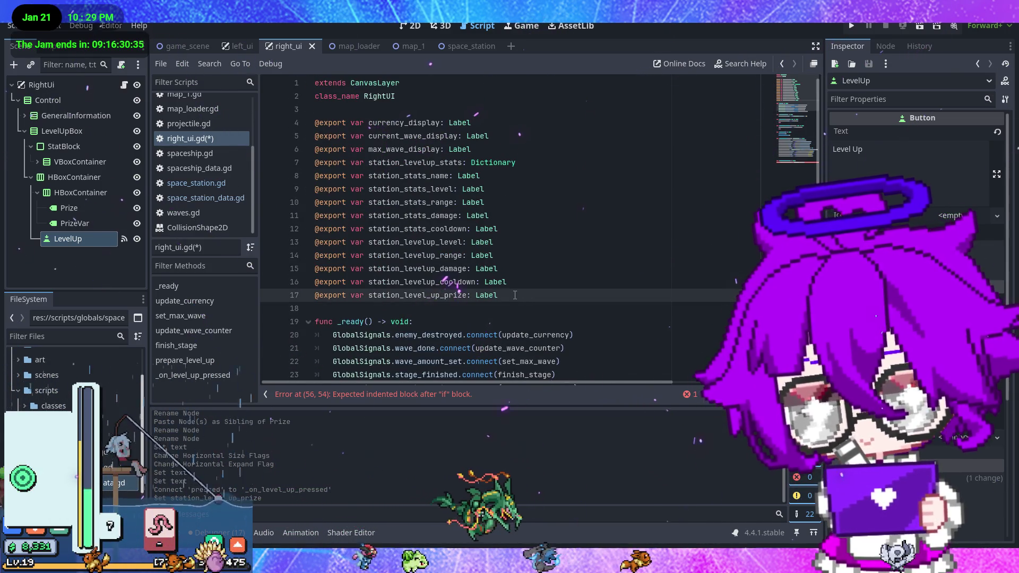
{"action": "key", "text": "Return"}
{"action": "type", "text": "@export var curr"}
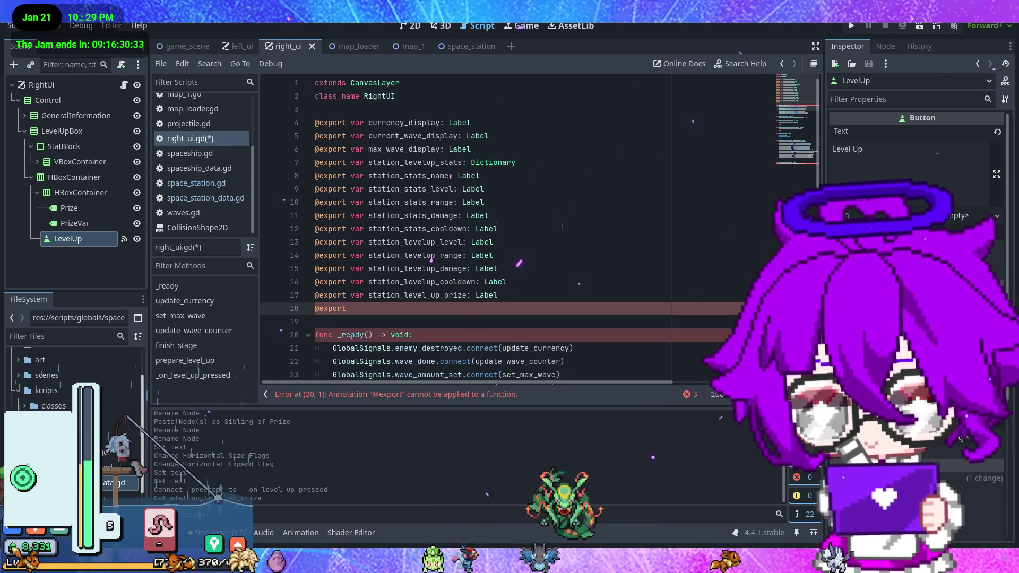
{"action": "type", "text": "ent_sele"}
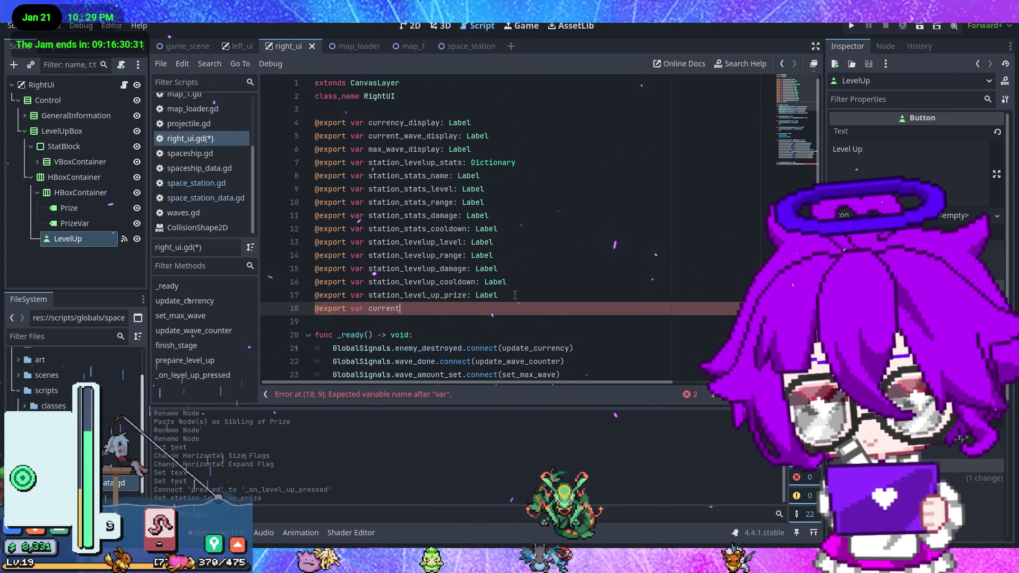
{"action": "type", "text": "cted_sta"}
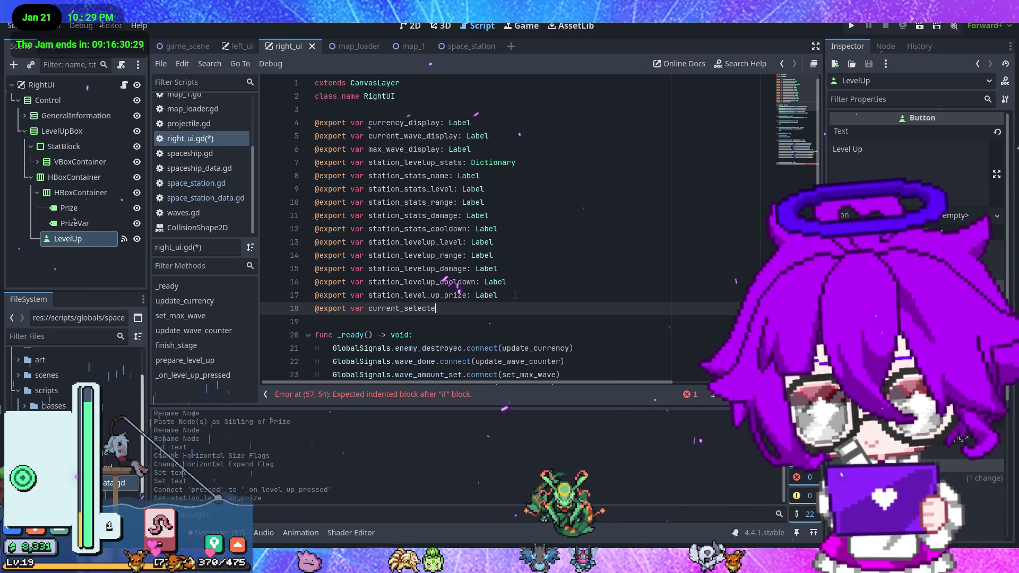
{"action": "type", "text": "tion: "}
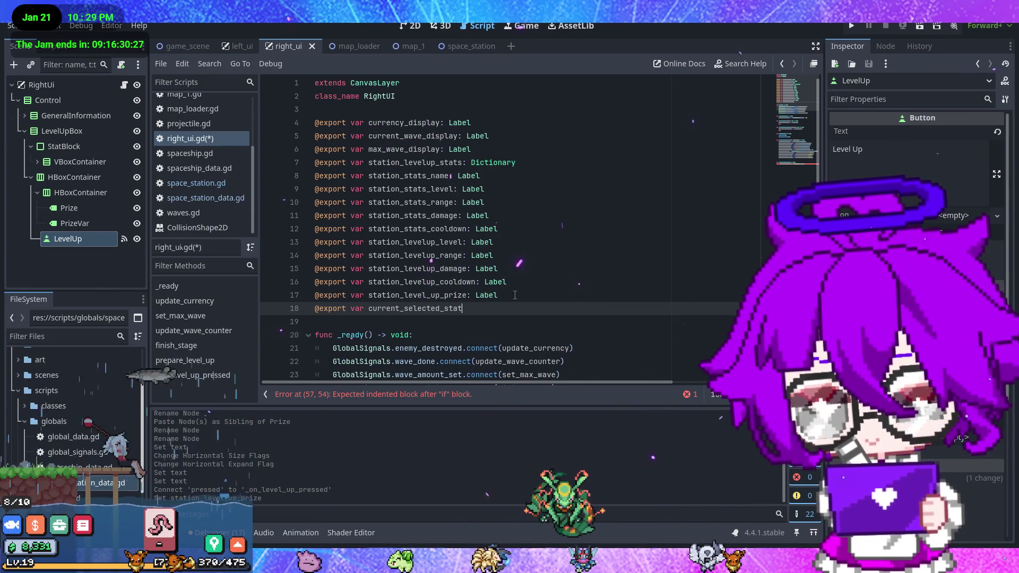
{"action": "type", "text": "Spac"}
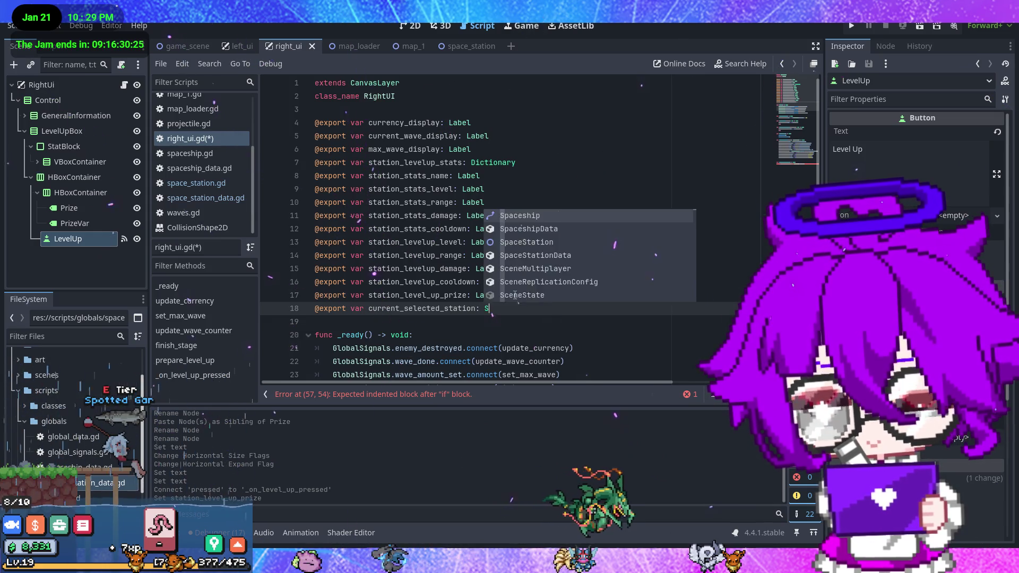
{"action": "key", "text": "Return"}
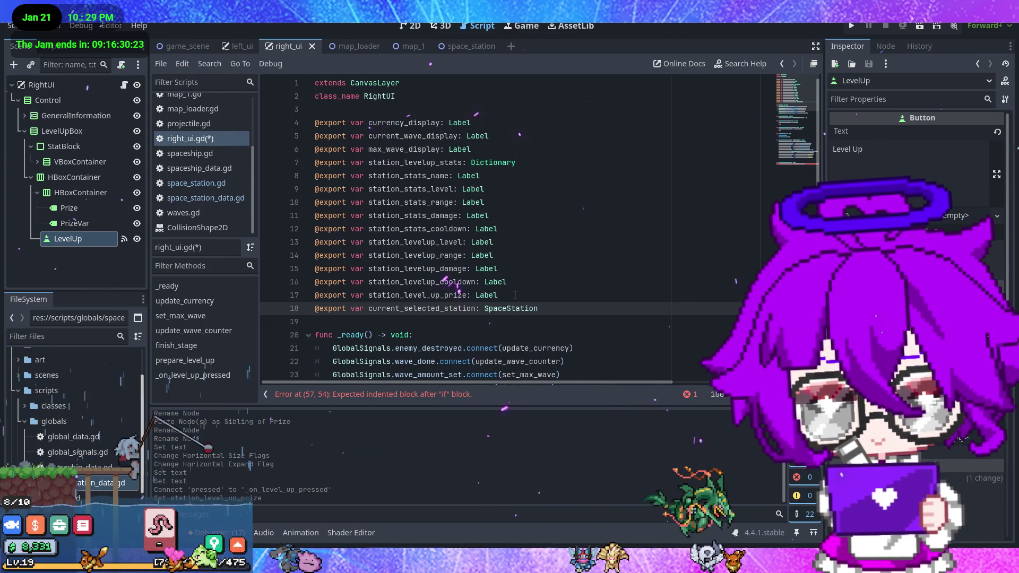
Write an assignment of the passed station to current_selected_station in prepare_level_up.
{"action": "scroll", "coordinate": [535, 295], "scroll_direction": "down", "scroll_amount": 1}
{"action": "scroll", "coordinate": [535, 295], "scroll_direction": "down", "scroll_amount": 11}
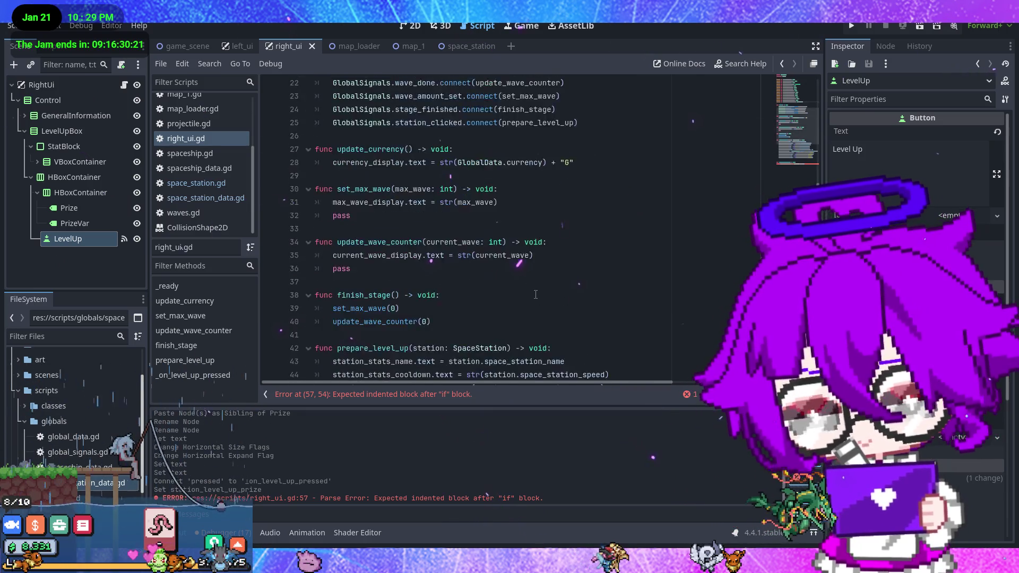
{"action": "left_click", "coordinate": [648, 283]}
{"action": "key", "text": "Return"}
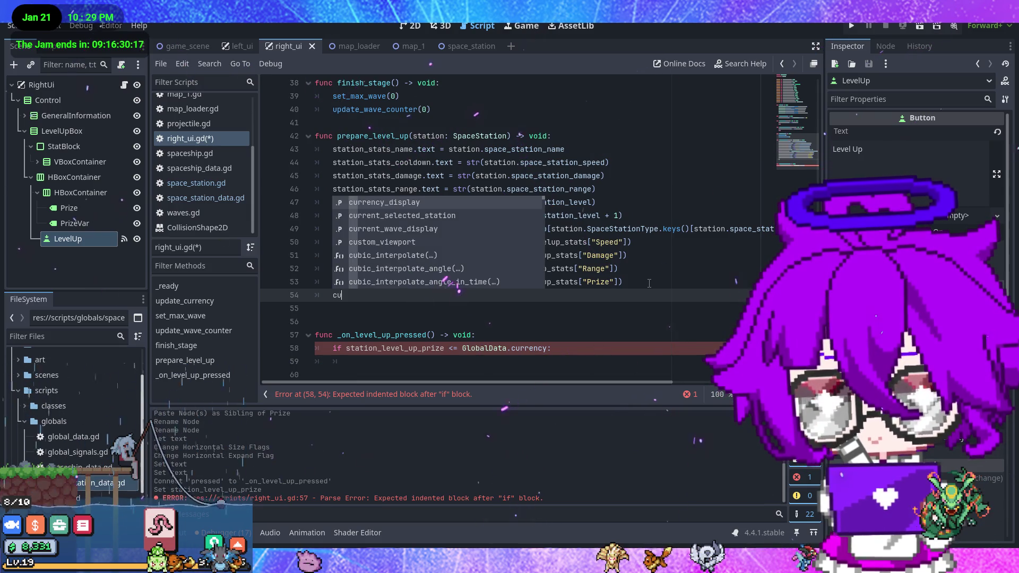
{"action": "key", "text": "Down"}
{"action": "key", "text": "Return"}
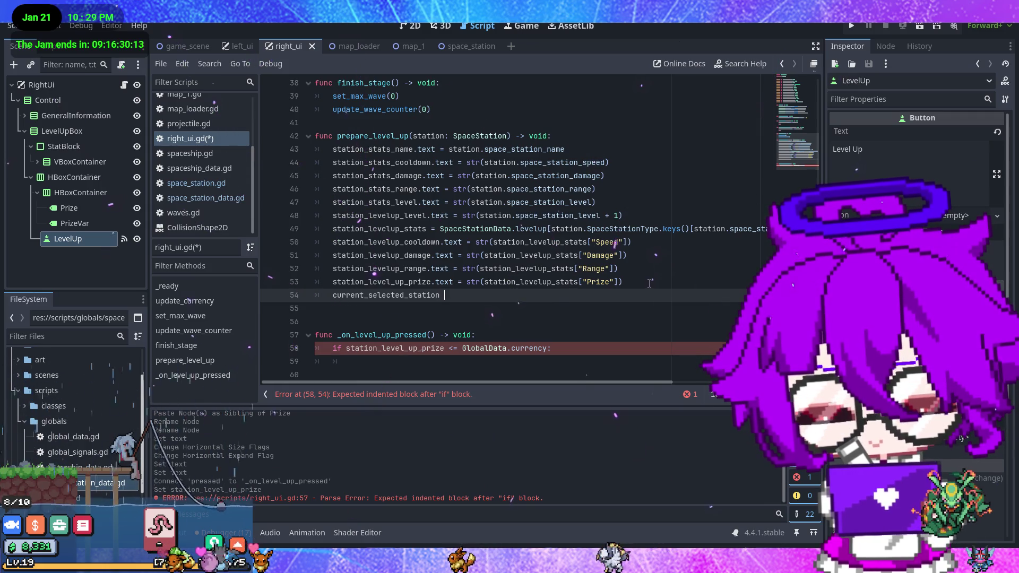
{"action": "type", "text": "stat"}
{"action": "key", "text": "Return"}
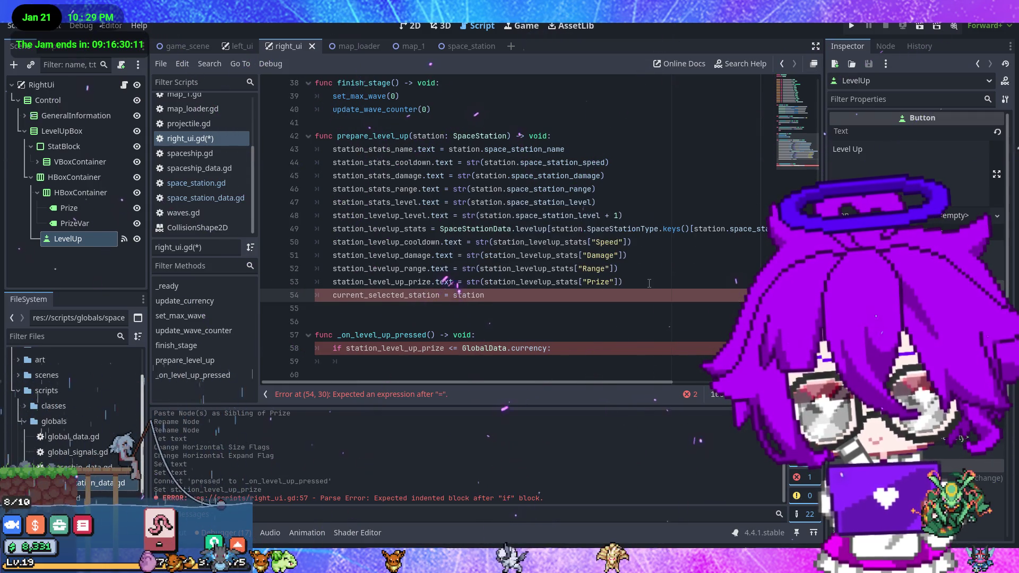
Move that assignment to be the first line of prepare_level_up and remove the blank line.
{"action": "left_click_drag", "start_coordinate": [485, 296], "coordinate": [334, 298]}
{"action": "key", "text": "ctrl+x"}
{"action": "left_click", "coordinate": [576, 138]}
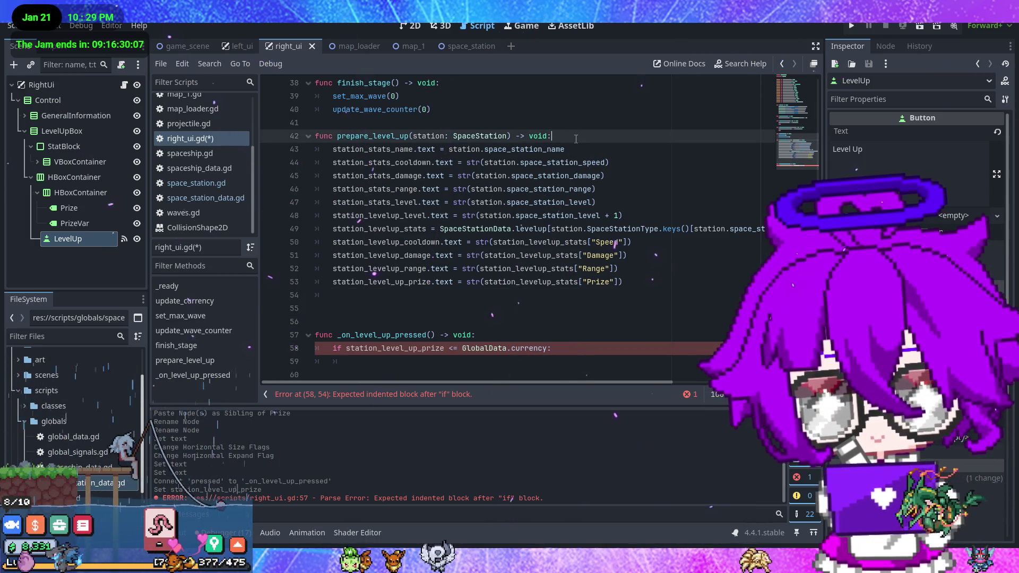
{"action": "key", "text": "Return"}
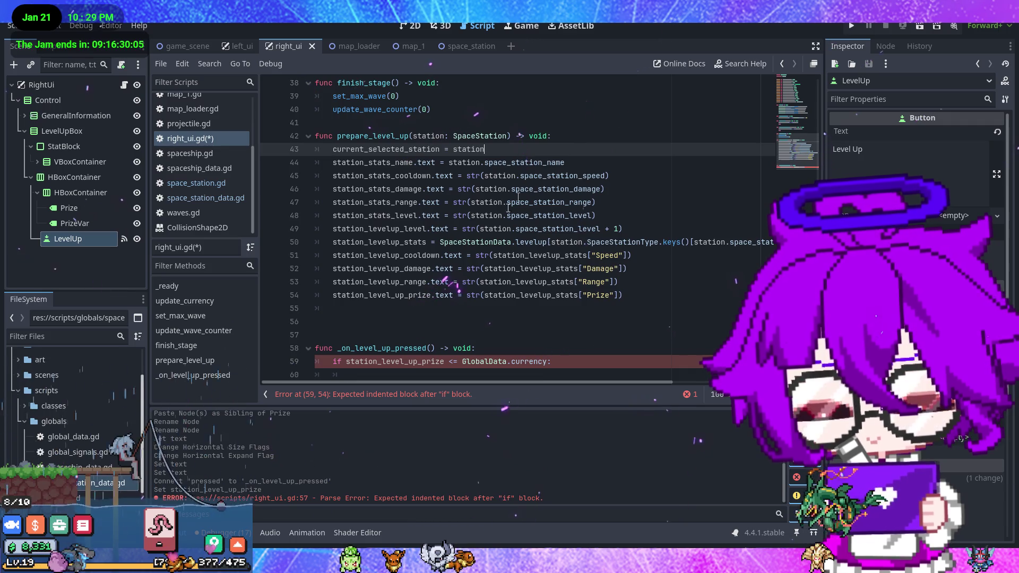
{"action": "left_click", "coordinate": [367, 321]}
{"action": "key", "text": "BackSpace"}
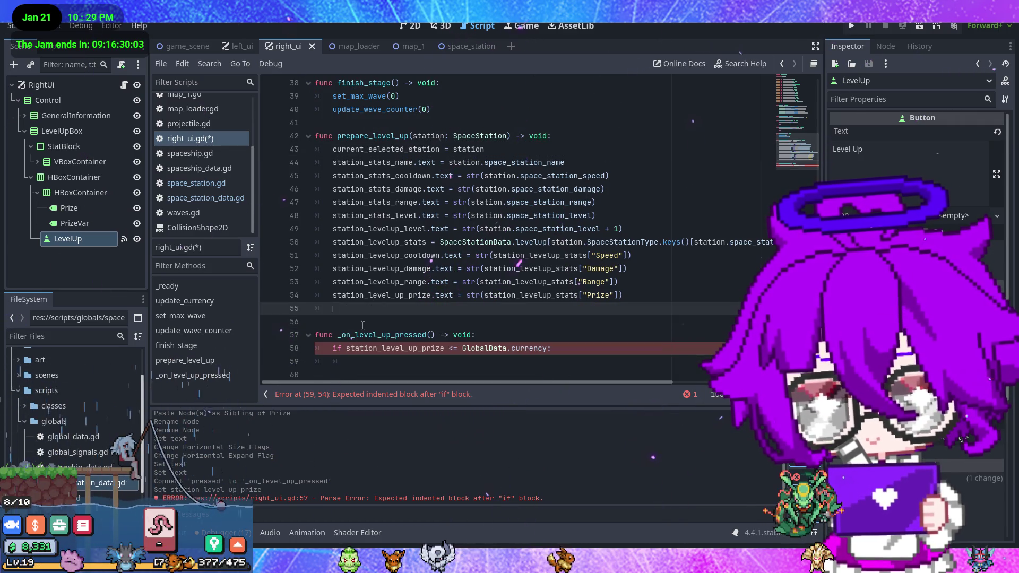
Start 'current_selected_station.' inside the level-up condition's body and save the script.
{"action": "left_click", "coordinate": [507, 361]}
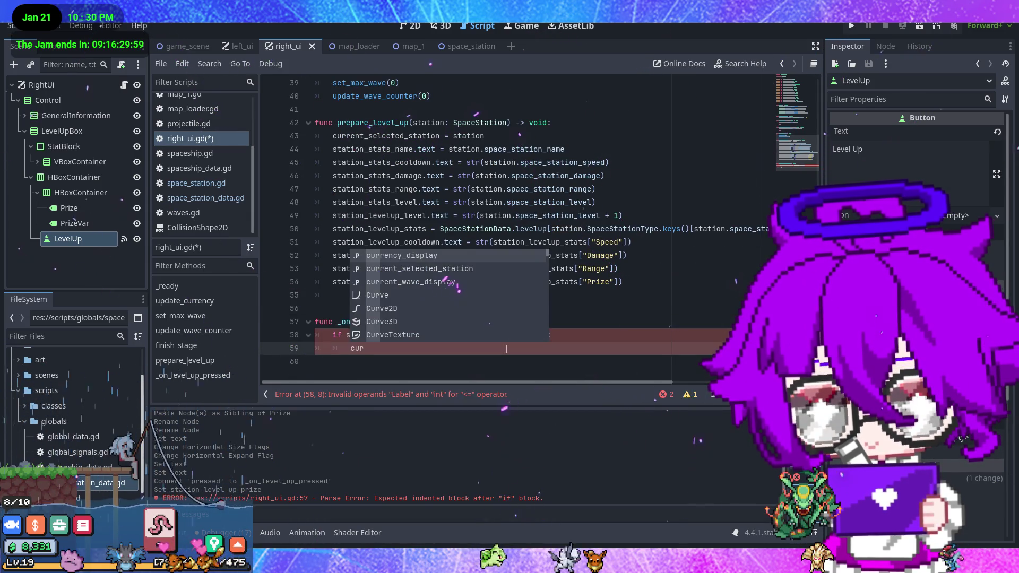
{"action": "key", "text": "Down"}
{"action": "key", "text": "Return"}
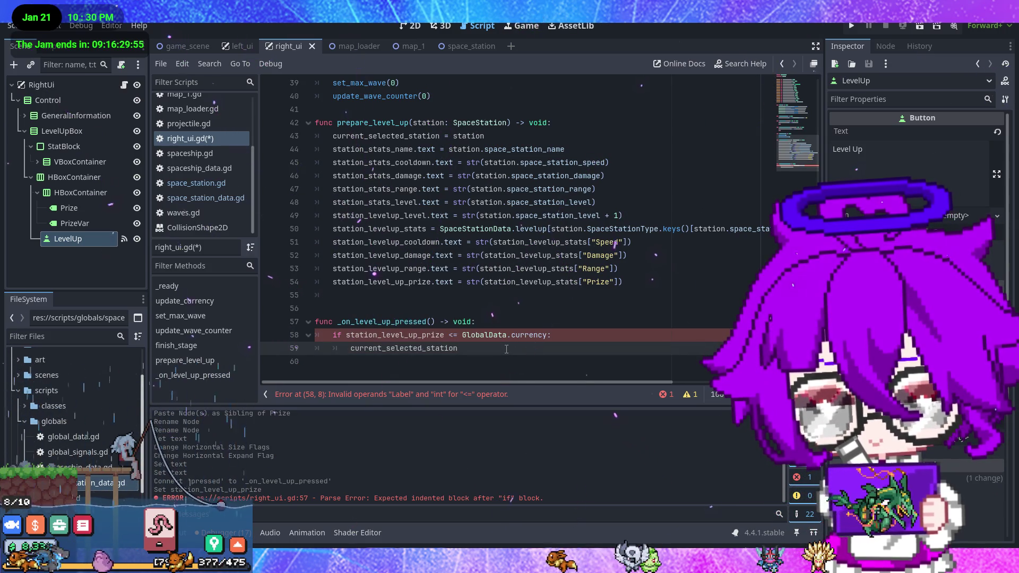
{"action": "type", "text": "."}
{"action": "key", "text": "ctrl+s"}
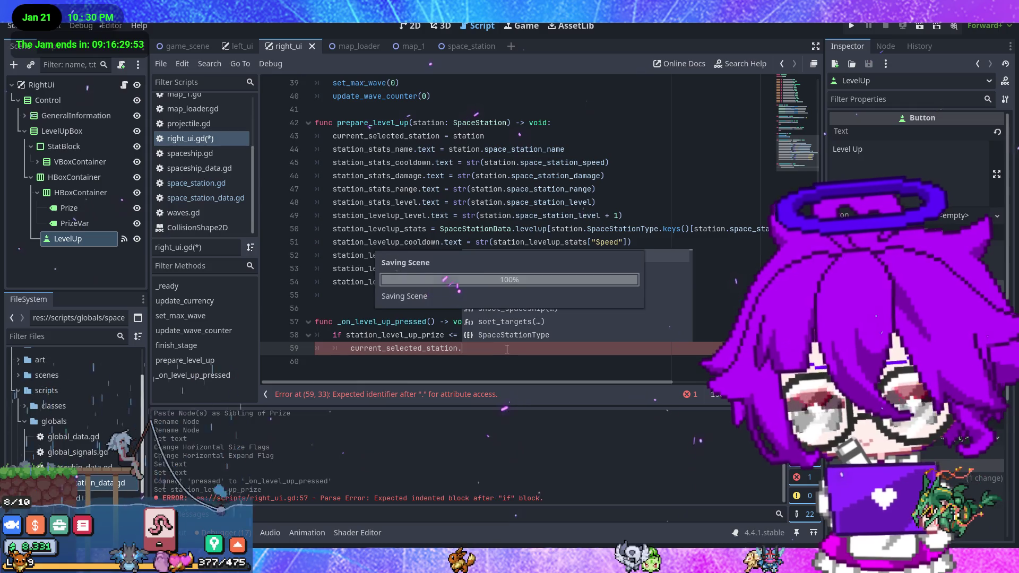
Open space_station.gd and go to the Speed assignment at the end of set_stats.
{"action": "left_click", "coordinate": [190, 186]}
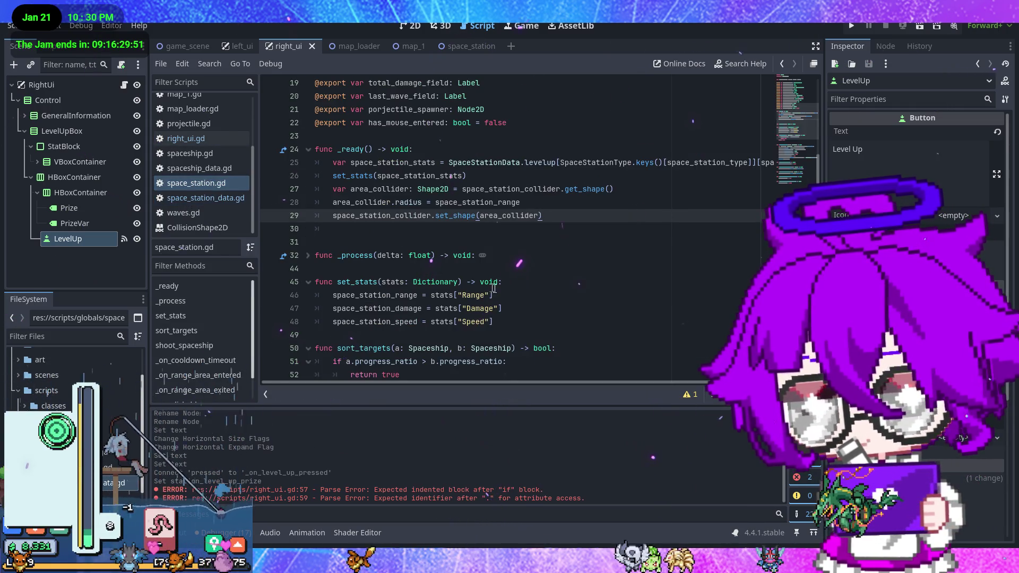
{"action": "scroll", "coordinate": [454, 247], "scroll_direction": "down", "scroll_amount": 2}
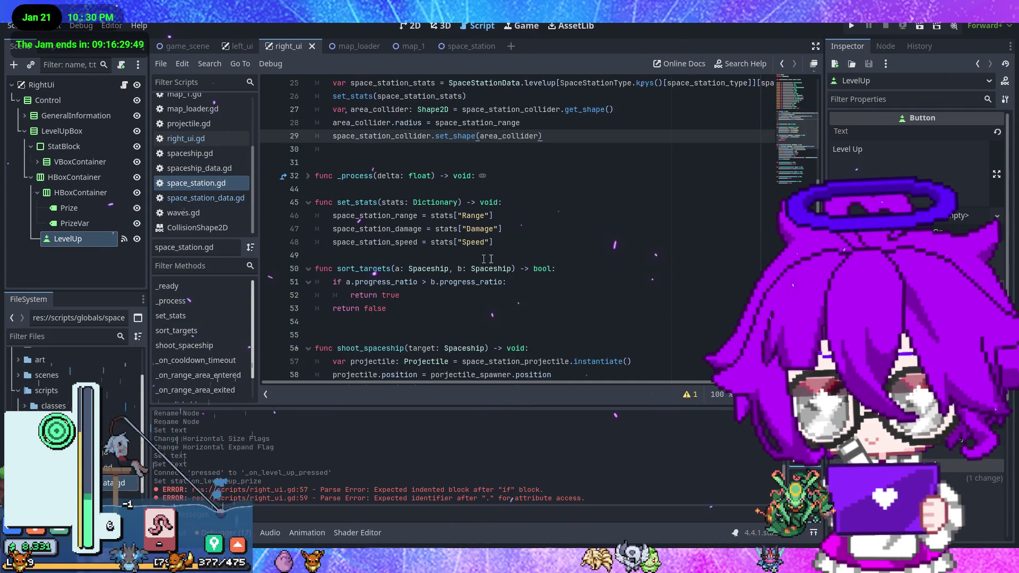
{"action": "left_click", "coordinate": [527, 245]}
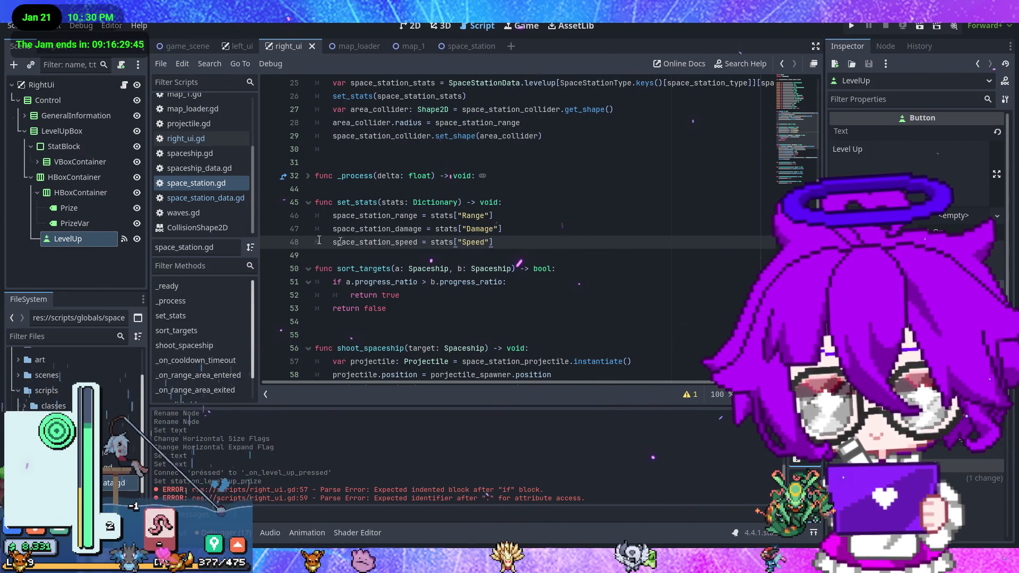
{"action": "left_click", "coordinate": [208, 202]}
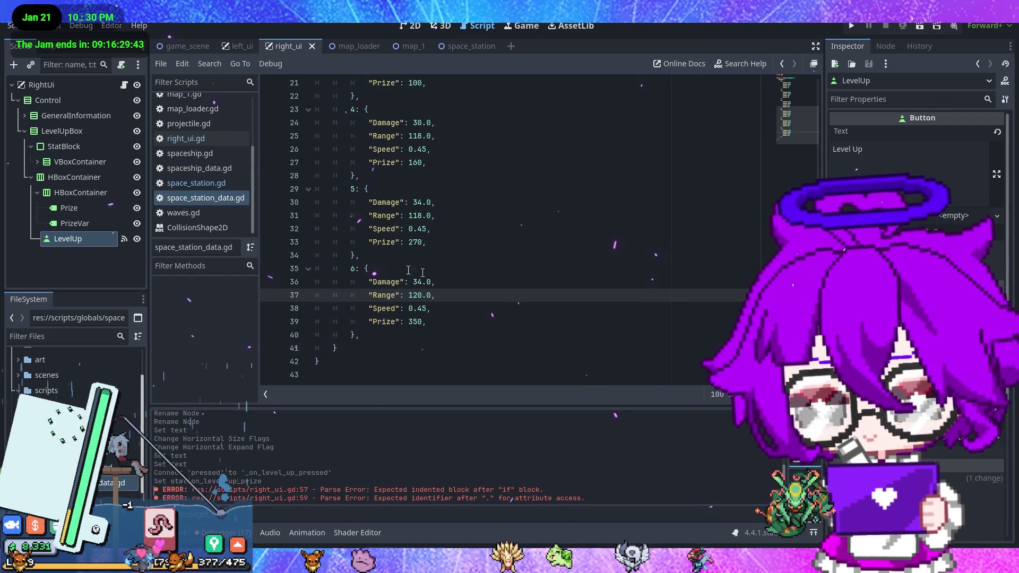
{"action": "left_click", "coordinate": [195, 184]}
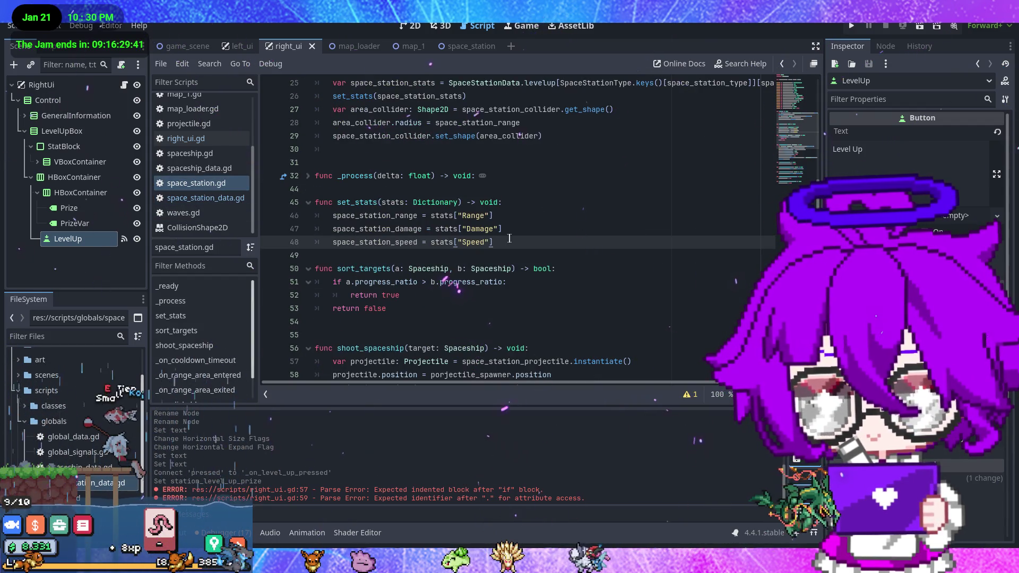
{"action": "scroll", "coordinate": [510, 239], "scroll_direction": "up", "scroll_amount": 1}
{"action": "left_click", "coordinate": [535, 242]}
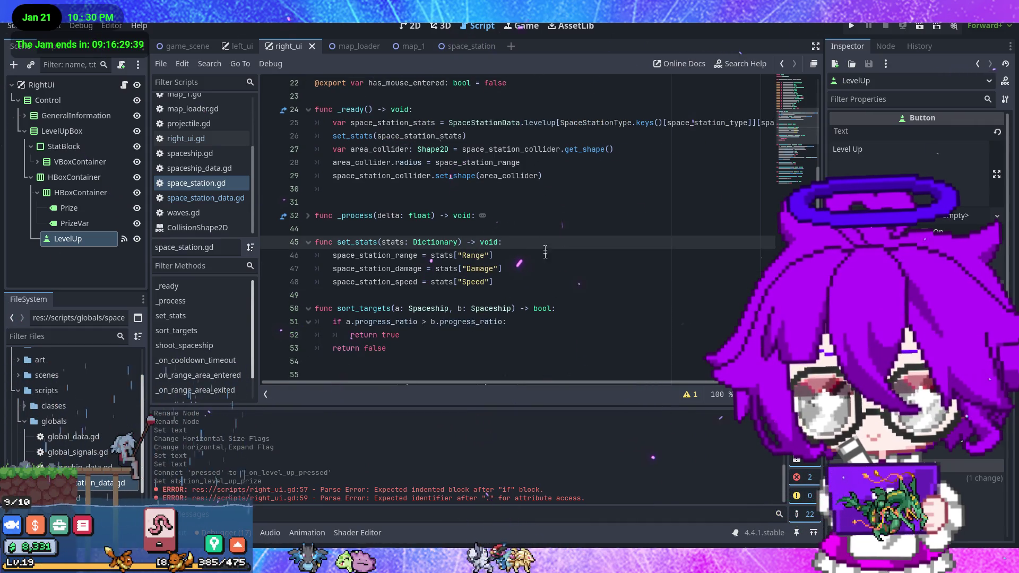
{"action": "left_click", "coordinate": [540, 286]}
Add 'space_station_level = space_station_level + 1' to set_stats and save.
{"action": "key", "text": "Return"}
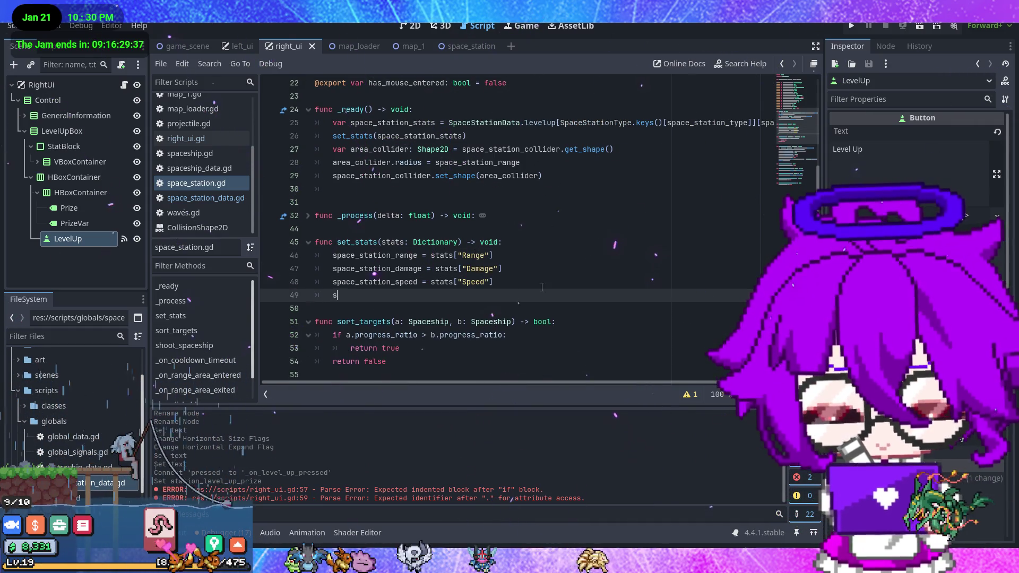
{"action": "type", "text": "spa"}
{"action": "key", "text": "Down"}
{"action": "key", "text": "Down"}
{"action": "key", "text": "Down"}
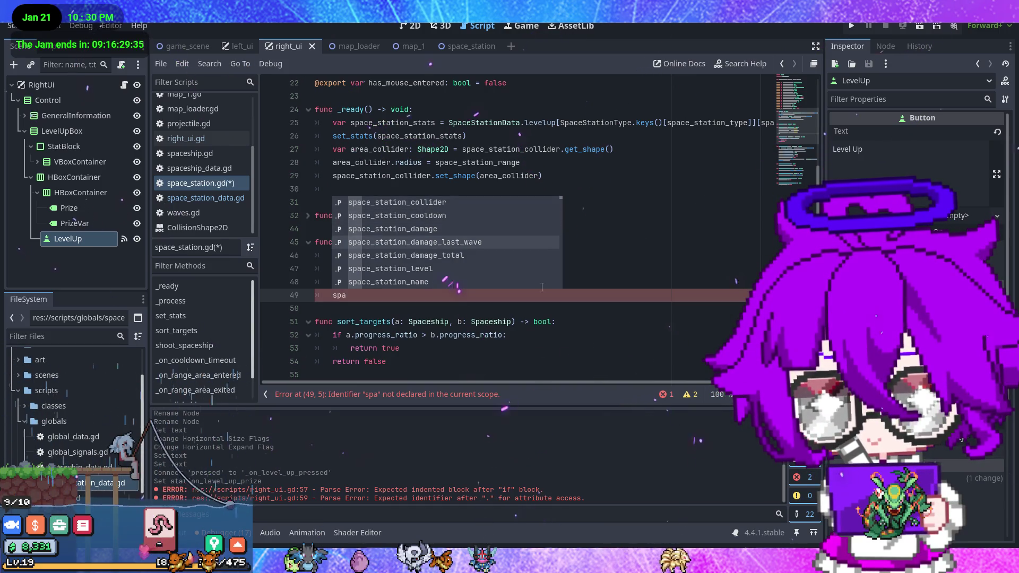
{"action": "key", "text": "Return"}
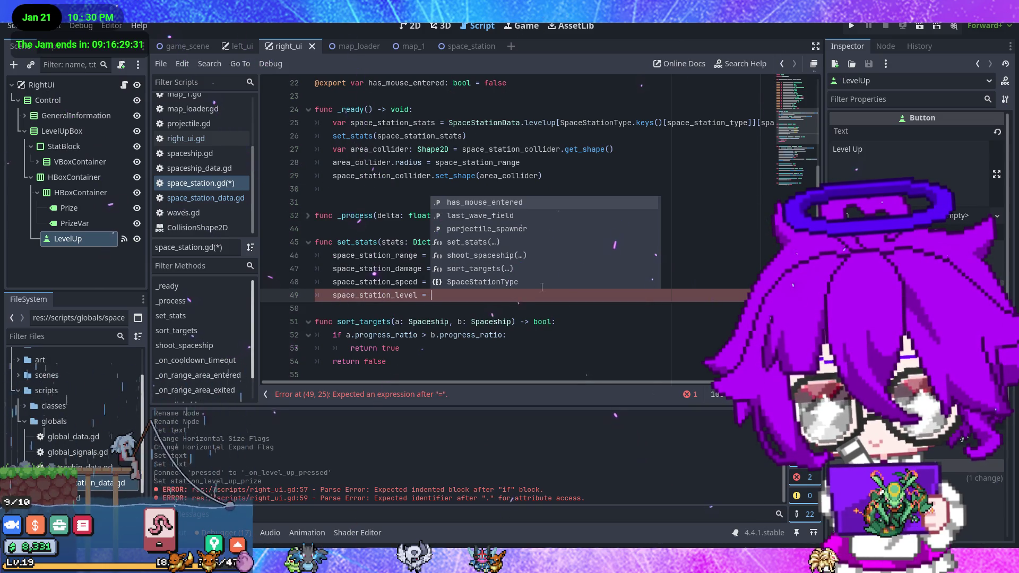
{"action": "type", "text": "space"}
{"action": "key", "text": "Down"}
{"action": "key", "text": "Down"}
{"action": "key", "text": "Down"}
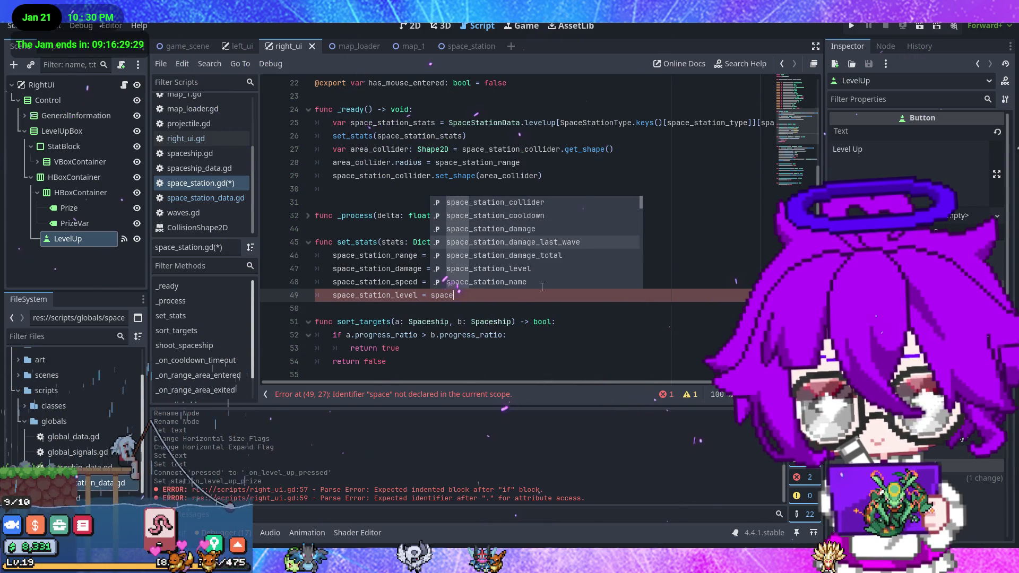
{"action": "key", "text": "Return"}
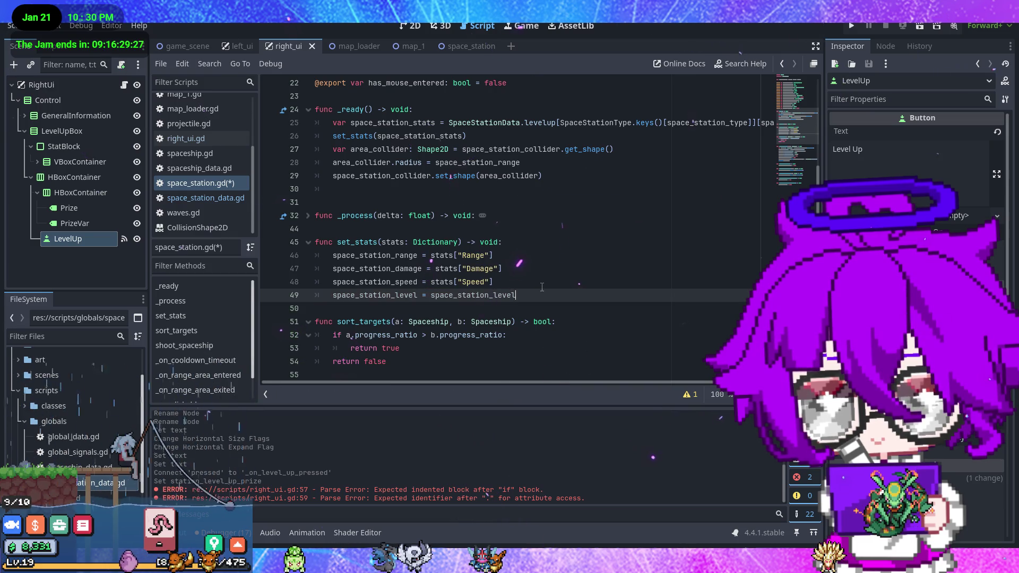
{"action": "type", "text": "+ 2"}
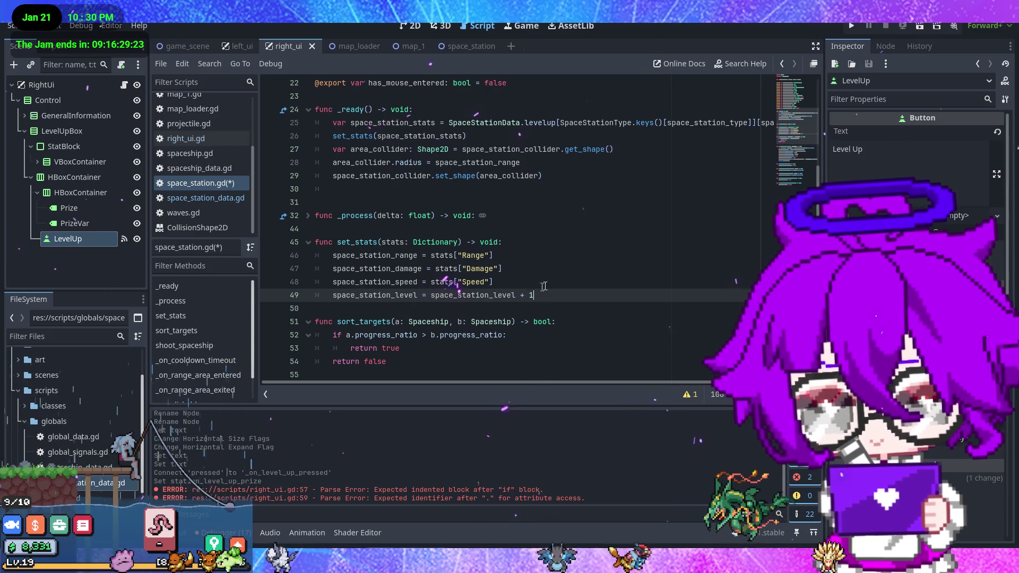
{"action": "key", "text": "ctrl+s"}
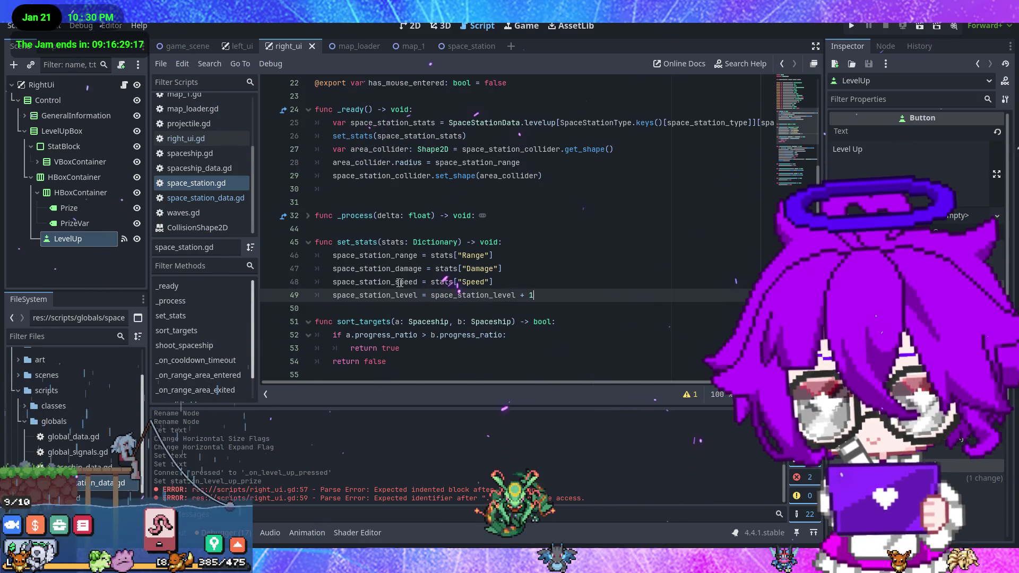
Check the level 5 Damage, Range and Speed entries in space_station_data.gd, then return to right_ui.gd.
{"action": "left_click", "coordinate": [222, 202]}
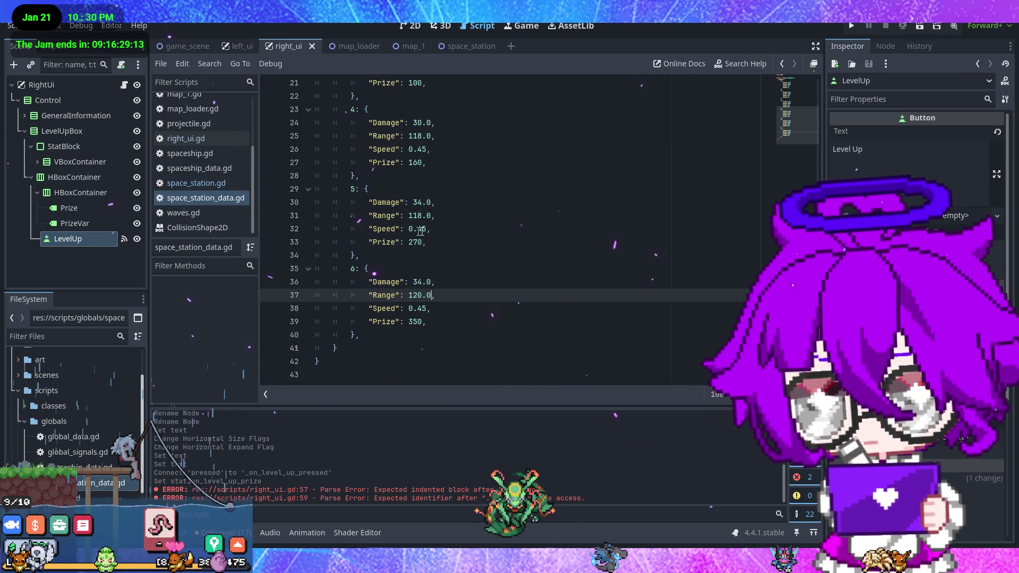
{"action": "left_click_drag", "start_coordinate": [428, 228], "coordinate": [366, 206]}
{"action": "left_click", "coordinate": [200, 183]}
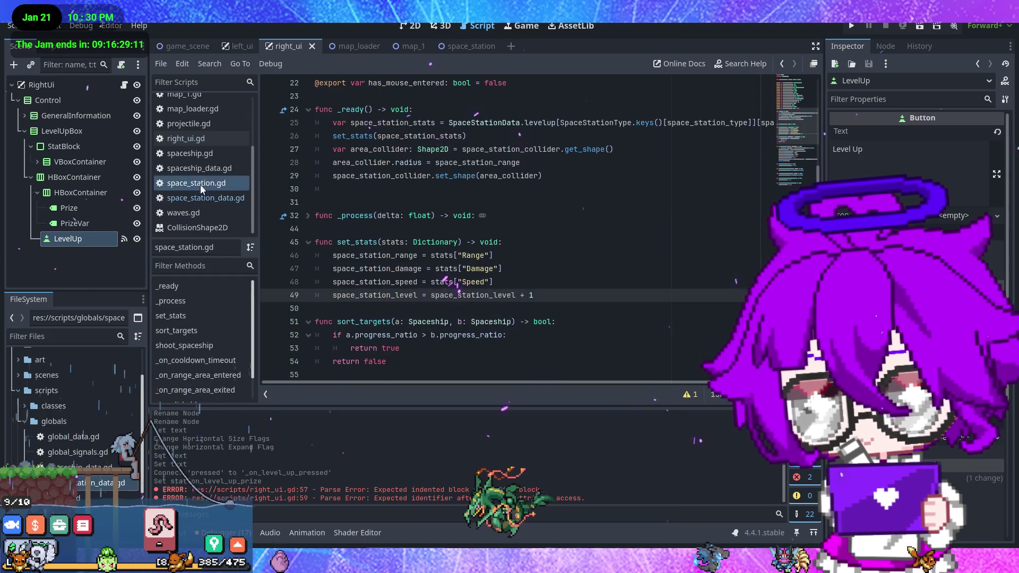
{"action": "left_click", "coordinate": [206, 137]}
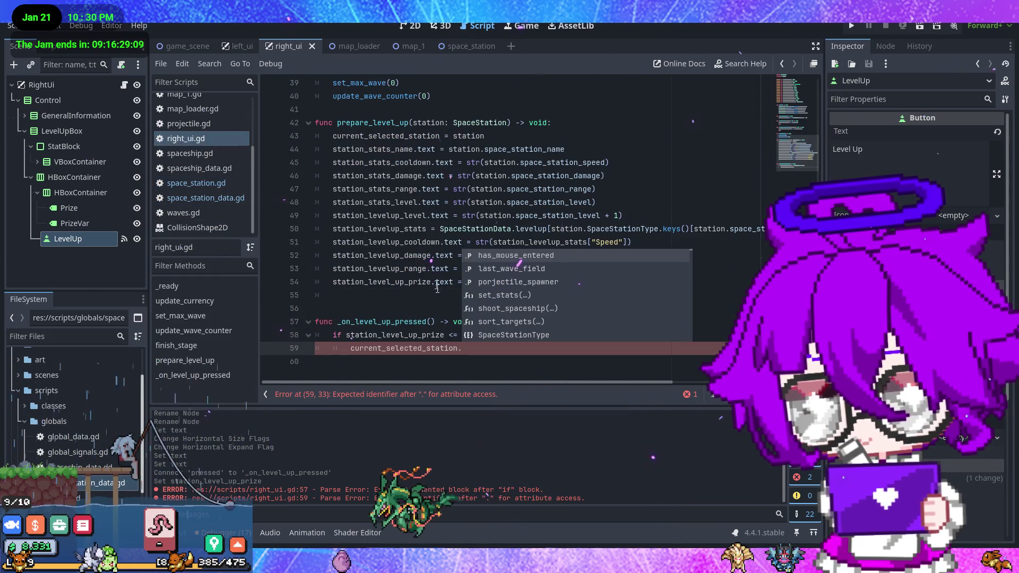
Call current_selected_station.set_stats(station_levelup_stats) in the level-up handler.
{"action": "left_click", "coordinate": [476, 349]}
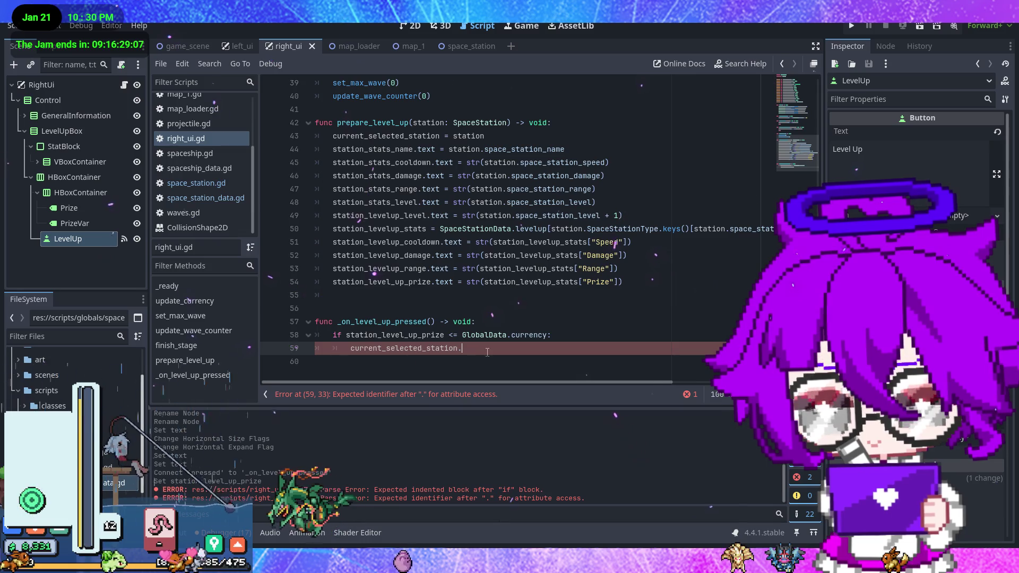
{"action": "type", "text": "set_stats(s"}
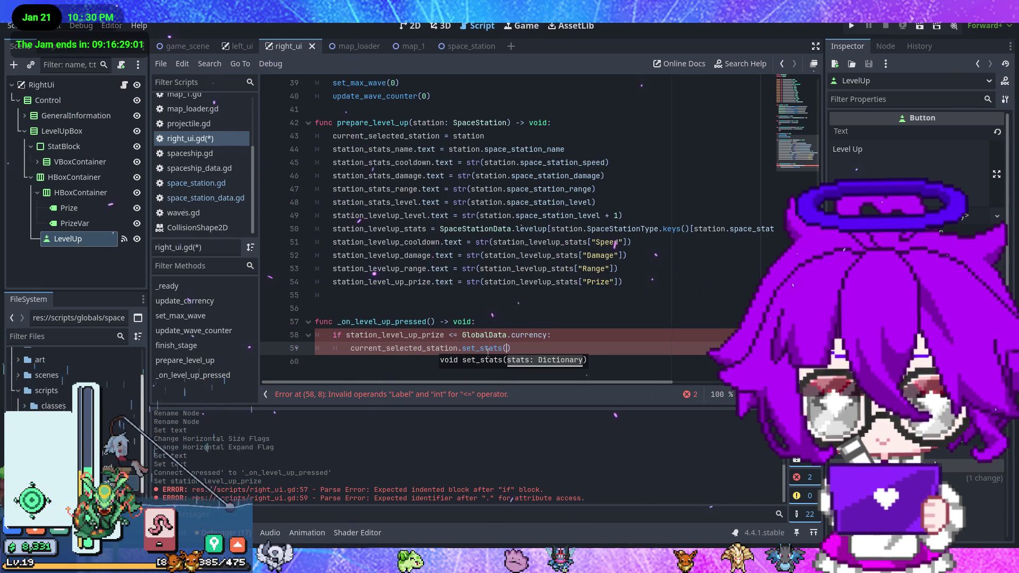
{"action": "type", "text": "tat"}
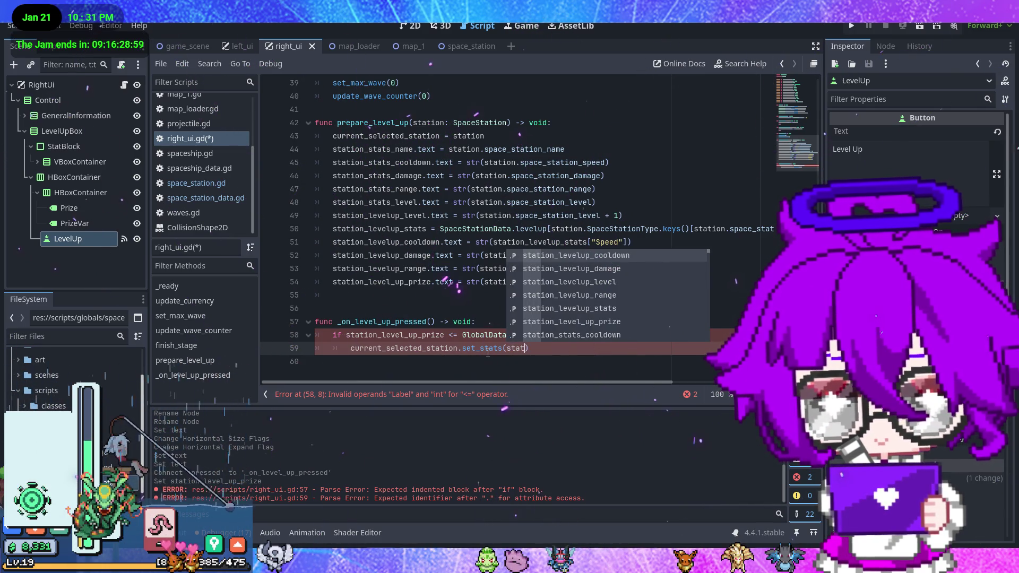
{"action": "key", "text": "Down"}
{"action": "key", "text": "Down"}
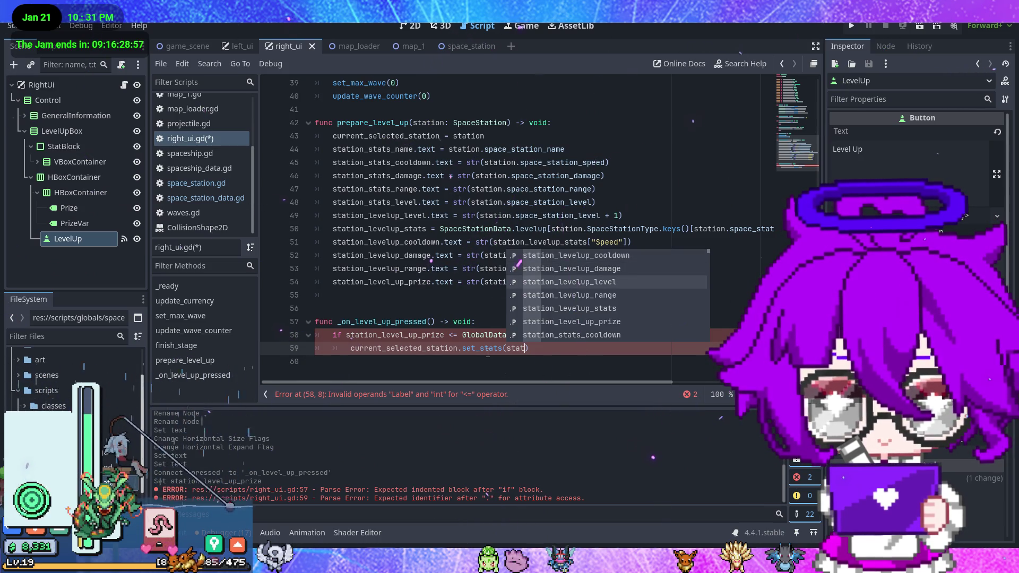
{"action": "key", "text": "Down"}
{"action": "key", "text": "Down"}
{"action": "key", "text": "Return"}
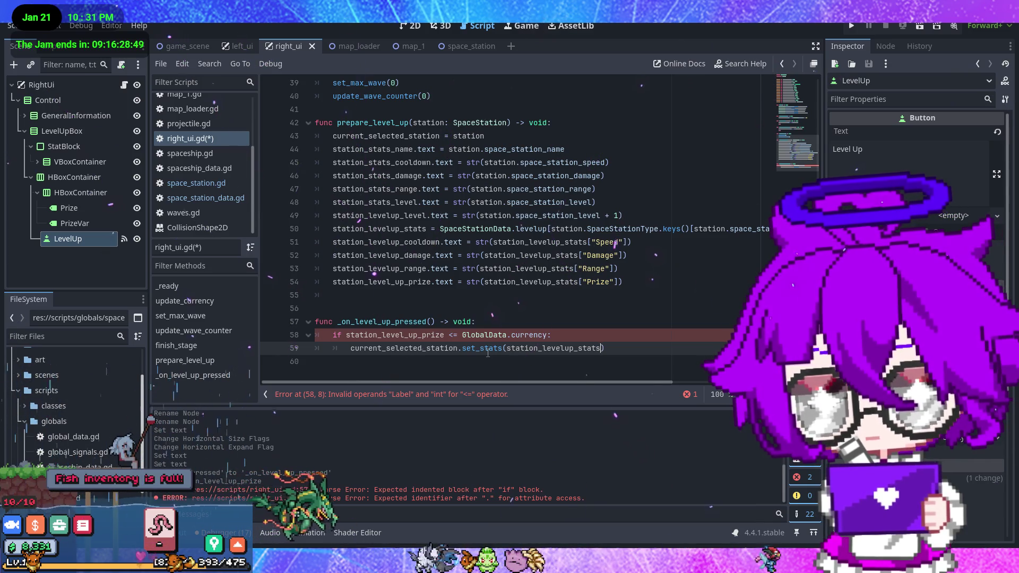
Change the condition to int(station_levelup_stats["Prize"]) <= GlobalData.currency.
{"action": "left_click", "coordinate": [455, 336]}
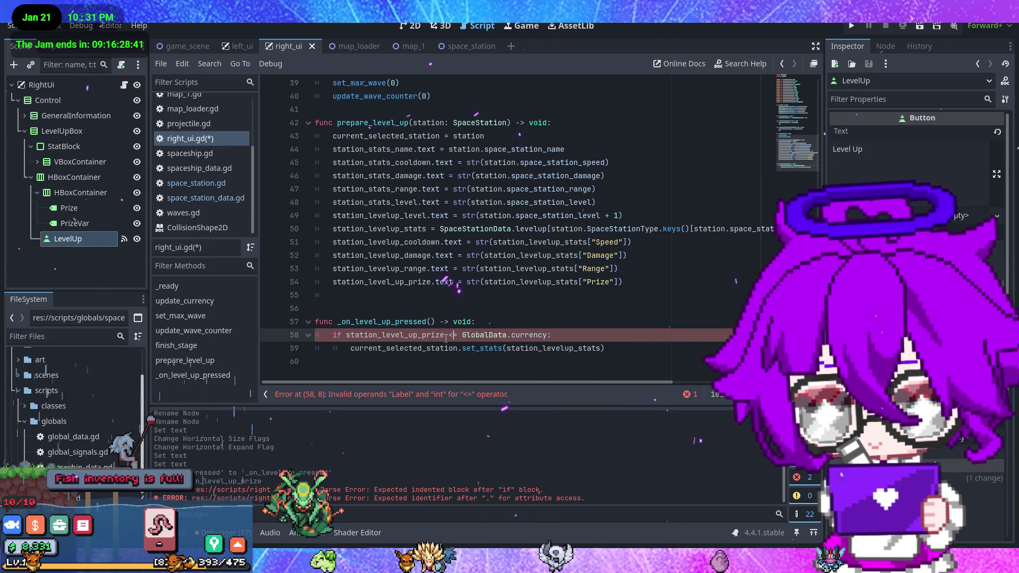
{"action": "key", "text": "BackSpace"}
{"action": "key", "text": "BackSpace"}
{"action": "key", "text": "BackSpace"}
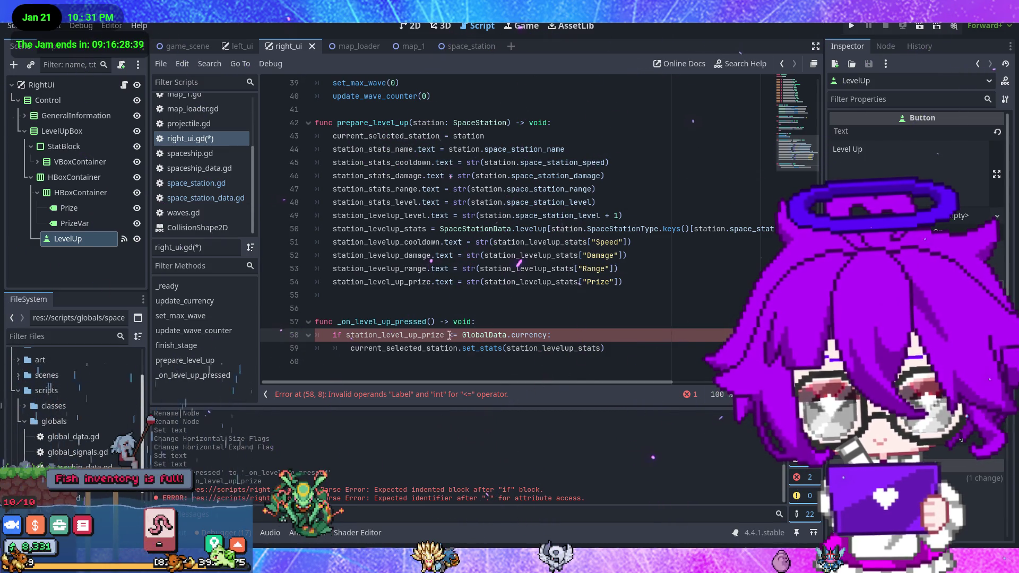
{"action": "key", "text": "BackSpace"}
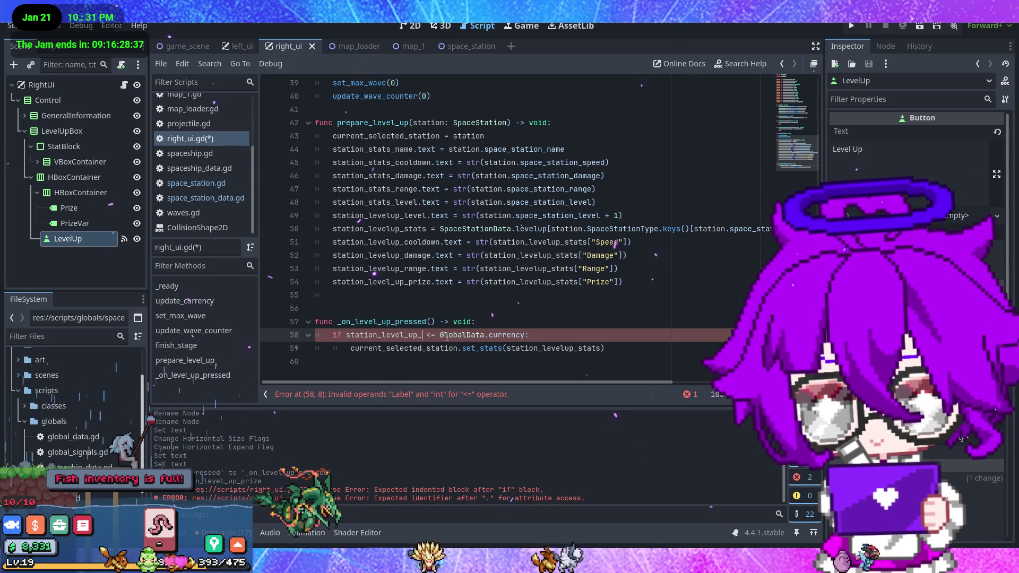
{"action": "type", "text": "stats"}
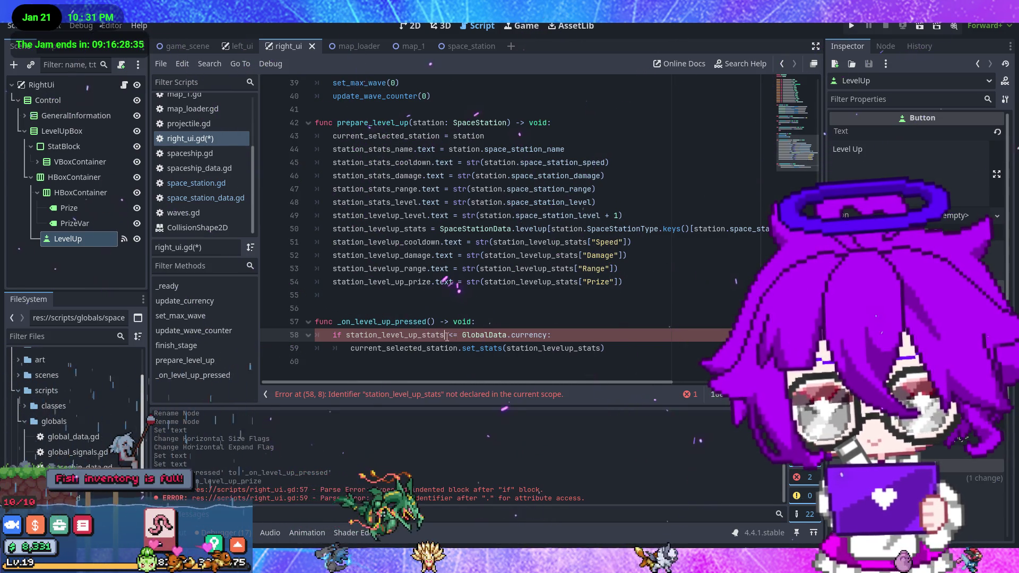
{"action": "type", "text": "[\"Prize"}
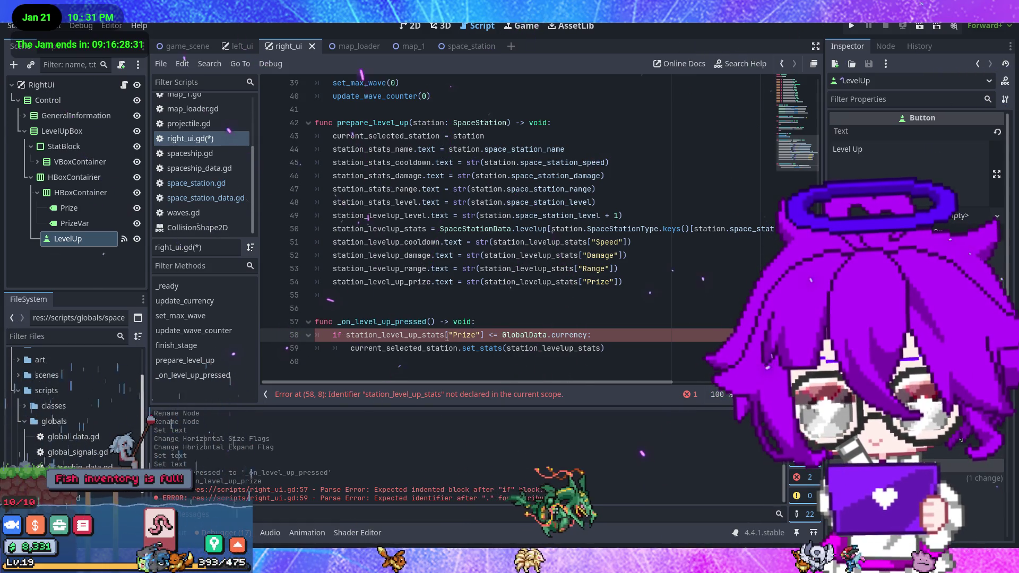
{"action": "left_click", "coordinate": [346, 336]}
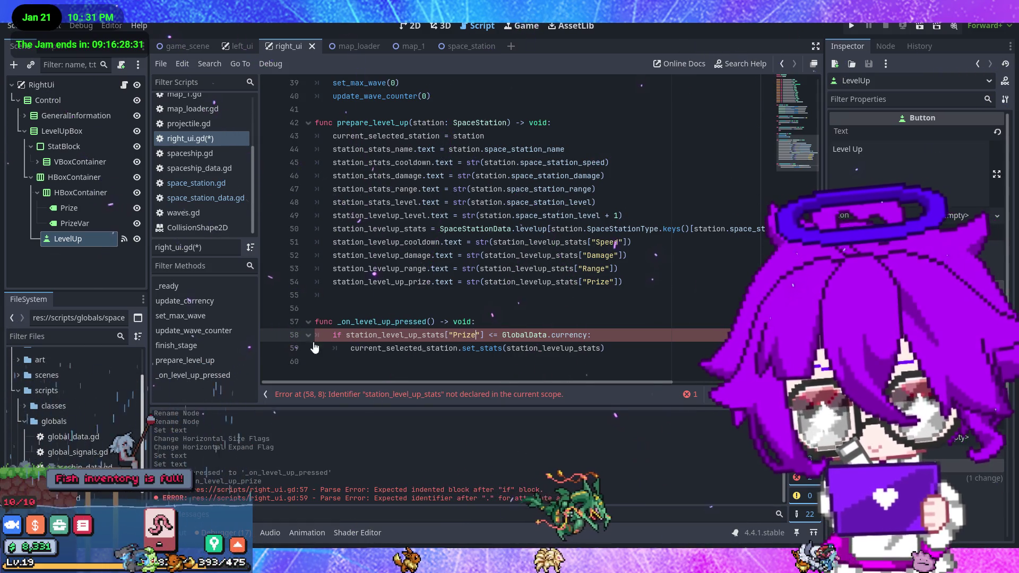
{"action": "type", "text": "int"}
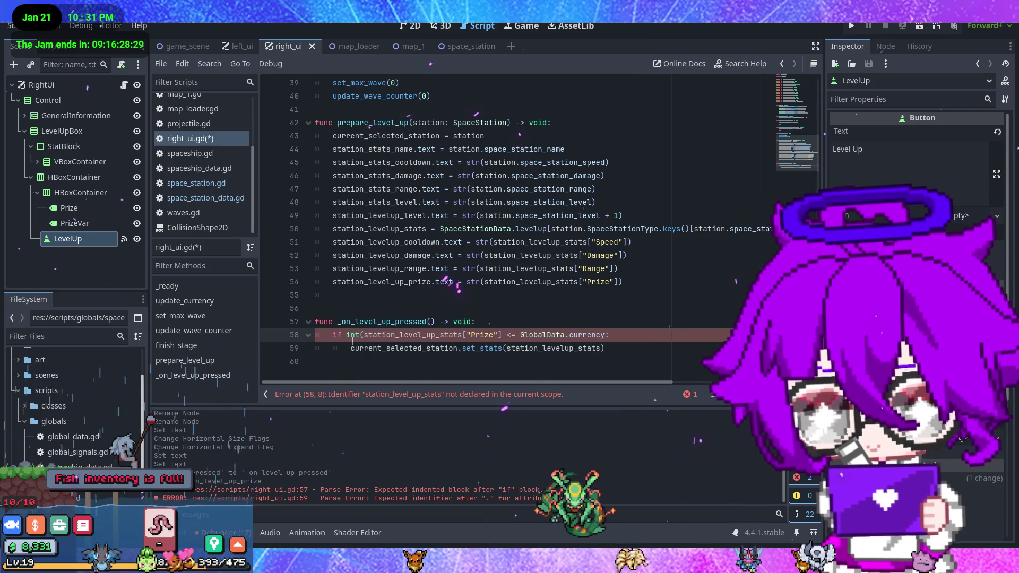
{"action": "type", "text": "("}
{"action": "left_click", "coordinate": [504, 335]}
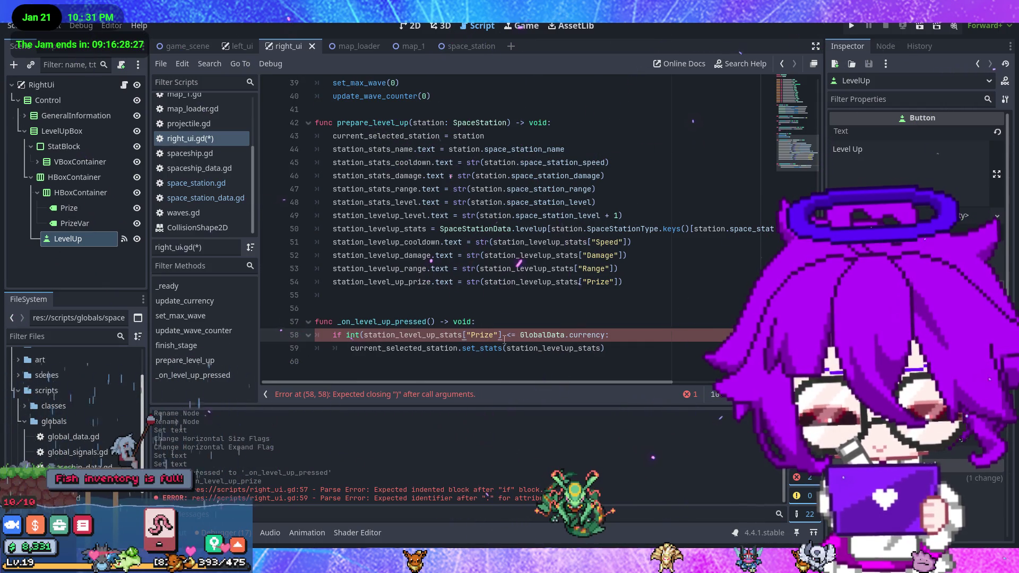
{"action": "type", "text": ")"}
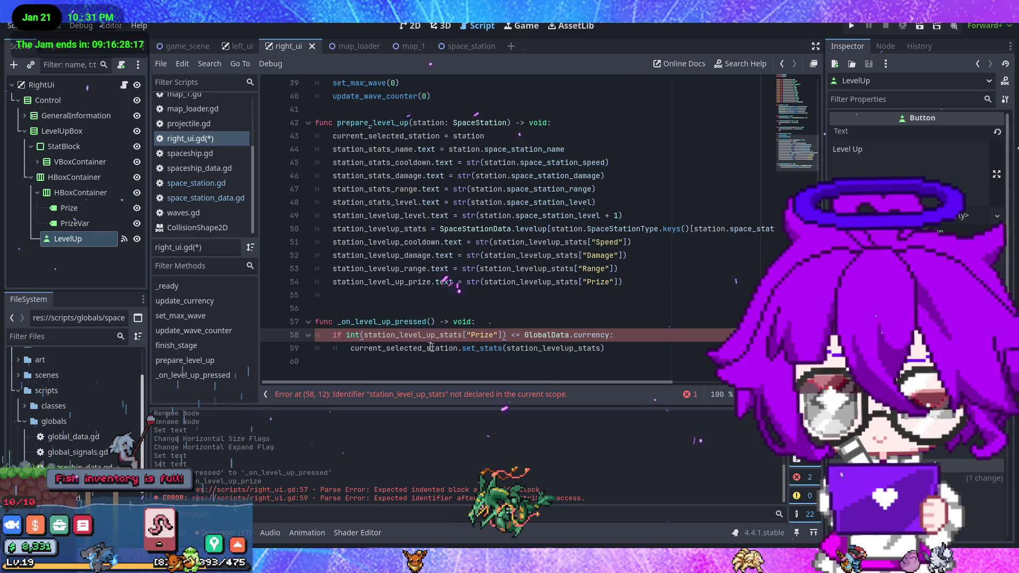
{"action": "left_click", "coordinate": [427, 335]}
{"action": "key", "text": "BackSpace"}
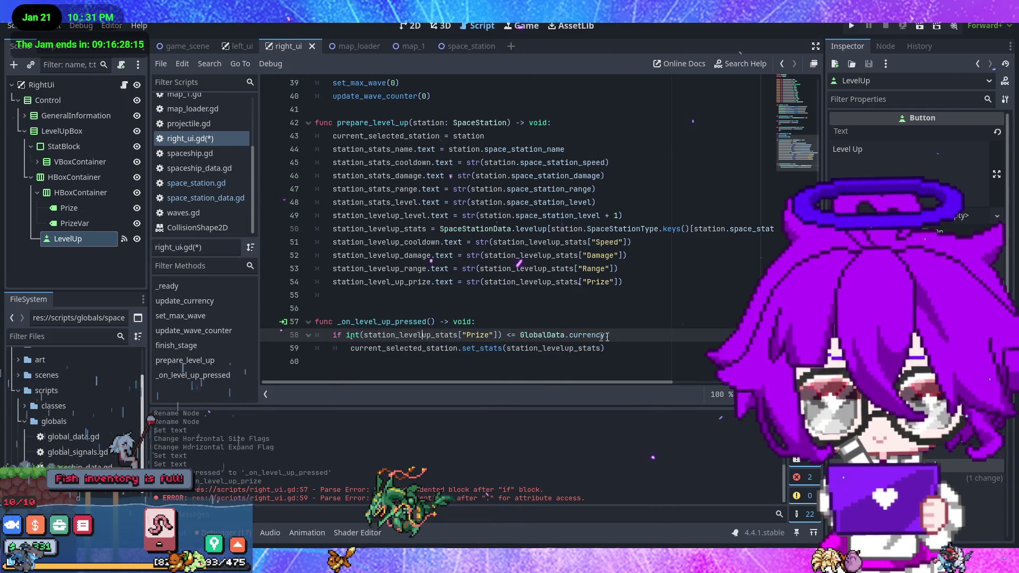
{"action": "left_click", "coordinate": [627, 337]}
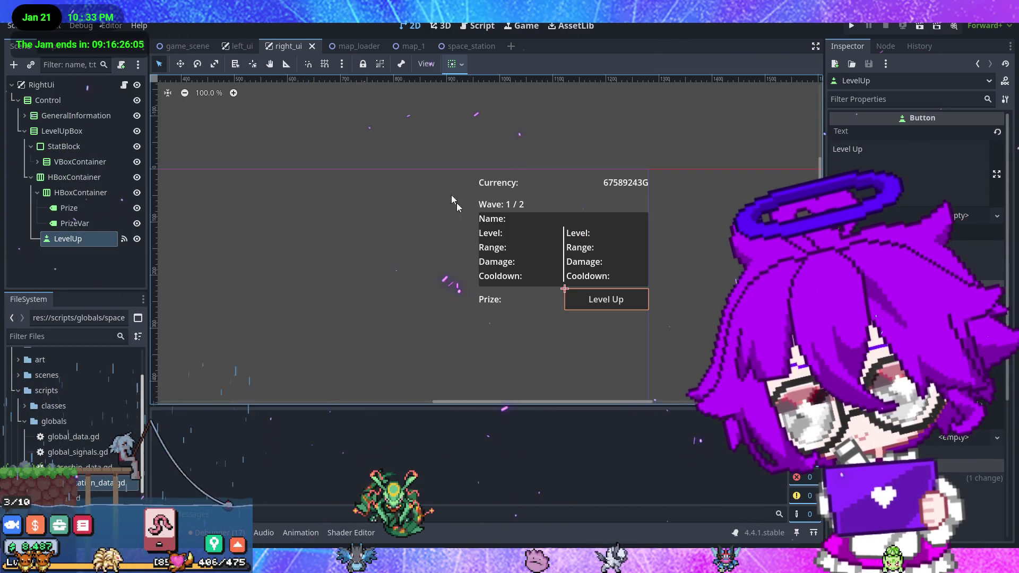
Drop a third space_station.tscn into Map1, set its Space Station Name, and run the game.
{"action": "left_click", "coordinate": [412, 49]}
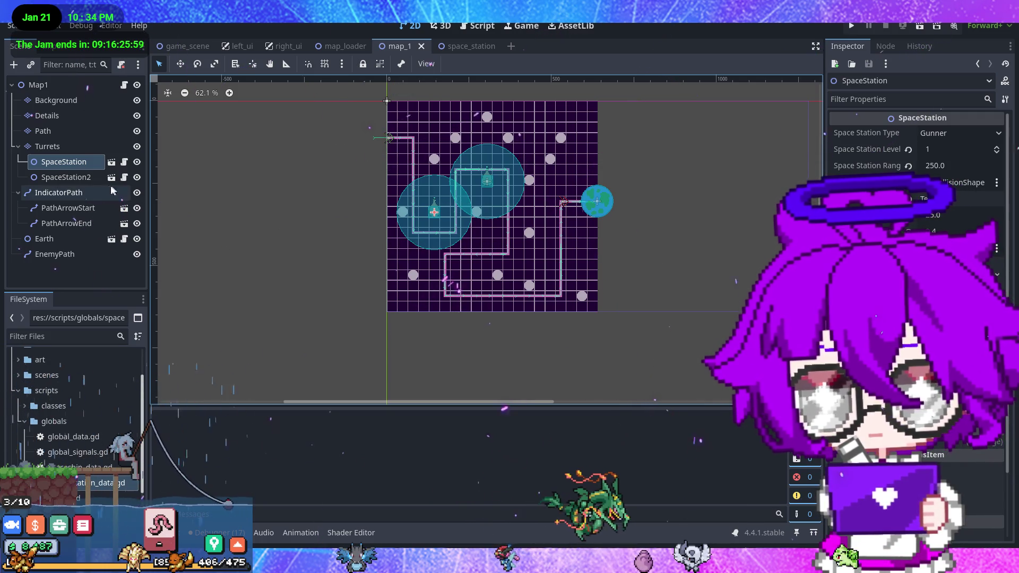
{"action": "left_click", "coordinate": [85, 179]}
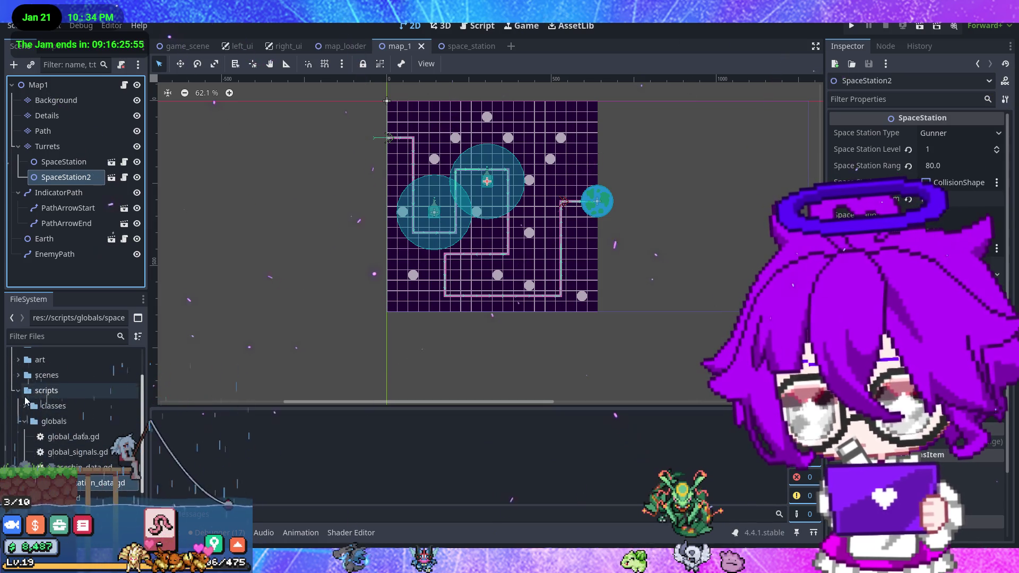
{"action": "scroll", "coordinate": [74, 435], "scroll_direction": "up", "scroll_amount": 5}
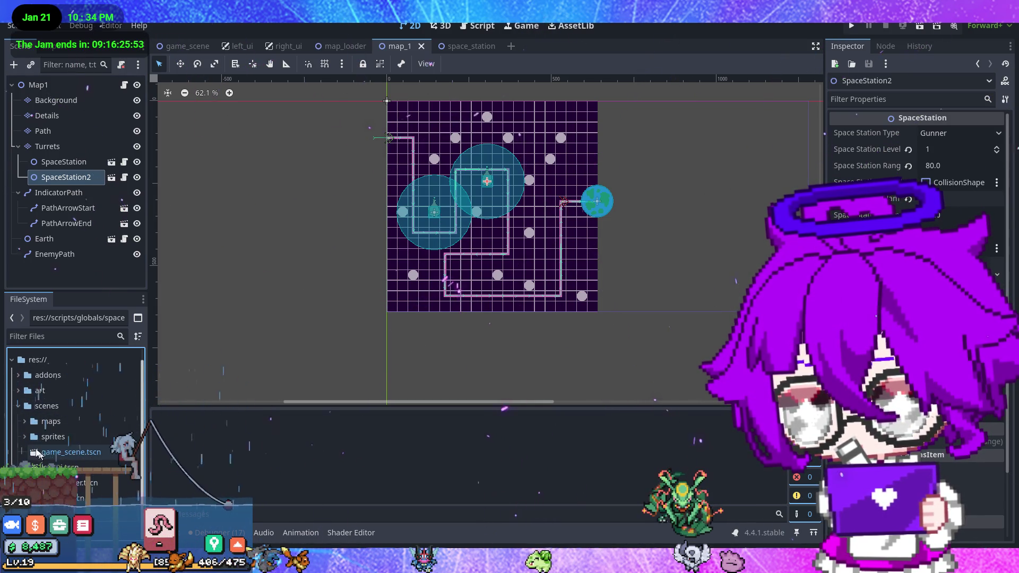
{"action": "double_click", "coordinate": [99, 437]}
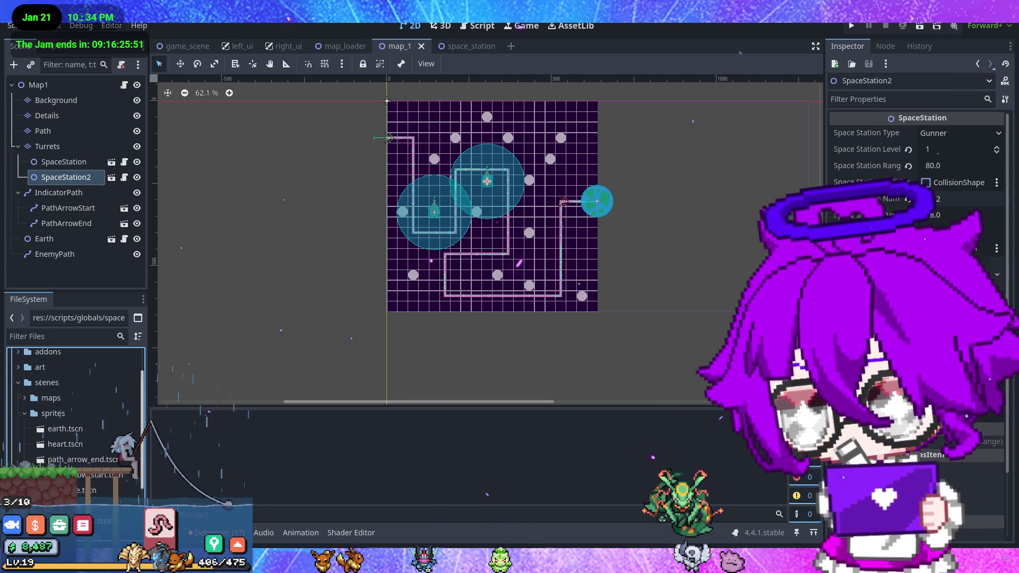
{"action": "mouse_move", "coordinate": [79, 521]}
{"action": "left_mouse_down"}
{"action": "mouse_move", "coordinate": [186, 451]}
{"action": "mouse_move", "coordinate": [576, 240]}
{"action": "mouse_move", "coordinate": [557, 221]}
{"action": "mouse_move", "coordinate": [519, 223]}
{"action": "mouse_move", "coordinate": [485, 247]}
{"action": "mouse_move", "coordinate": [480, 233]}
{"action": "left_mouse_up"}
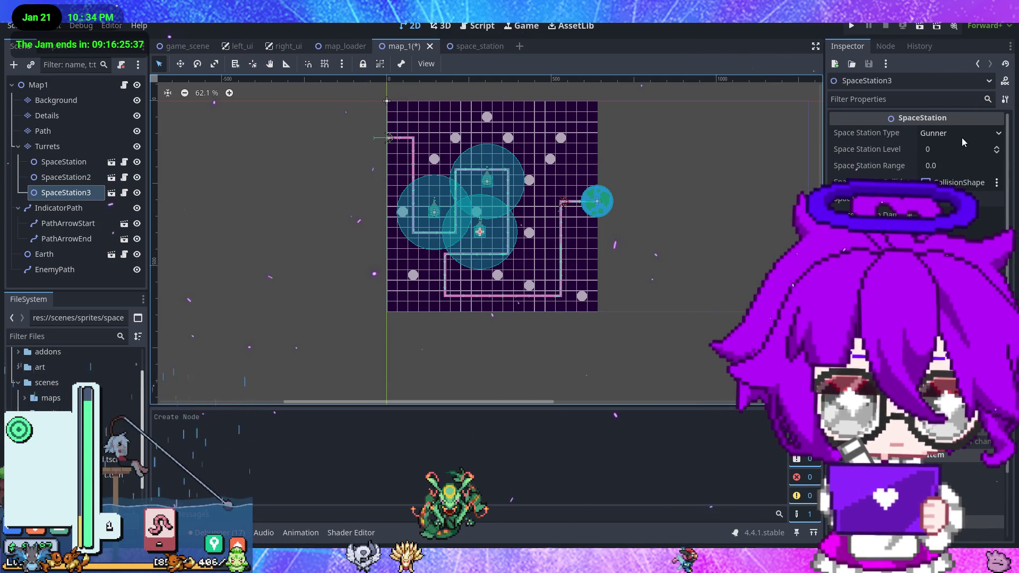
{"action": "left_click", "coordinate": [953, 205]}
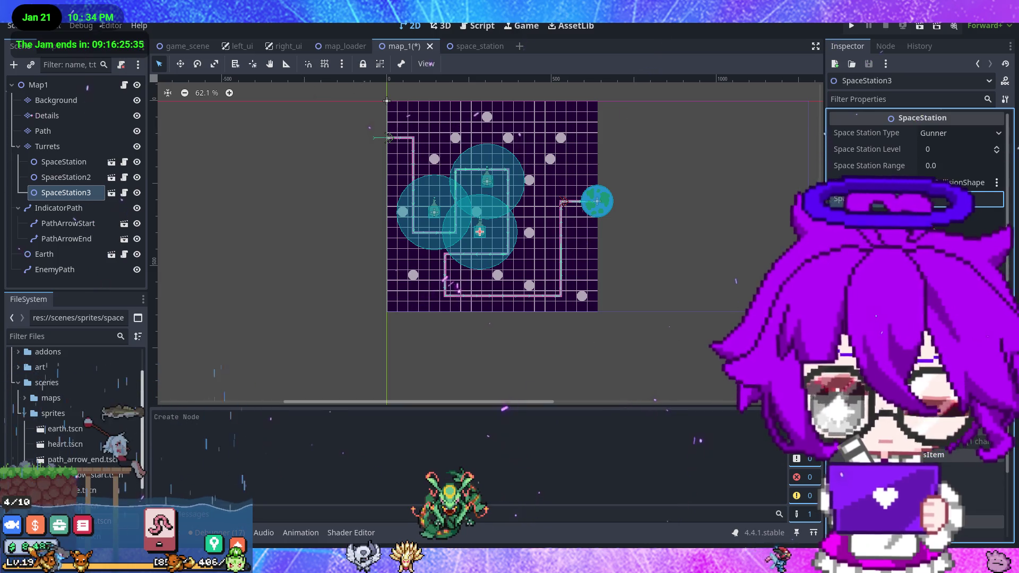
{"action": "type", "text": "tur"}
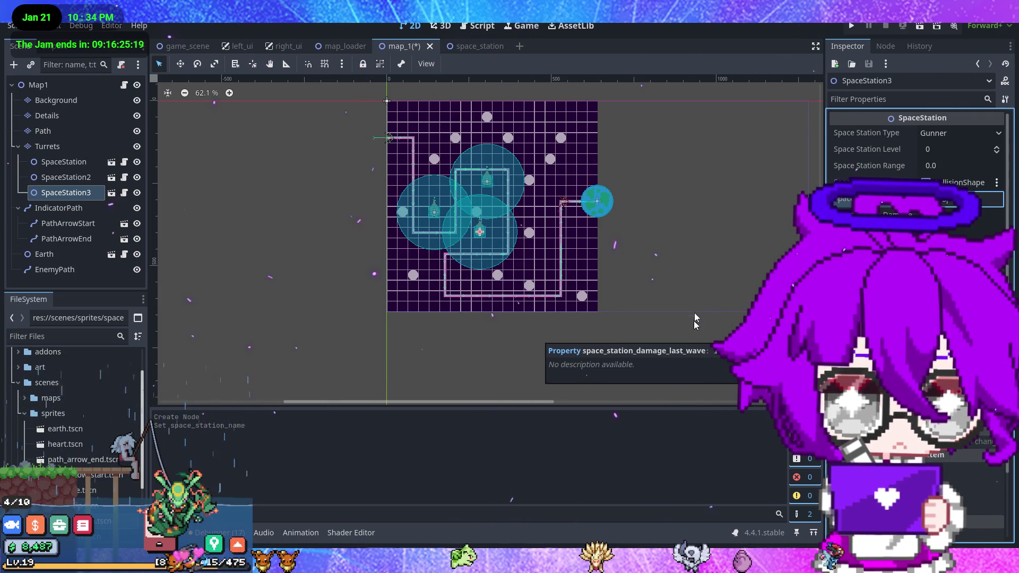
{"action": "left_click", "coordinate": [851, 26]}
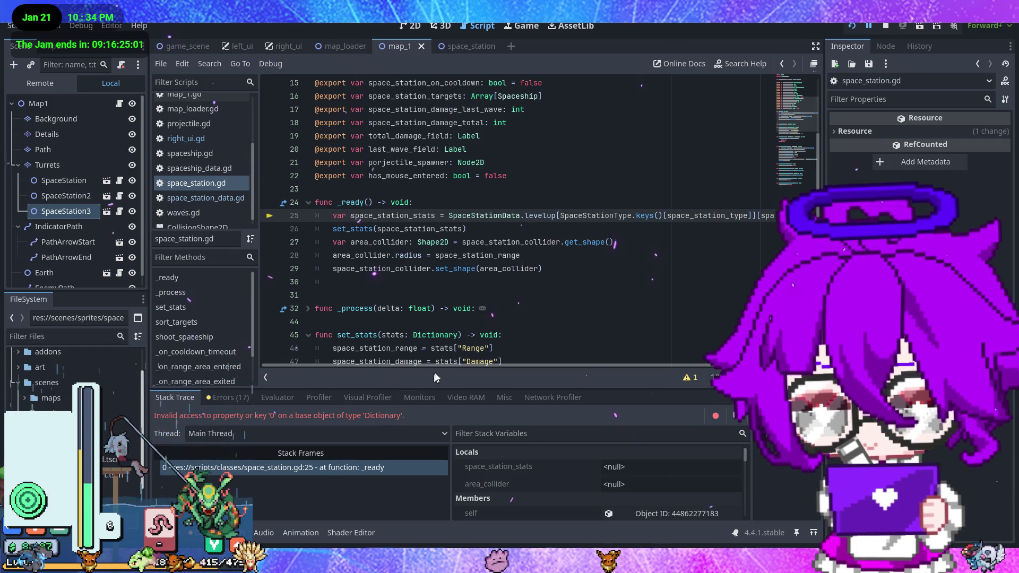
Insert 'space_station_level = 1' at the top of _ready, save, and run the project again.
{"action": "left_click_drag", "start_coordinate": [444, 368], "coordinate": [525, 368]}
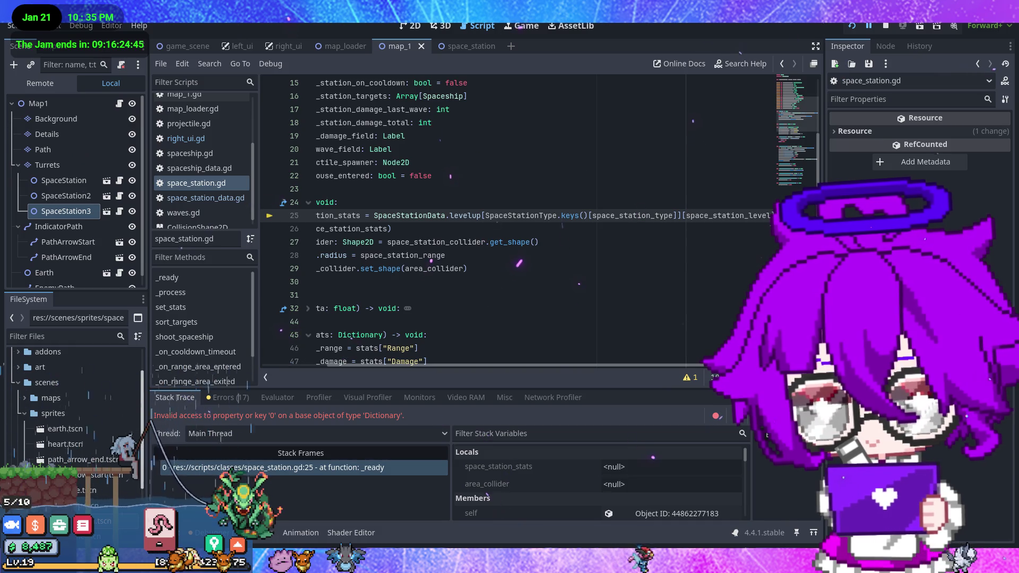
{"action": "mouse_move", "coordinate": [471, 364]}
{"action": "left_mouse_down"}
{"action": "mouse_move", "coordinate": [363, 365]}
{"action": "mouse_move", "coordinate": [565, 361]}
{"action": "mouse_move", "coordinate": [382, 358]}
{"action": "left_mouse_up"}
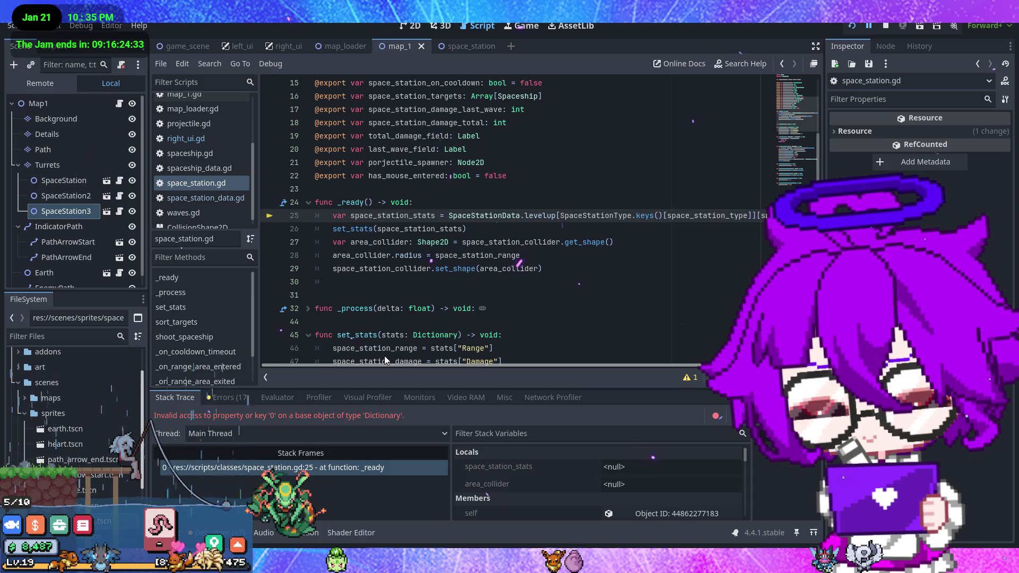
{"action": "left_click", "coordinate": [433, 205]}
{"action": "key", "text": "Return"}
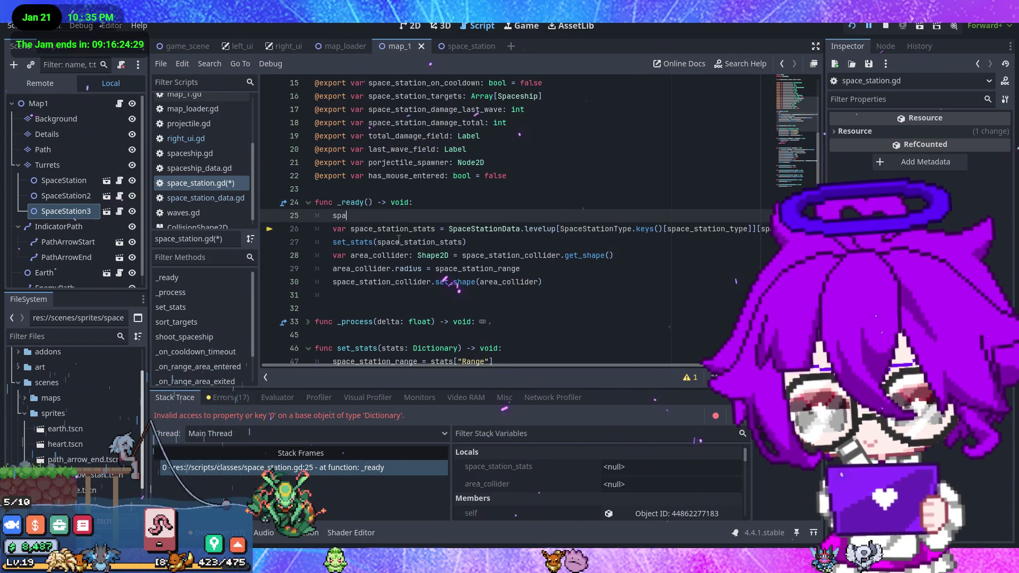
{"action": "type", "text": "ce"}
{"action": "left_click", "coordinate": [421, 270]}
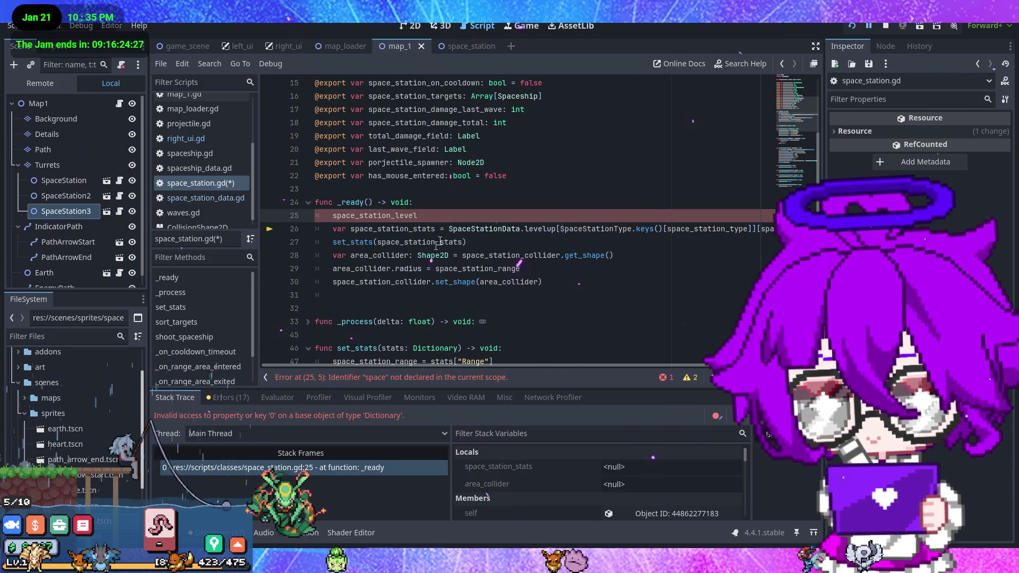
{"action": "type", "text": "= 1"}
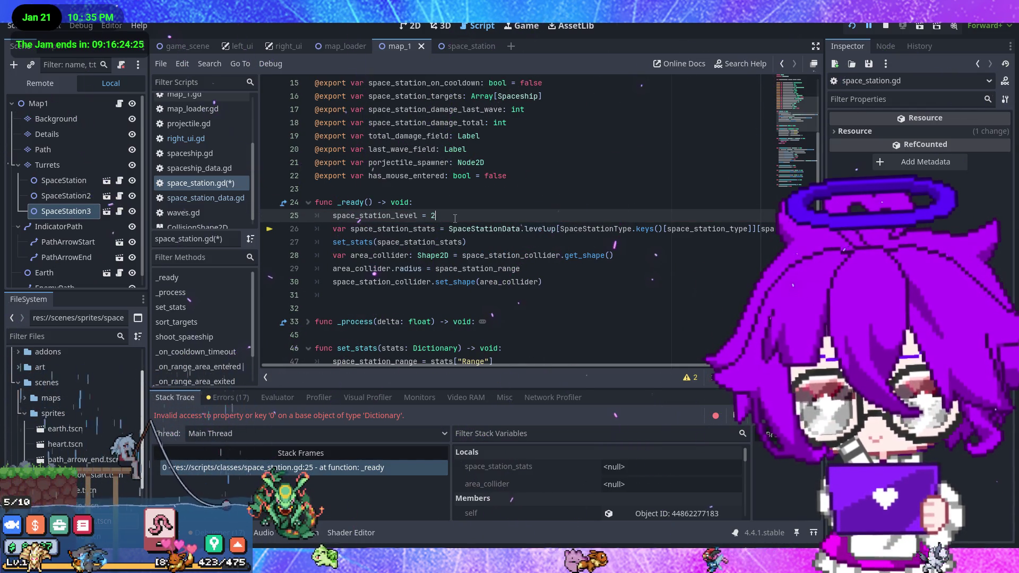
{"action": "key", "text": "ctrl+s"}
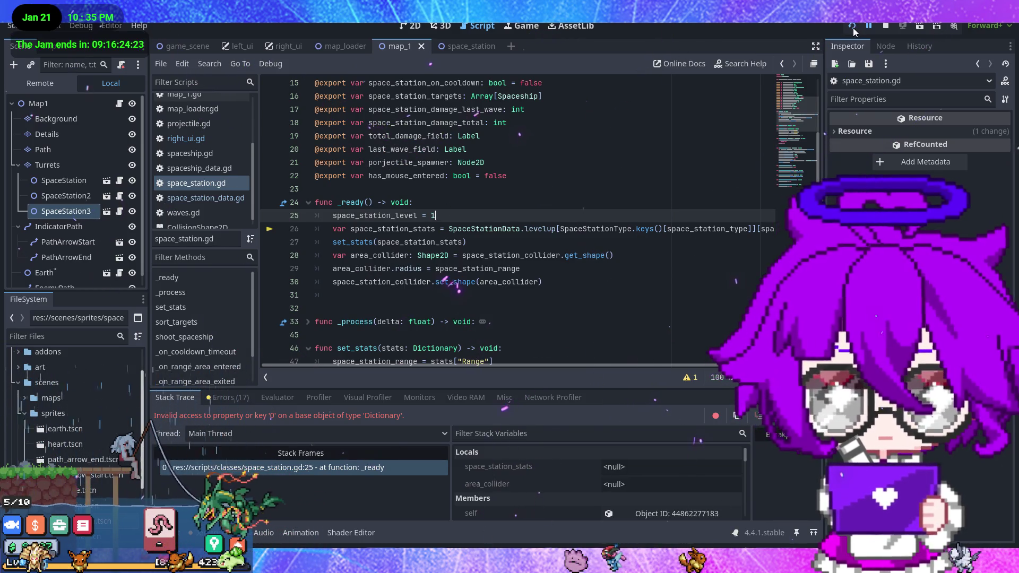
{"action": "left_click", "coordinate": [852, 27]}
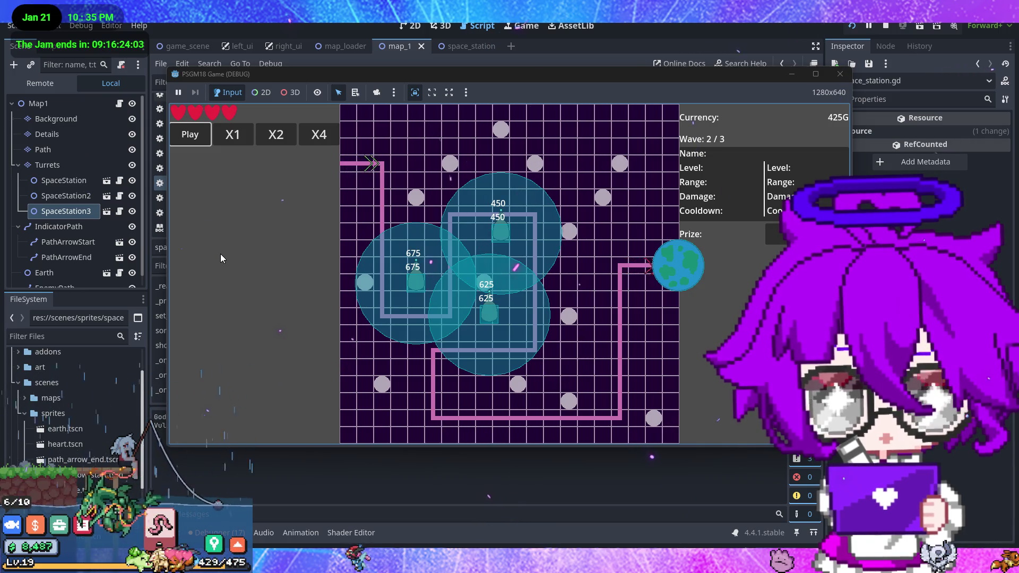
View the Test 1 and turret 3 stats in the running game, then stop it.
{"action": "left_click", "coordinate": [418, 284]}
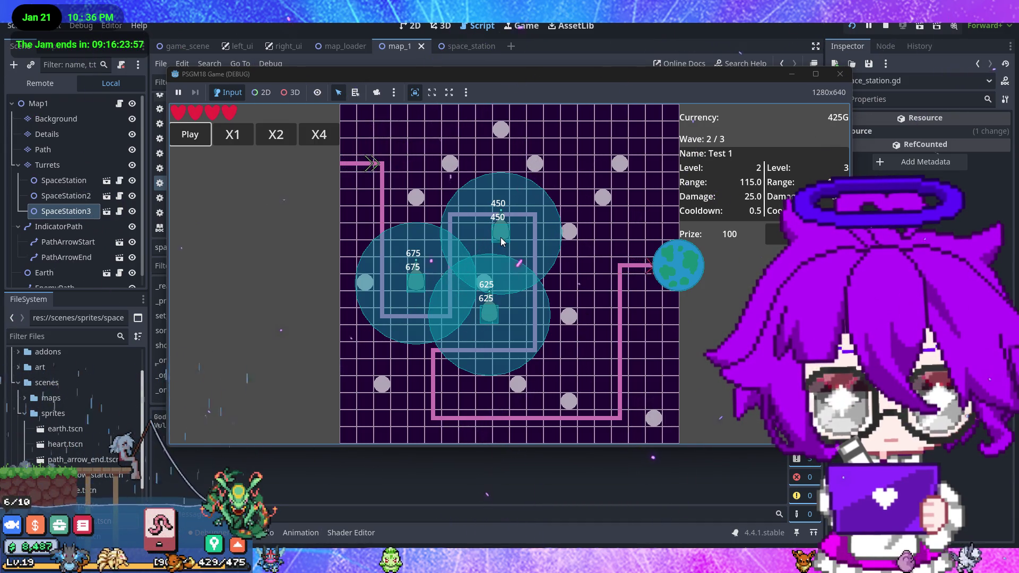
{"action": "left_click", "coordinate": [492, 317]}
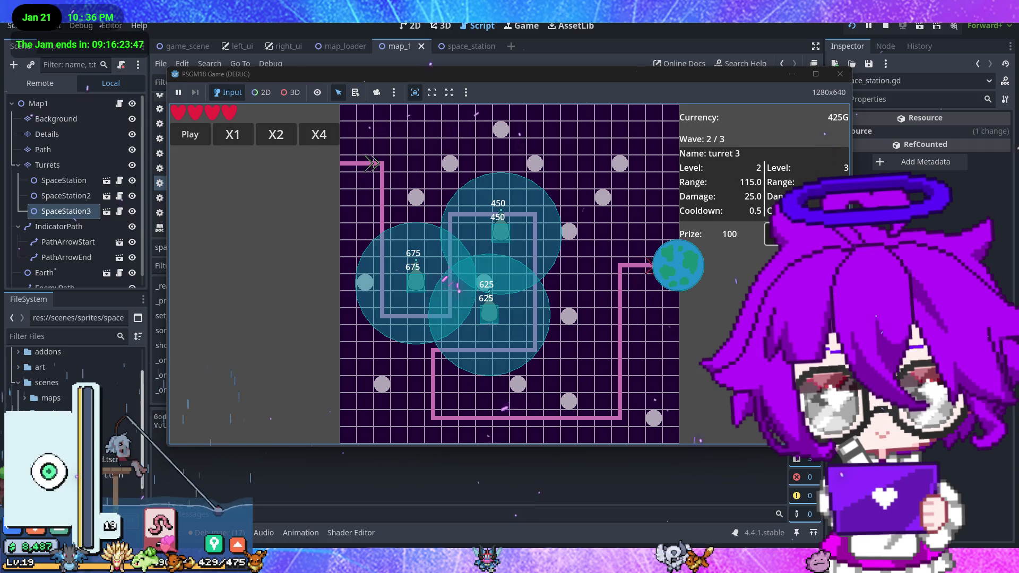
{"action": "left_click", "coordinate": [843, 76]}
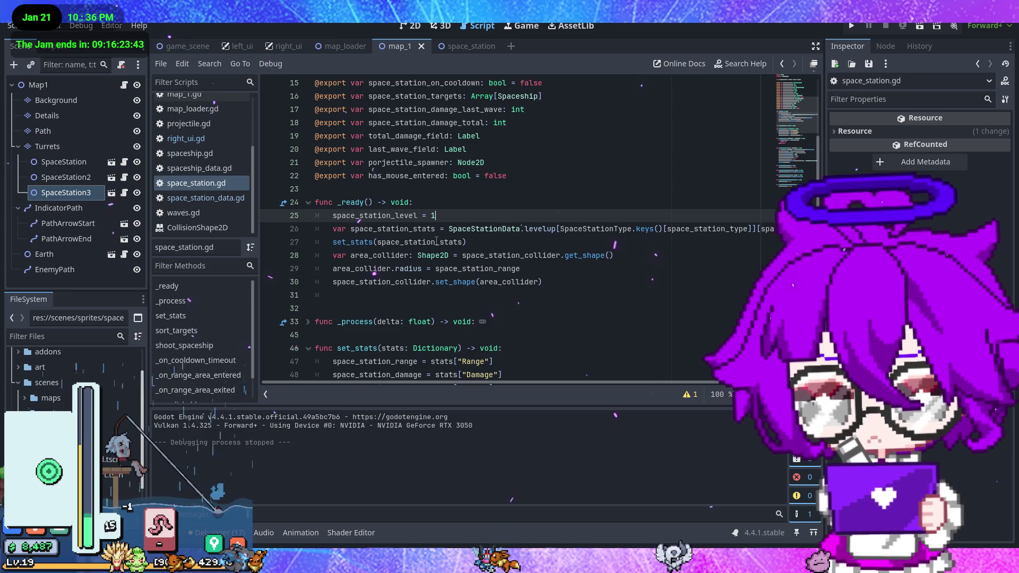
Delete the temporary 'space_station_level = 1' line from _ready and save.
{"action": "left_click_drag", "start_coordinate": [441, 218], "coordinate": [305, 218]}
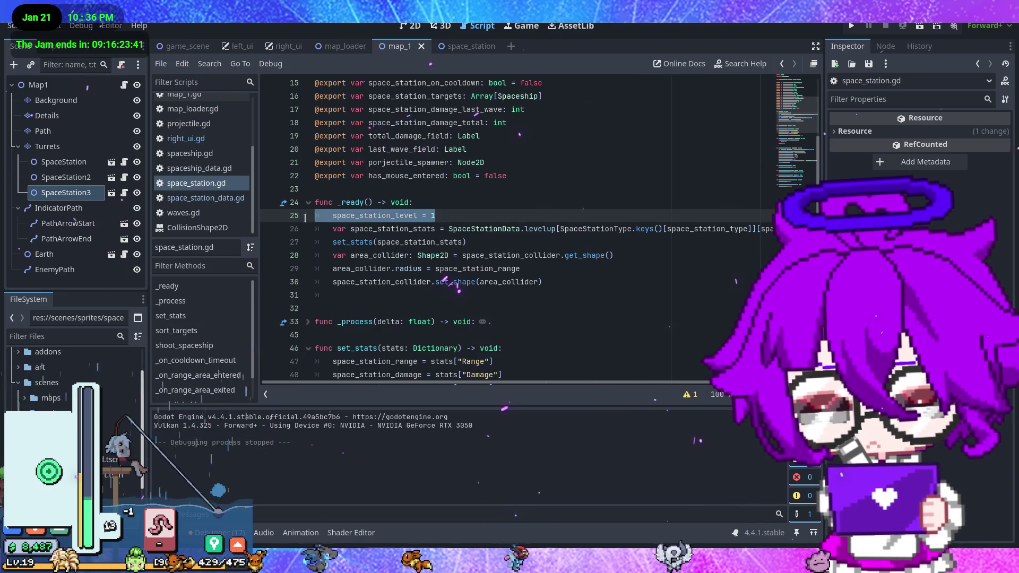
{"action": "key", "text": "BackSpace"}
{"action": "key", "text": "BackSpace"}
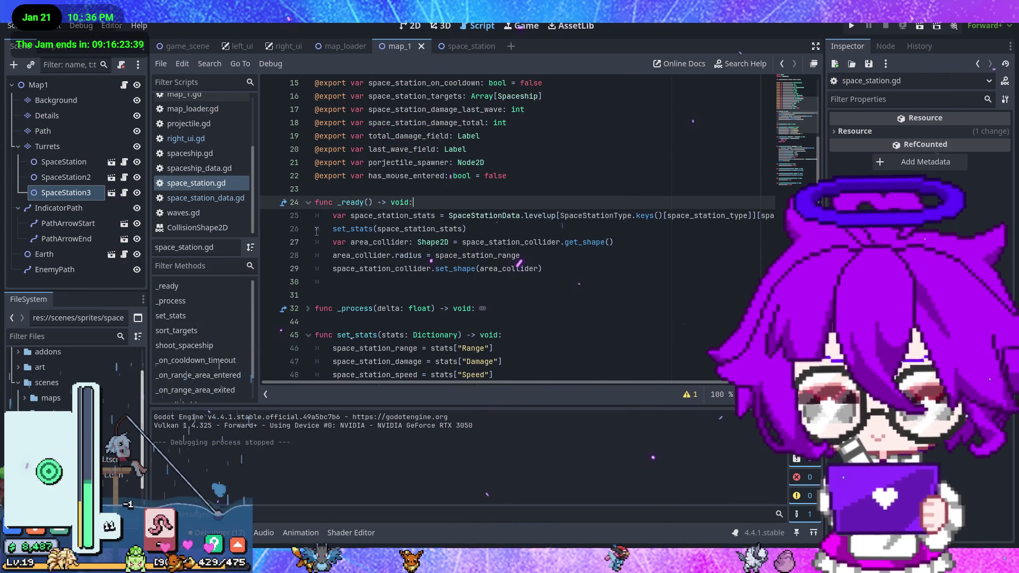
{"action": "key", "text": "ctrl+s"}
Set SpaceStation3's Space Station Level to 1 in the Inspector, then save and run.
{"action": "left_click", "coordinate": [80, 192]}
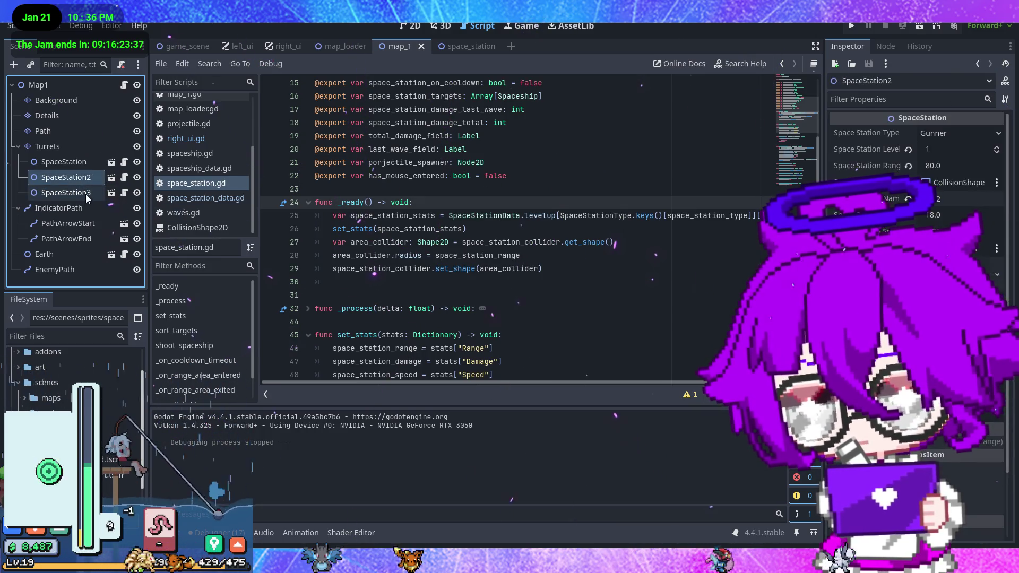
{"action": "left_click", "coordinate": [997, 149]}
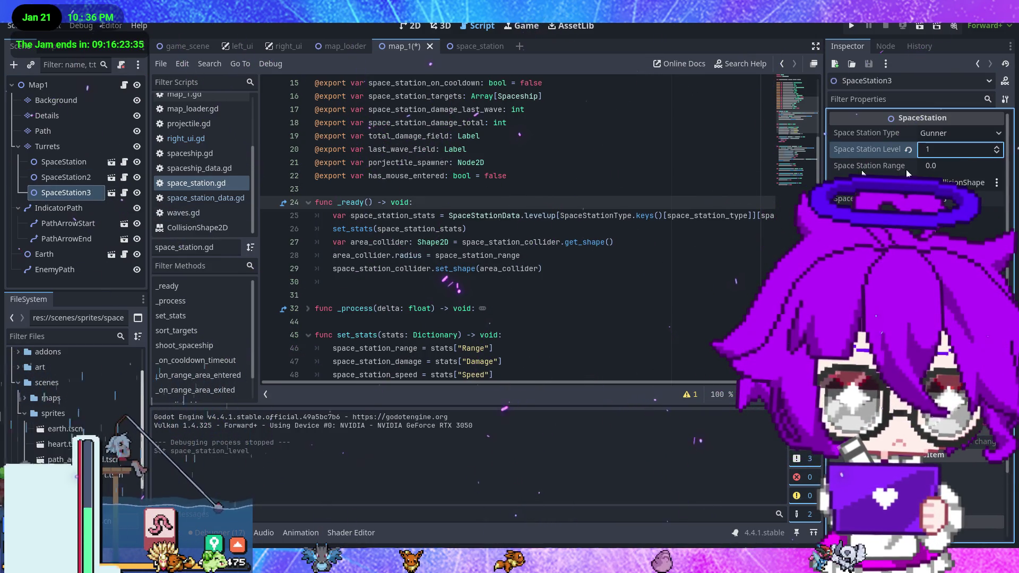
{"action": "left_click", "coordinate": [64, 162]}
{"action": "key", "text": "ctrl+s"}
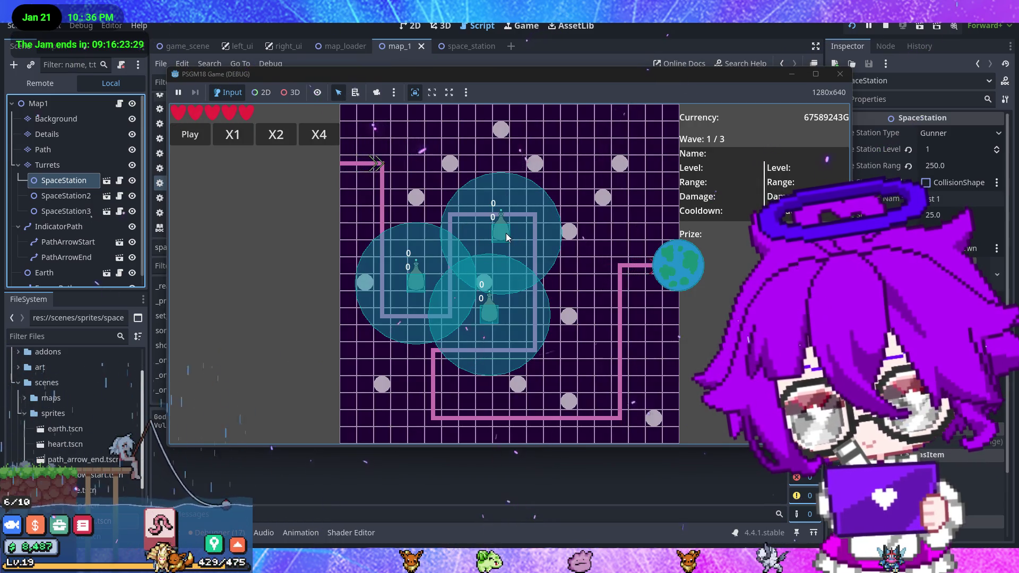
Check the Test 2 turret's stats in the running game, then stop it.
{"action": "left_click", "coordinate": [506, 234]}
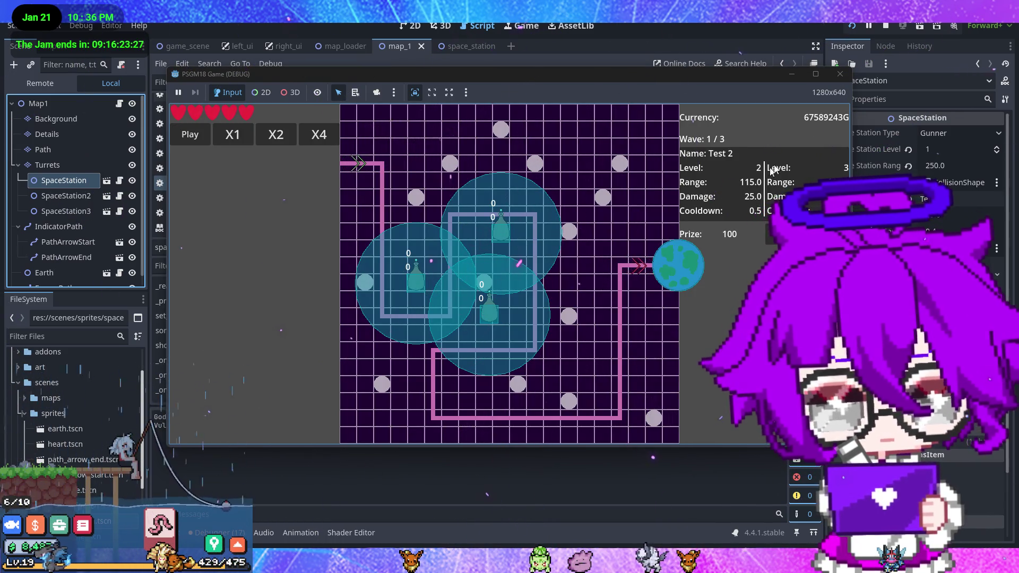
{"action": "left_click", "coordinate": [841, 76]}
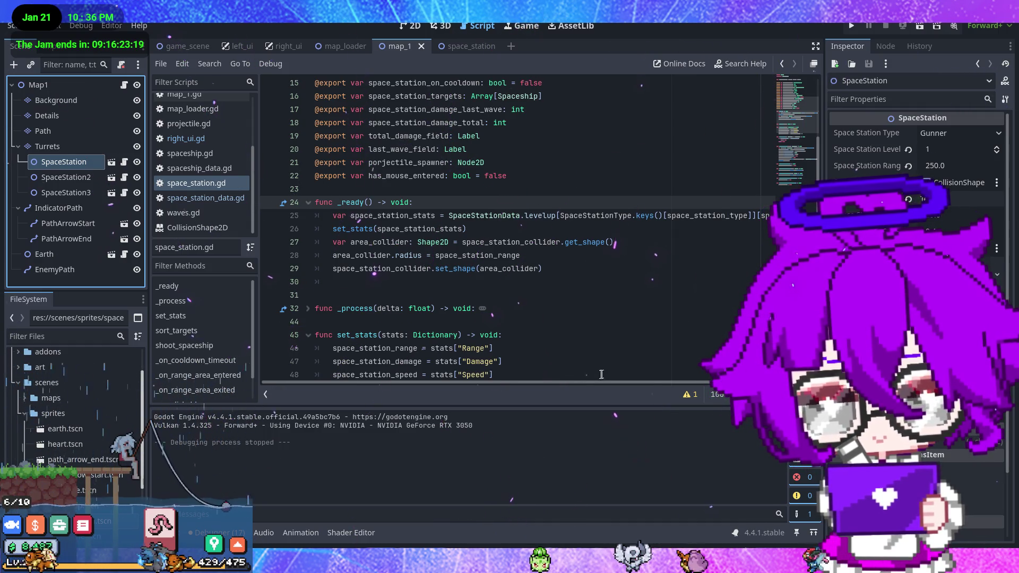
{"action": "left_click_drag", "start_coordinate": [592, 384], "coordinate": [705, 380]}
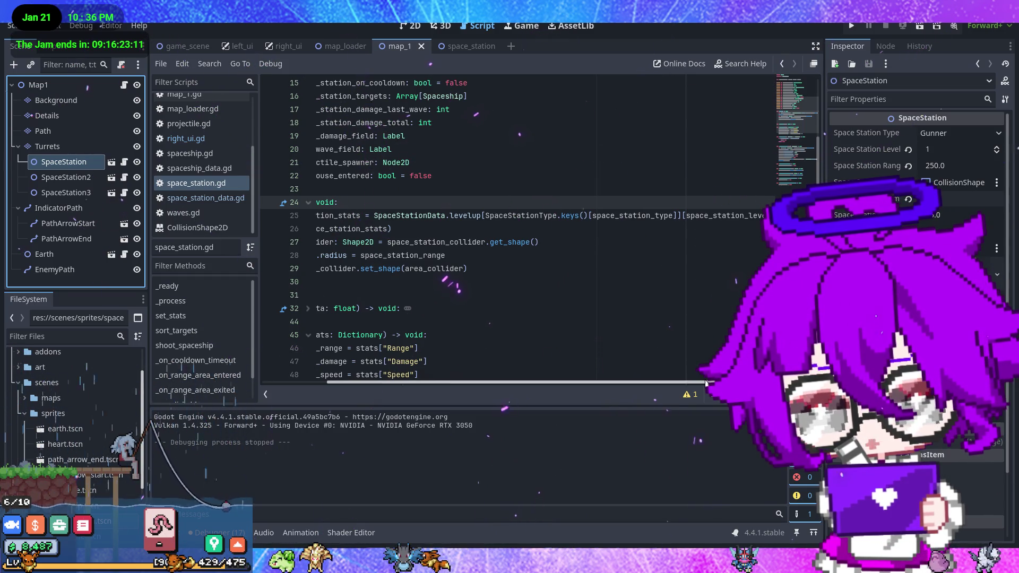
Review space_station_data.gd, right_ui.gd and space_station.gd, then save and relaunch the game.
{"action": "left_click", "coordinate": [198, 202]}
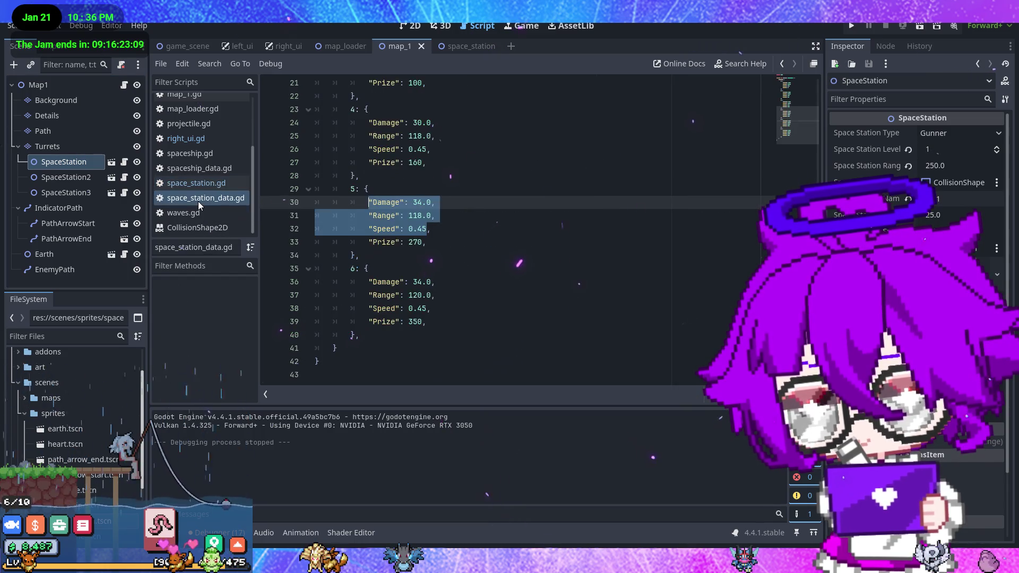
{"action": "scroll", "coordinate": [437, 245], "scroll_direction": "up", "scroll_amount": 10}
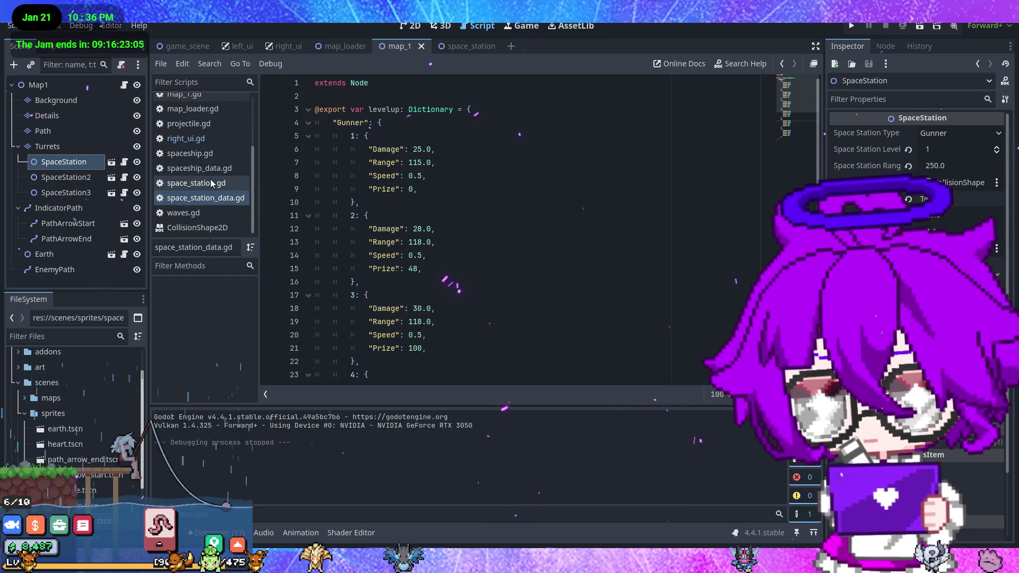
{"action": "left_click", "coordinate": [195, 139]}
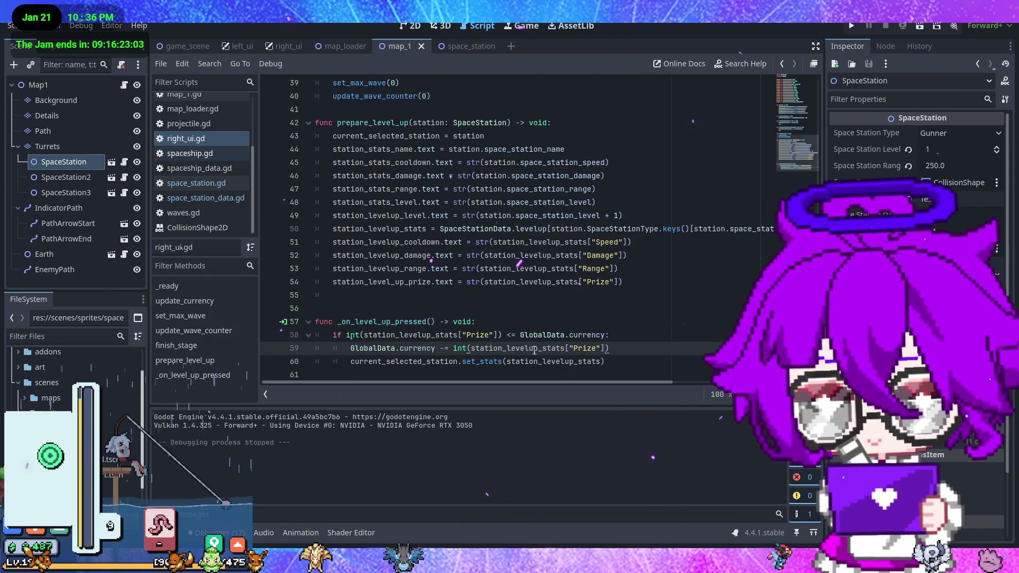
{"action": "left_click", "coordinate": [197, 183]}
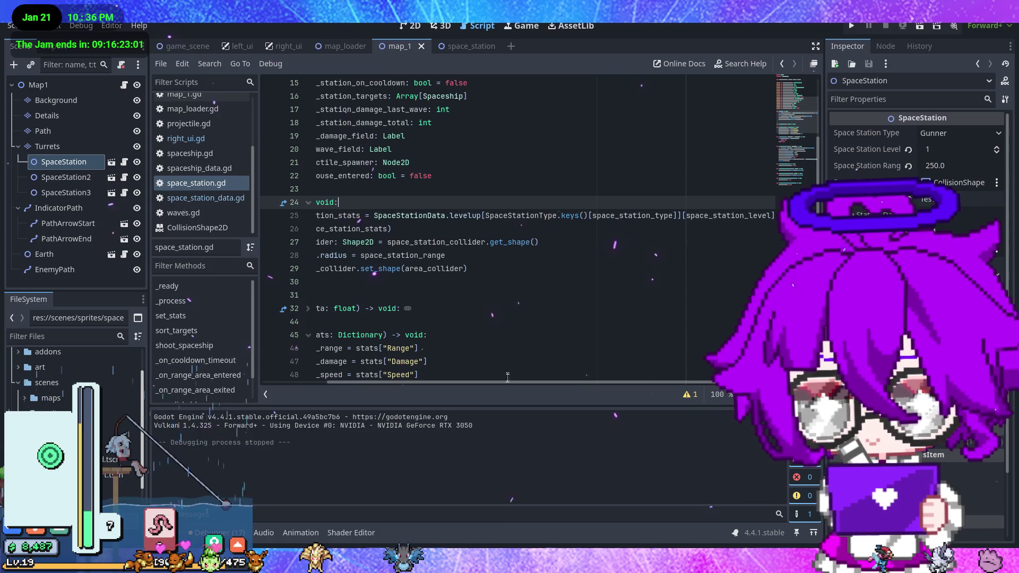
{"action": "scroll", "coordinate": [507, 378], "scroll_direction": "left", "scroll_amount": 3}
{"action": "key", "text": "ctrl+s"}
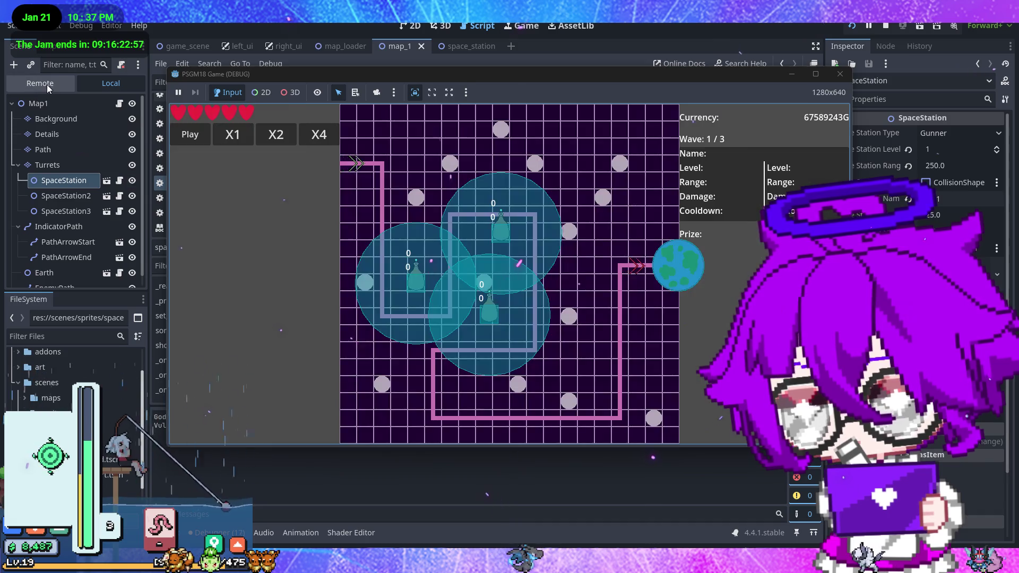
Inspect the live SpaceStation under MapLoader > Map1 in the Remote tree: level 2, range 115.0.
{"action": "left_click", "coordinate": [47, 84]}
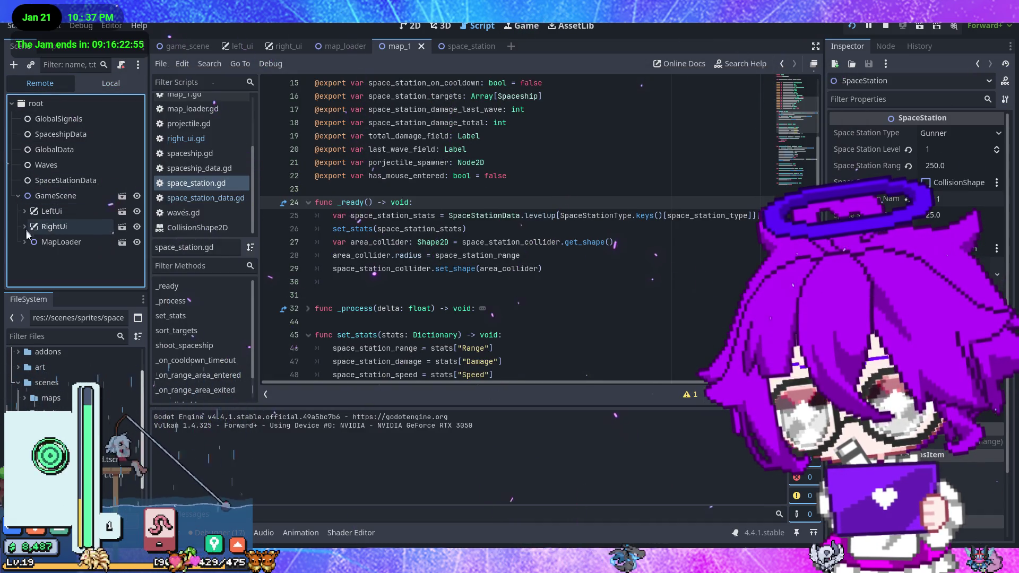
{"action": "left_click", "coordinate": [24, 242]}
{"action": "left_click", "coordinate": [31, 258]}
{"action": "scroll", "coordinate": [32, 256], "scroll_direction": "down", "scroll_amount": 2}
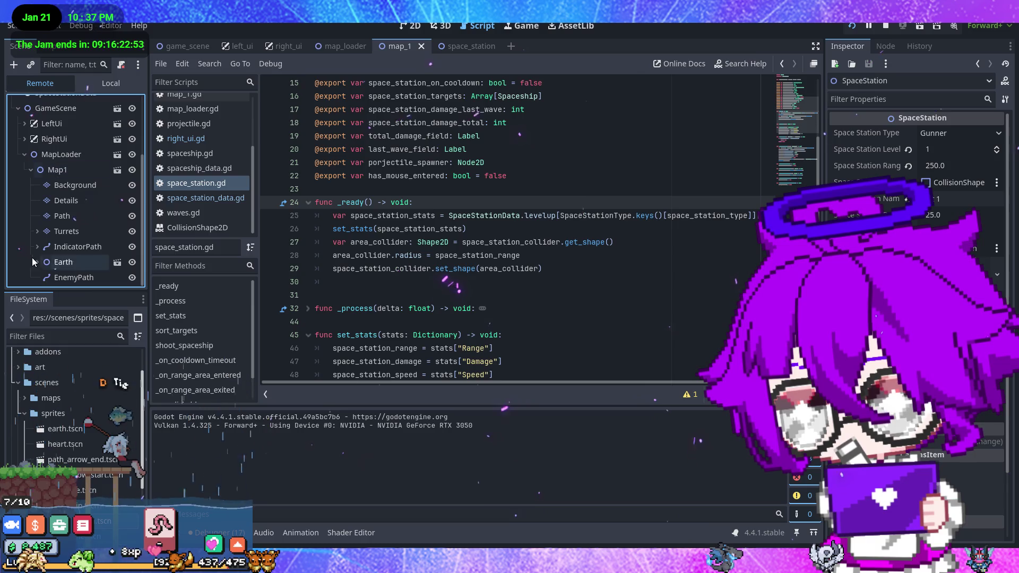
{"action": "left_click", "coordinate": [78, 248]}
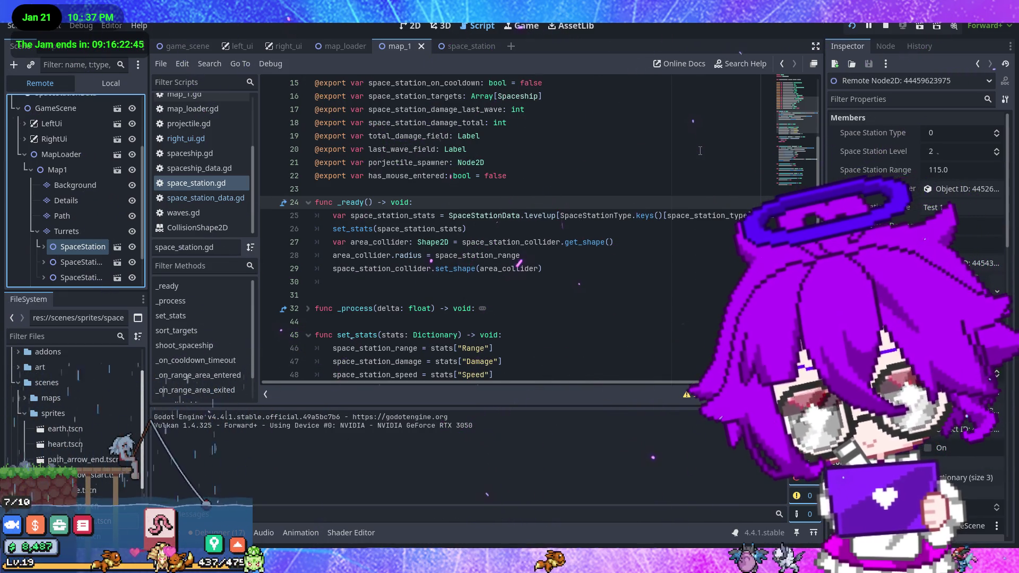
{"action": "scroll", "coordinate": [560, 273], "scroll_direction": "down", "scroll_amount": 2}
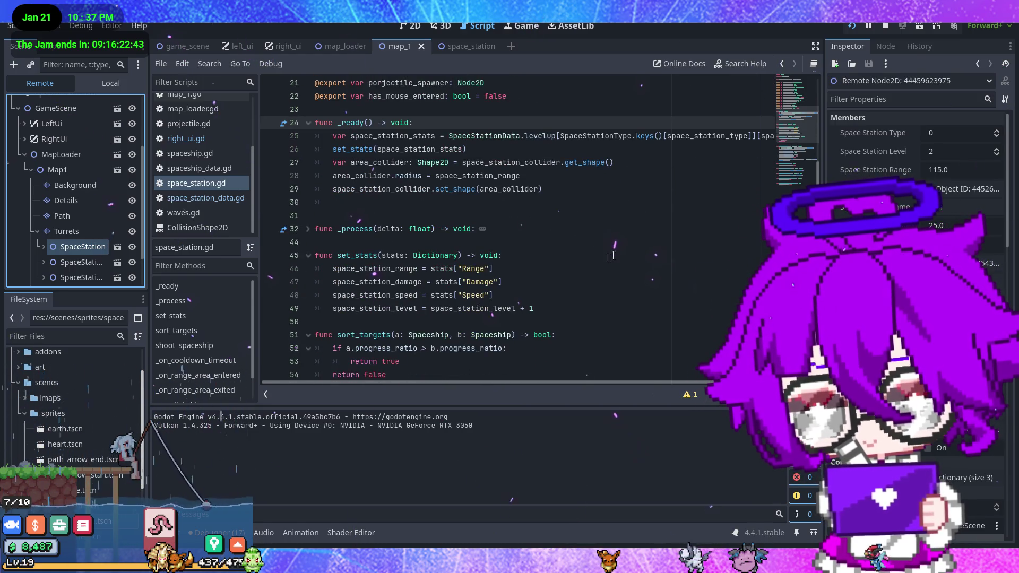
Give set_stats a 'levelup: int' parameter, increment the level by levelup, and pass 0 in _ready.
{"action": "left_click", "coordinate": [571, 308]}
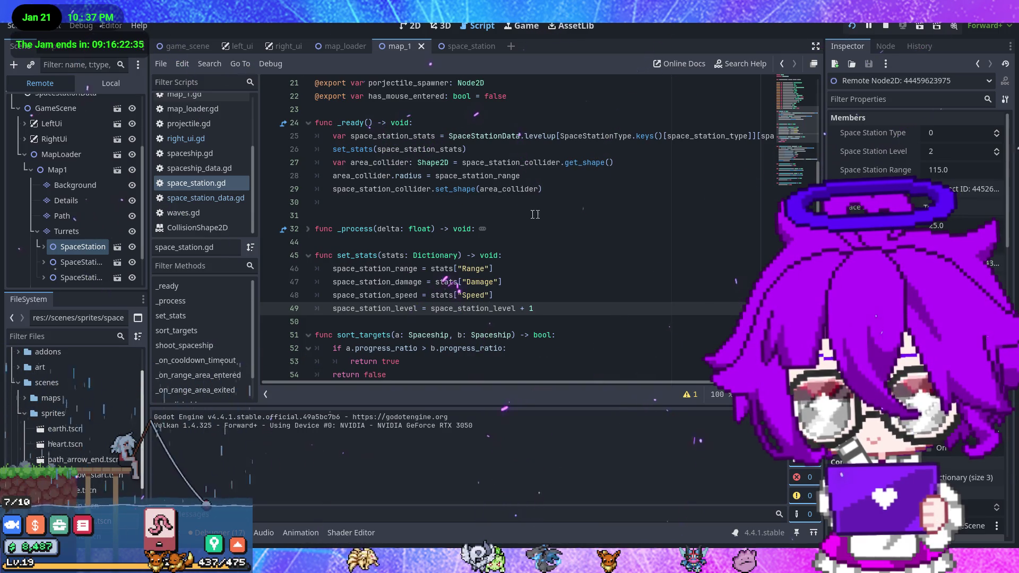
{"action": "left_click", "coordinate": [463, 149]}
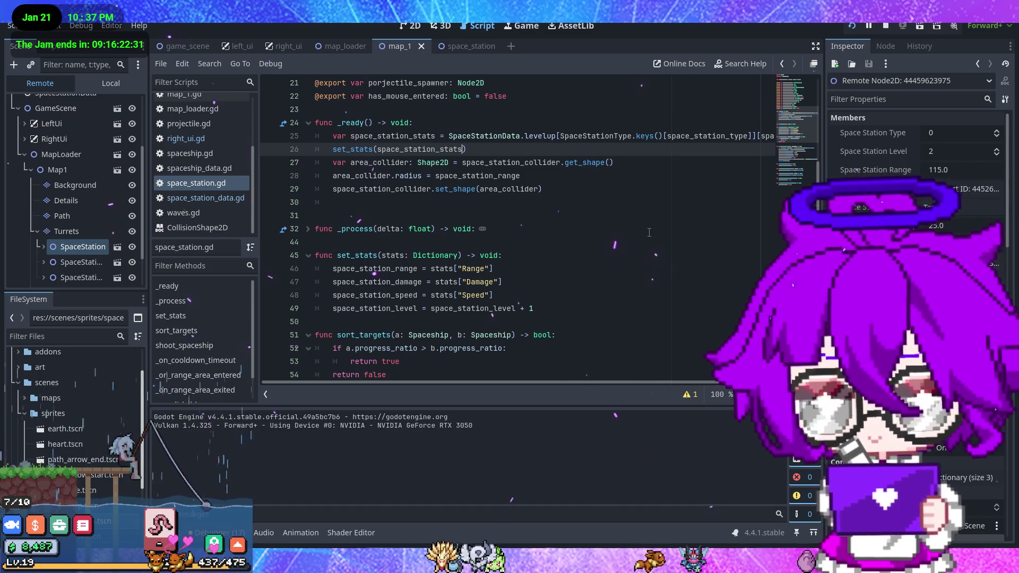
{"action": "left_click", "coordinate": [460, 256]}
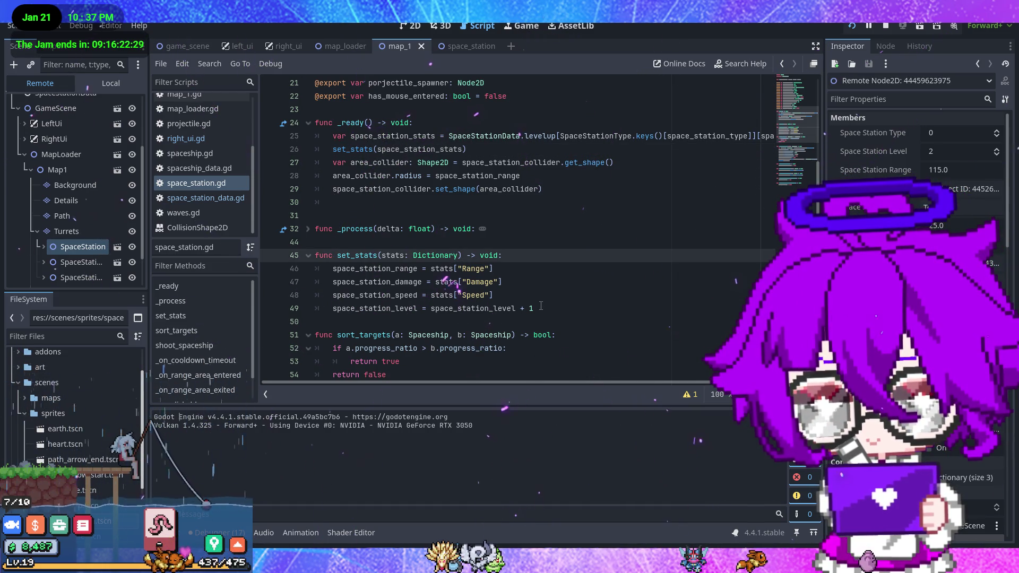
{"action": "type", "text": "level"}
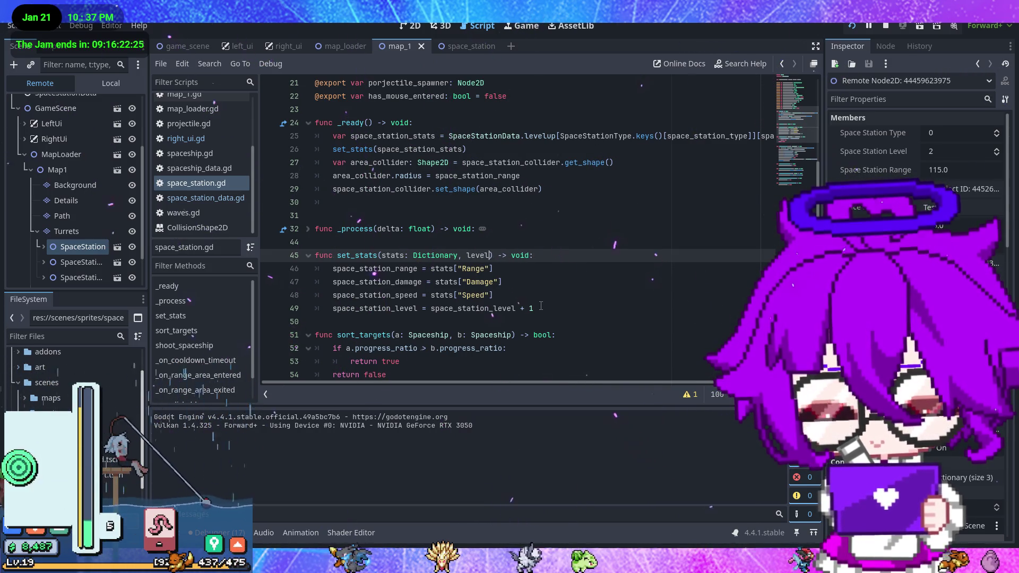
{"action": "type", "text": "up"}
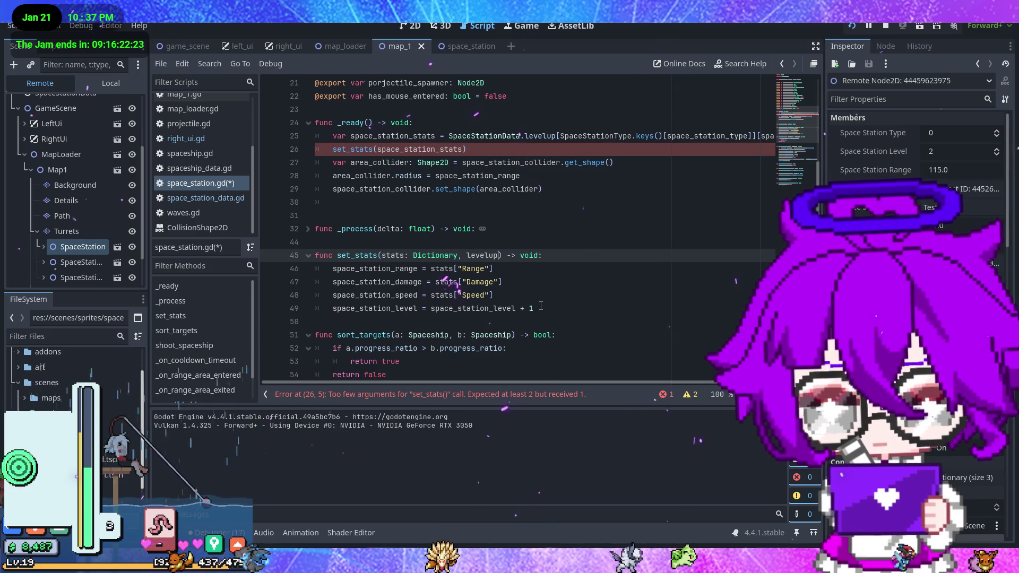
{"action": "type", "text": ": int"}
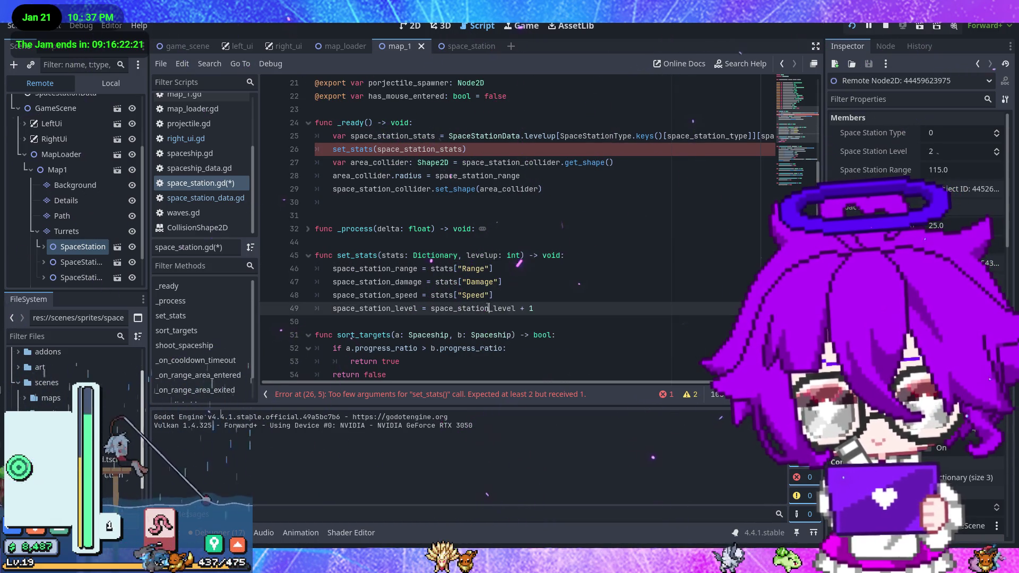
{"action": "left_click", "coordinate": [537, 311]}
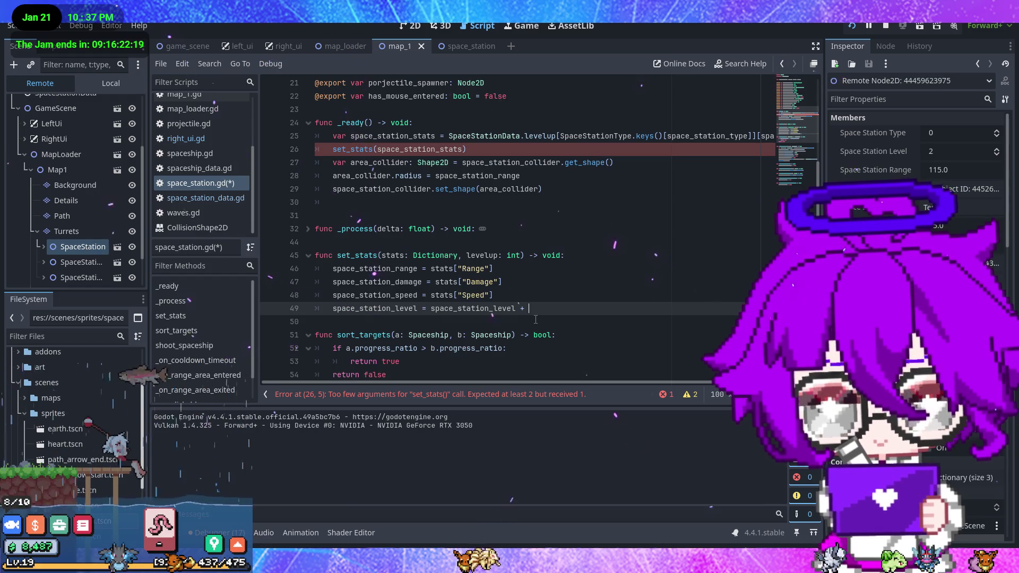
{"action": "key", "text": "BackSpace"}
{"action": "type", "text": "leve"}
{"action": "key", "text": "Return"}
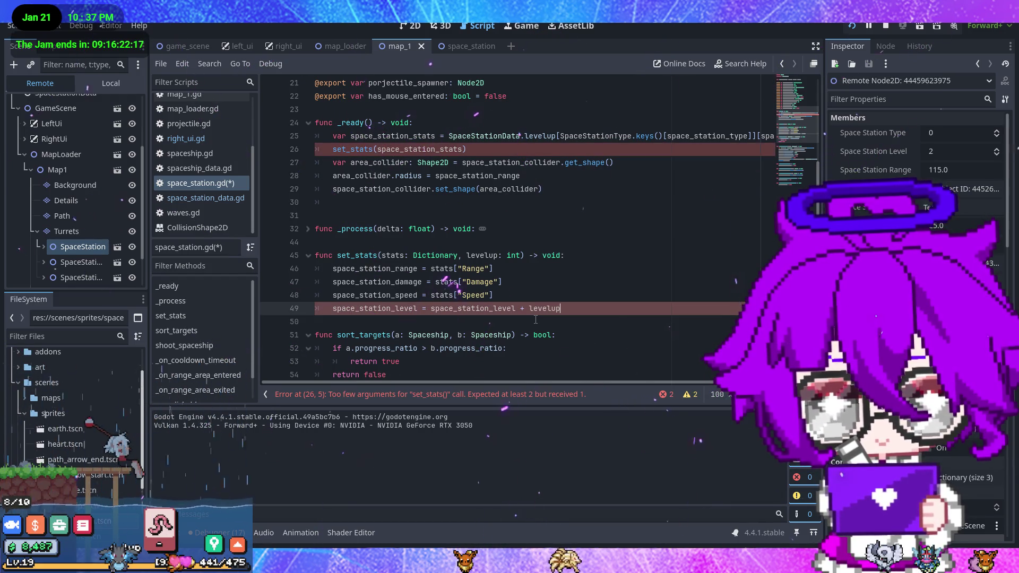
{"action": "left_click", "coordinate": [463, 151]}
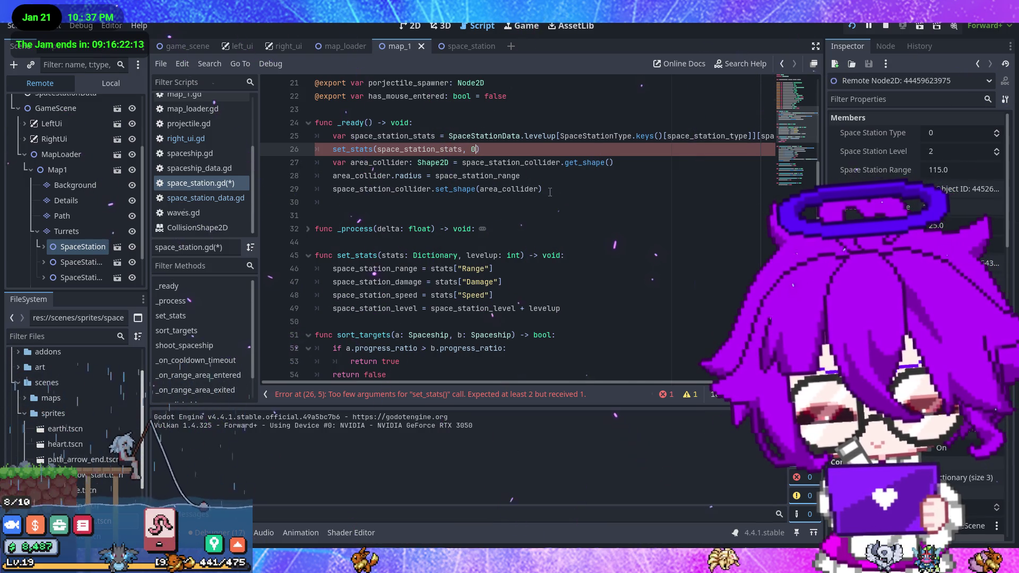
{"action": "key", "text": "ctrl+s"}
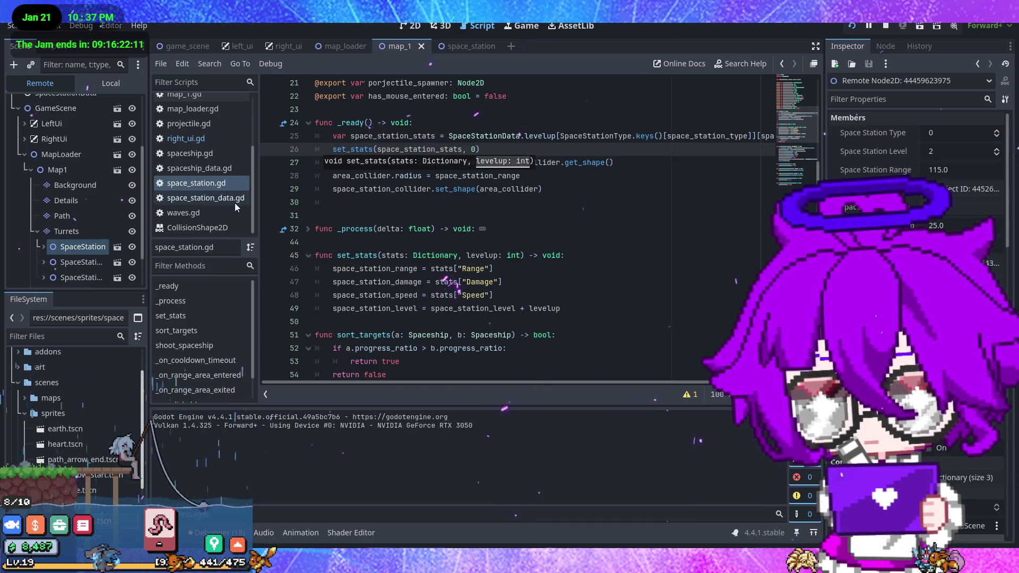
Pass 1 as levelup in right_ui.gd's set_stats call and run the game.
{"action": "left_click", "coordinate": [221, 202]}
{"action": "left_click", "coordinate": [221, 140]}
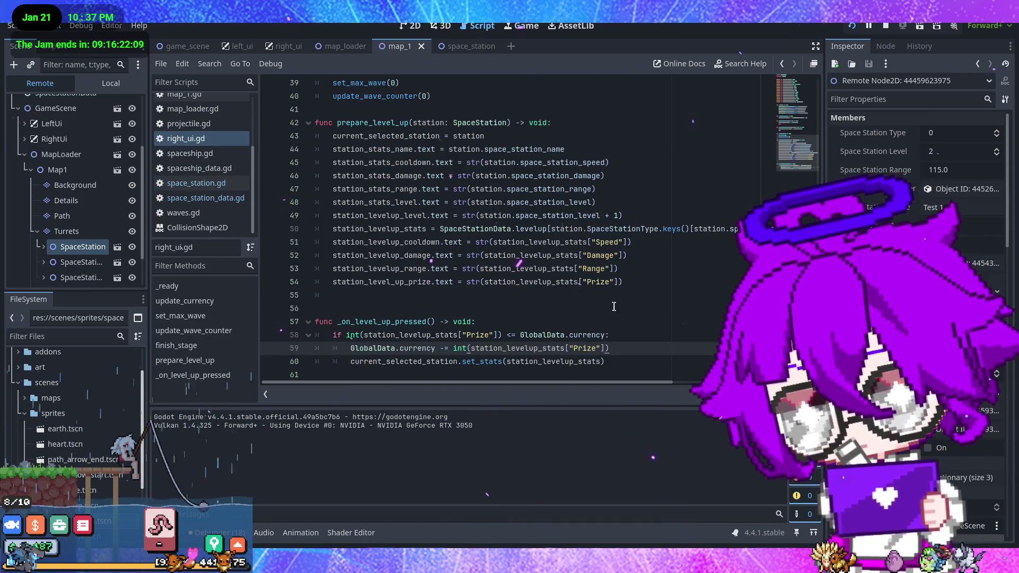
{"action": "left_click", "coordinate": [604, 361]}
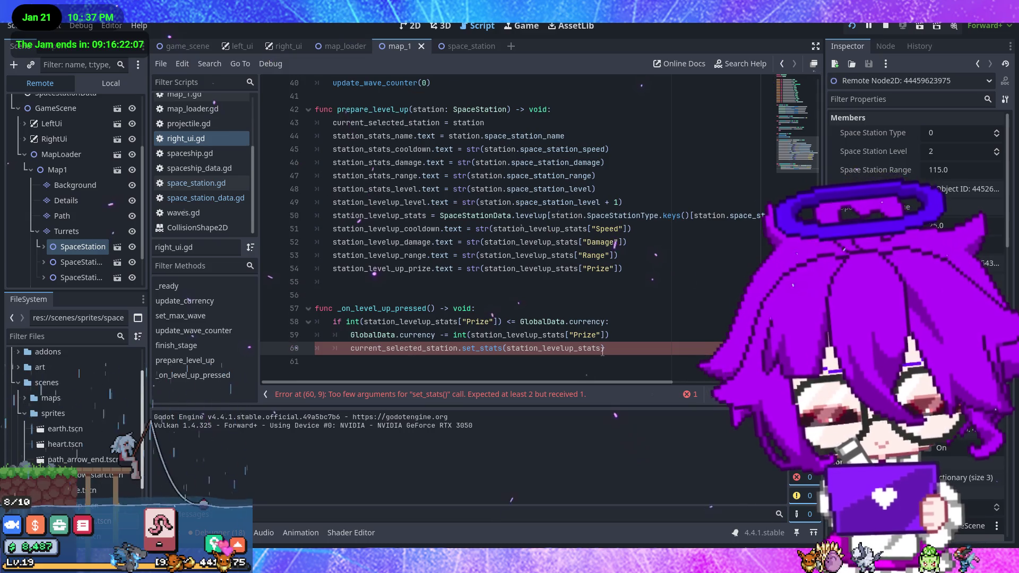
{"action": "type", "text": ", 1"}
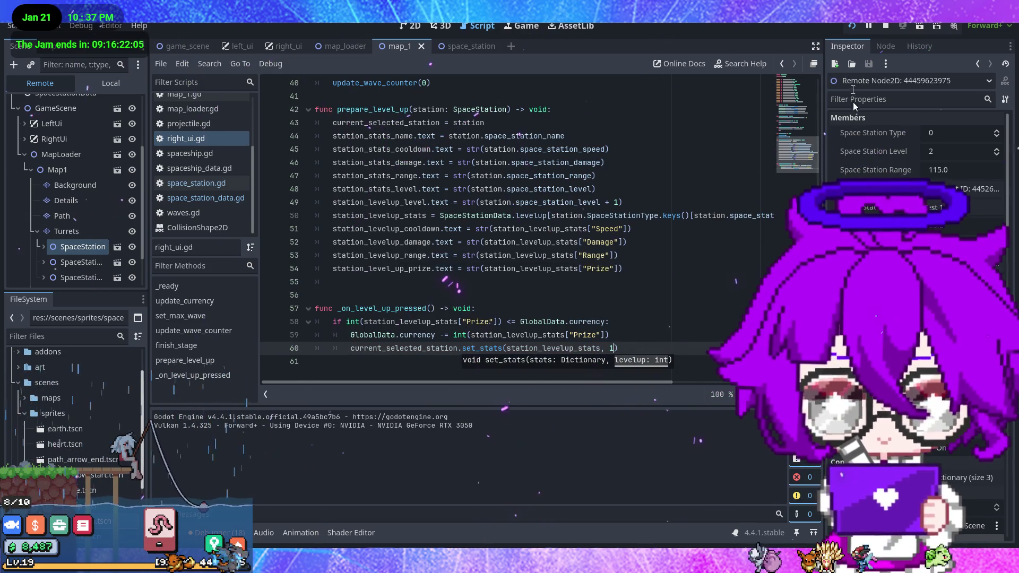
{"action": "key", "text": "F5"}
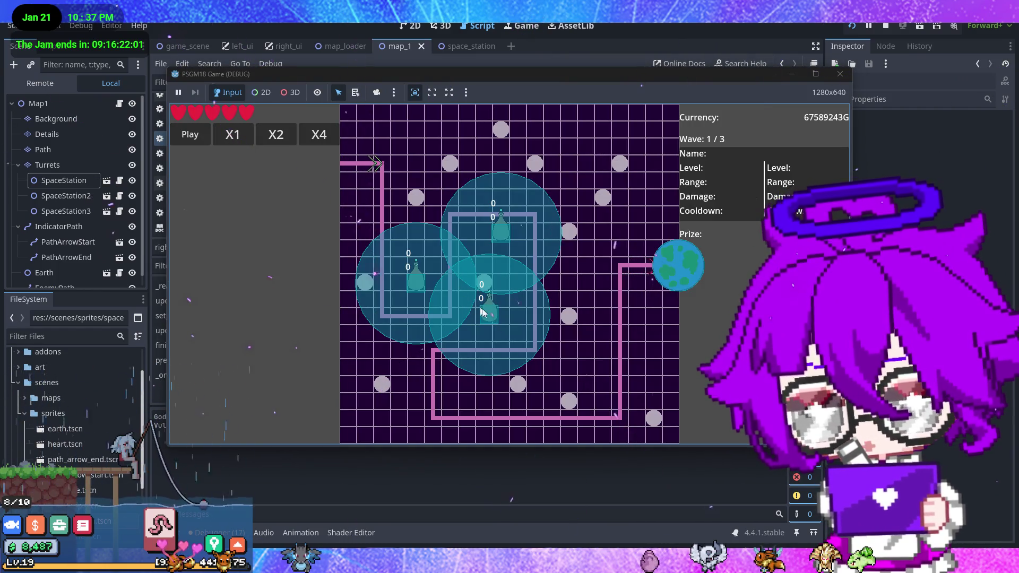
Inspect Test 1 and turret 3 (level 1, range 115.0, damage 25.0, prize 48) at 4x speed, then stop the game.
{"action": "left_click", "coordinate": [418, 279]}
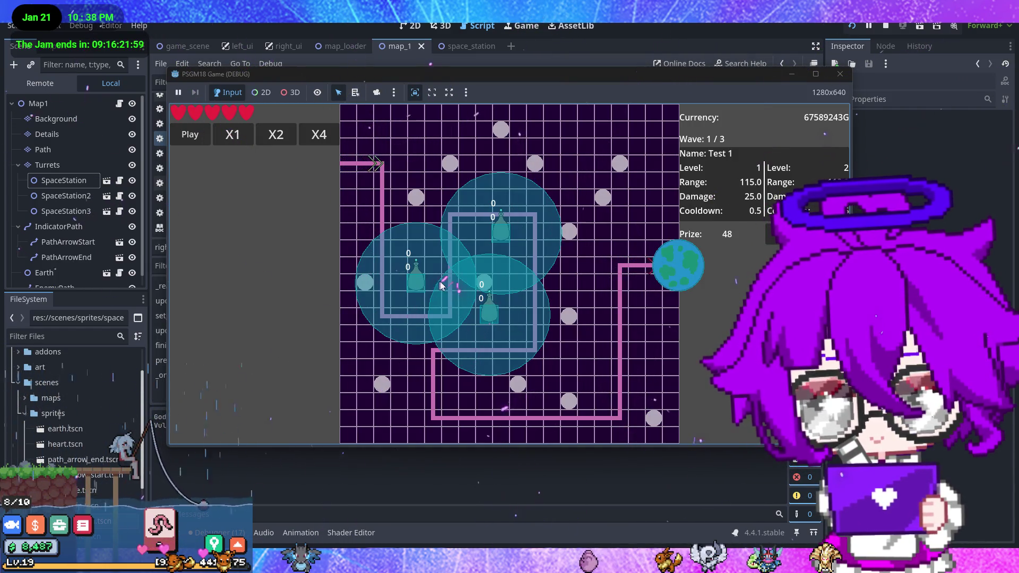
{"action": "left_click", "coordinate": [489, 317]}
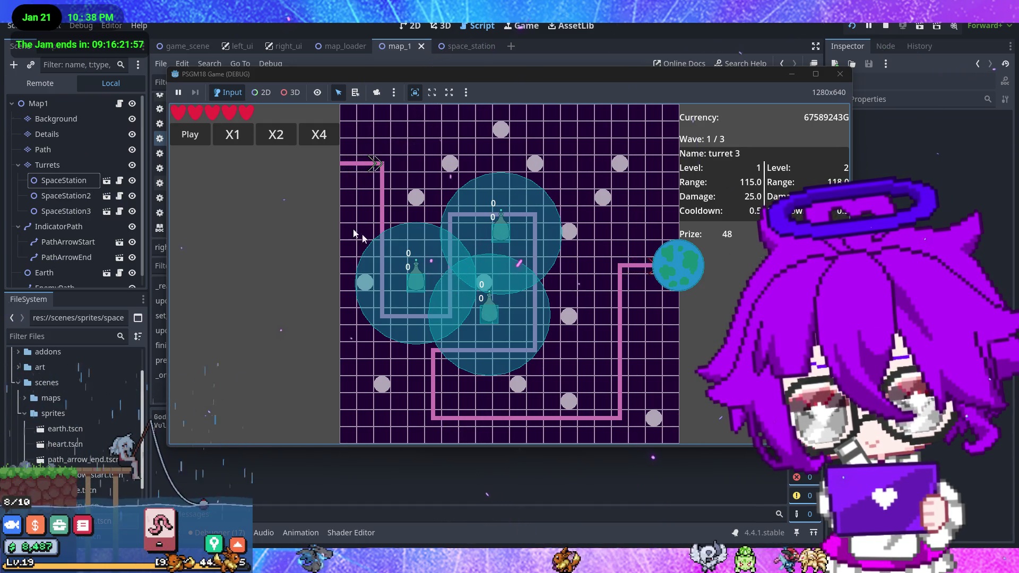
{"action": "left_click", "coordinate": [325, 142]}
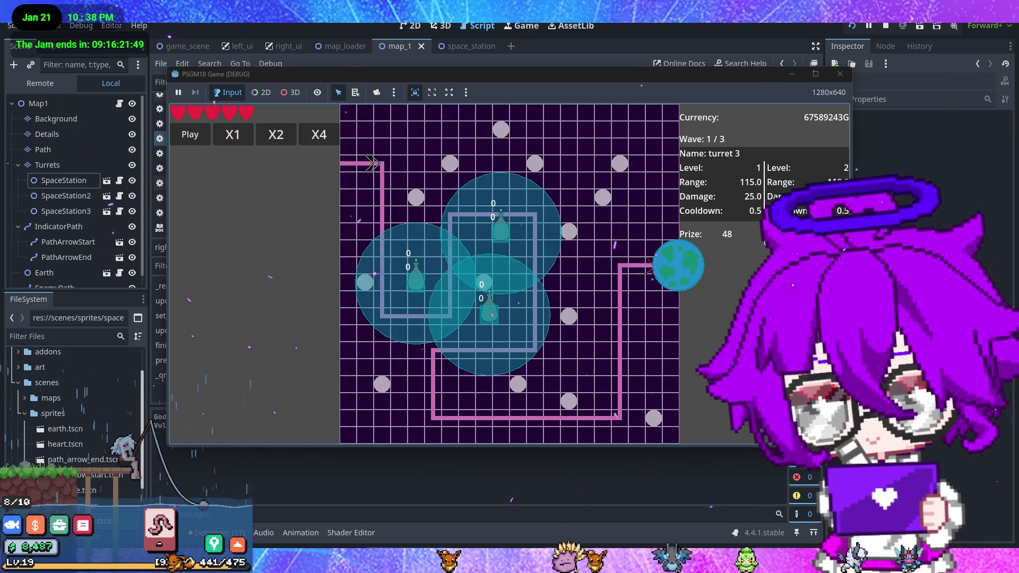
{"action": "left_click", "coordinate": [840, 74]}
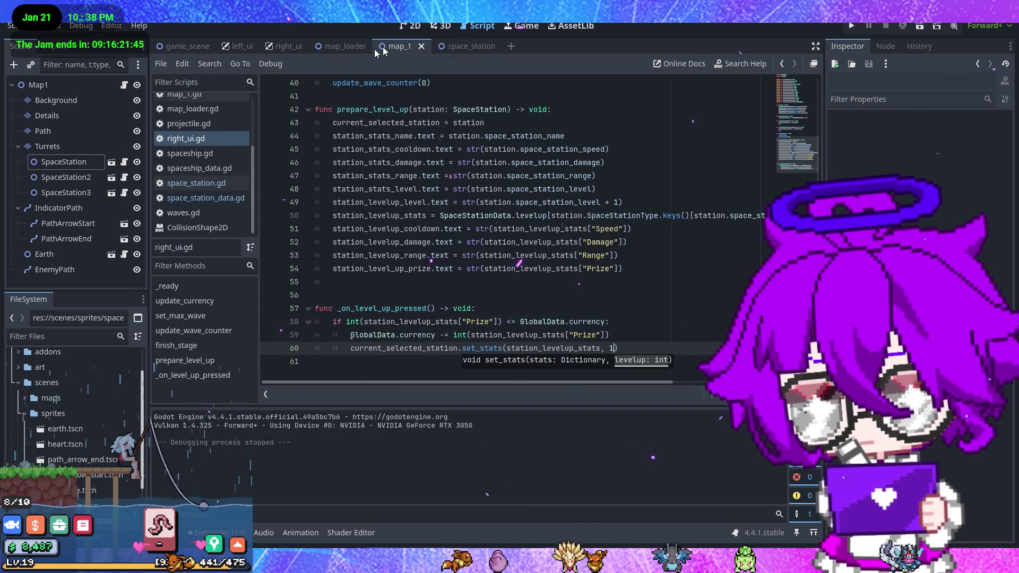
Change the right_ui Amount label text from 67589243G to 0G, then return to right_ui.gd.
{"action": "left_click", "coordinate": [283, 47]}
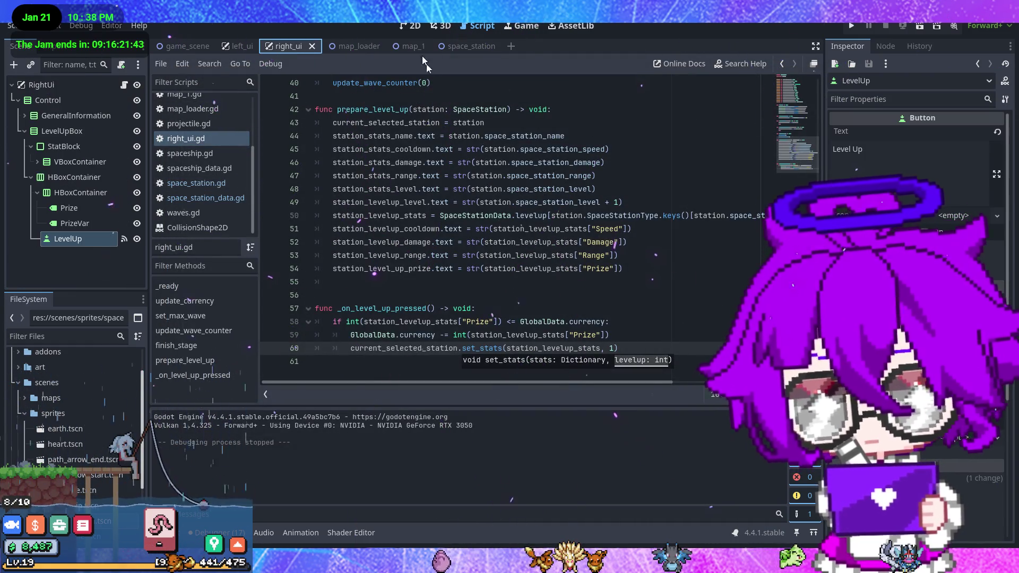
{"action": "left_click", "coordinate": [410, 26]}
{"action": "left_click", "coordinate": [628, 187]}
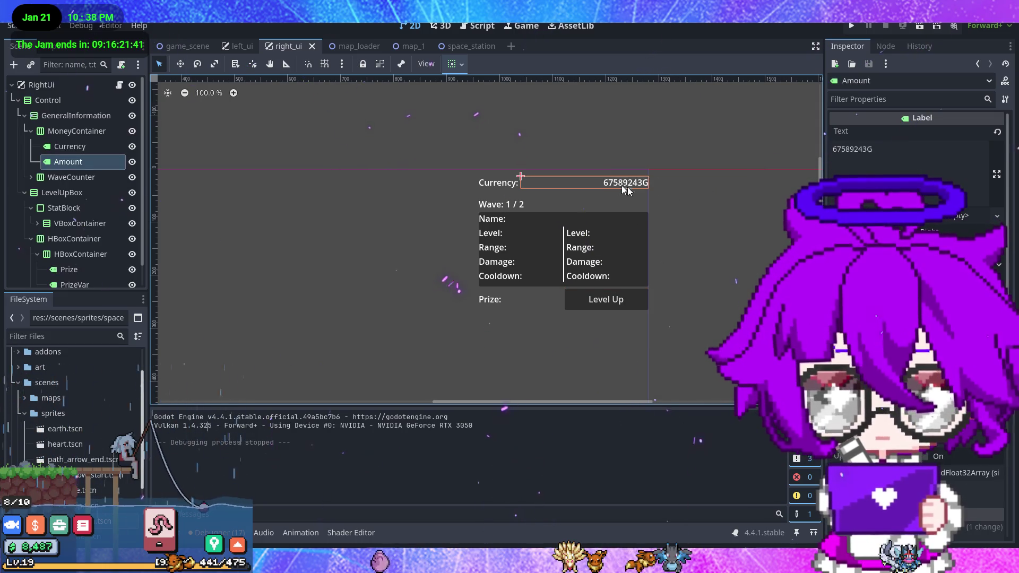
{"action": "left_click", "coordinate": [858, 158]}
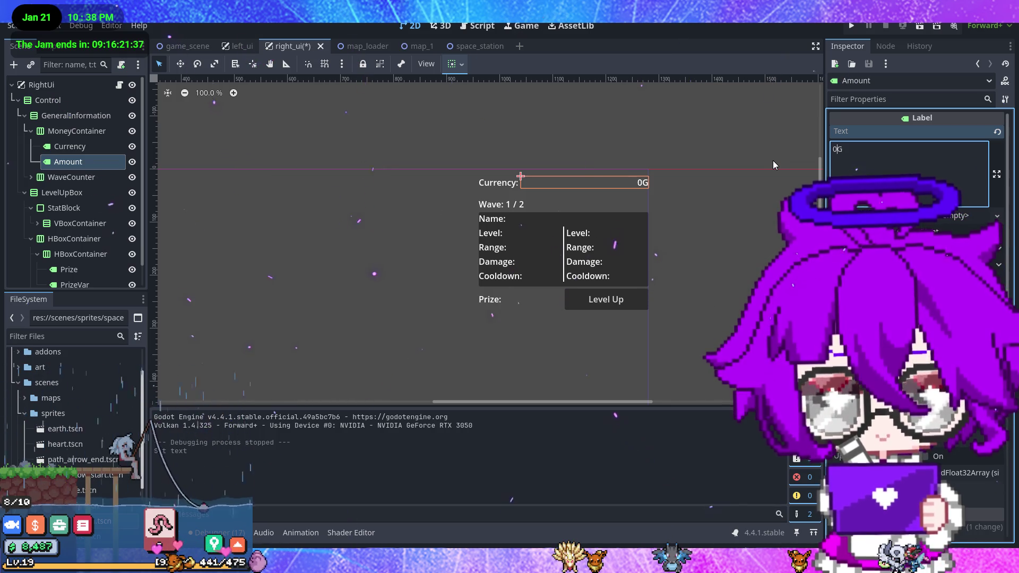
{"action": "type", "text": "0"}
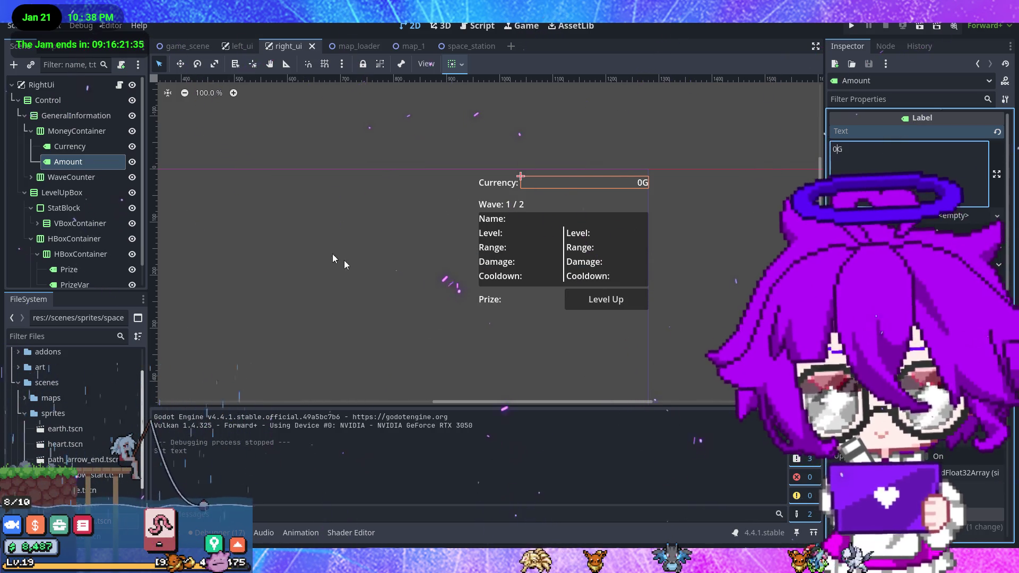
{"action": "left_click", "coordinate": [478, 27]}
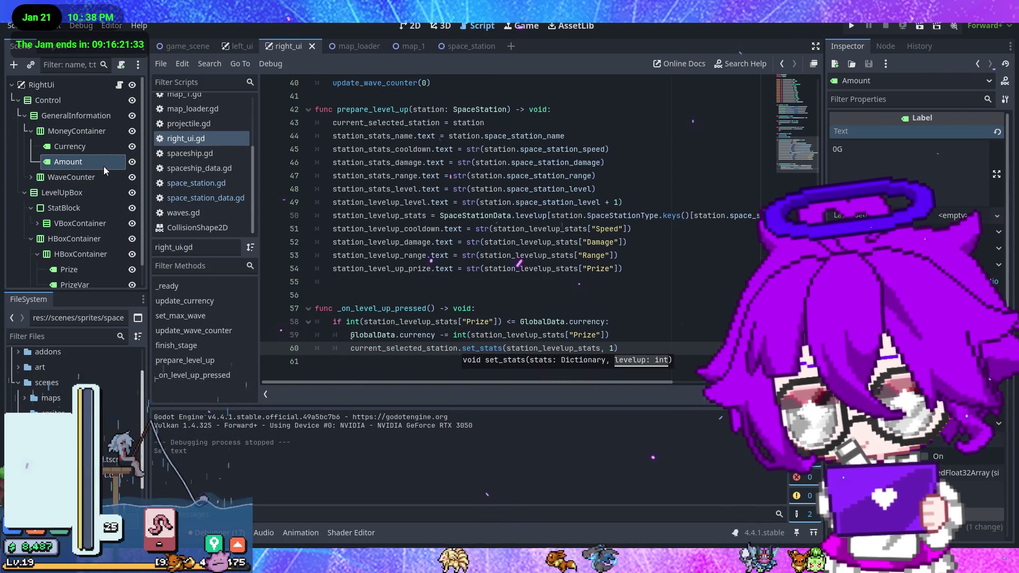
Add print(int(station_levelup_stats["Prize"])) at the top of _on_level_up_pressed.
{"action": "scroll", "coordinate": [103, 213], "scroll_direction": "down", "scroll_amount": 2}
{"action": "left_click", "coordinate": [91, 278]}
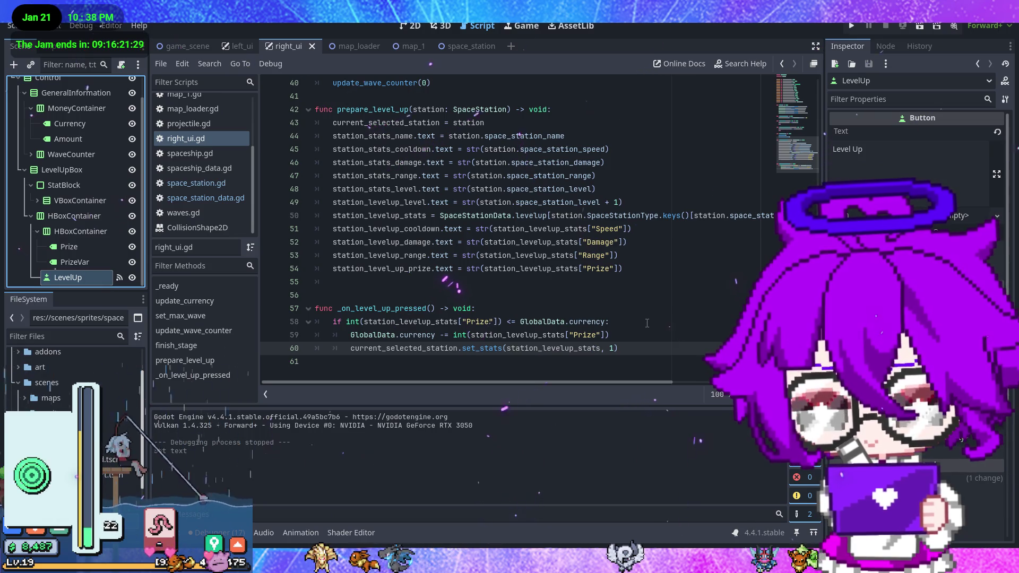
{"action": "left_click", "coordinate": [492, 308]}
{"action": "key", "text": "Return"}
{"action": "type", "text": "prin"}
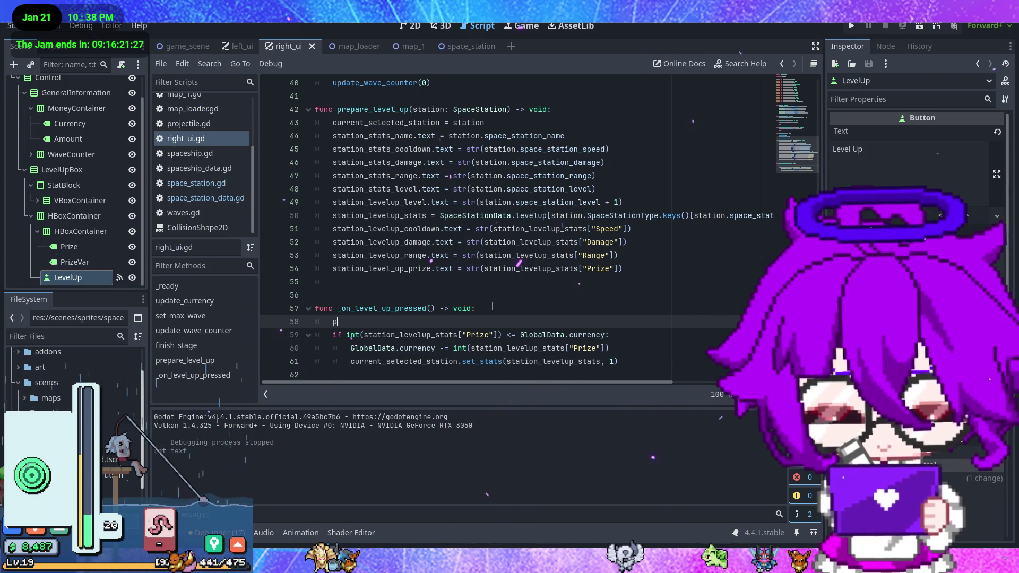
{"action": "type", "text": "t("}
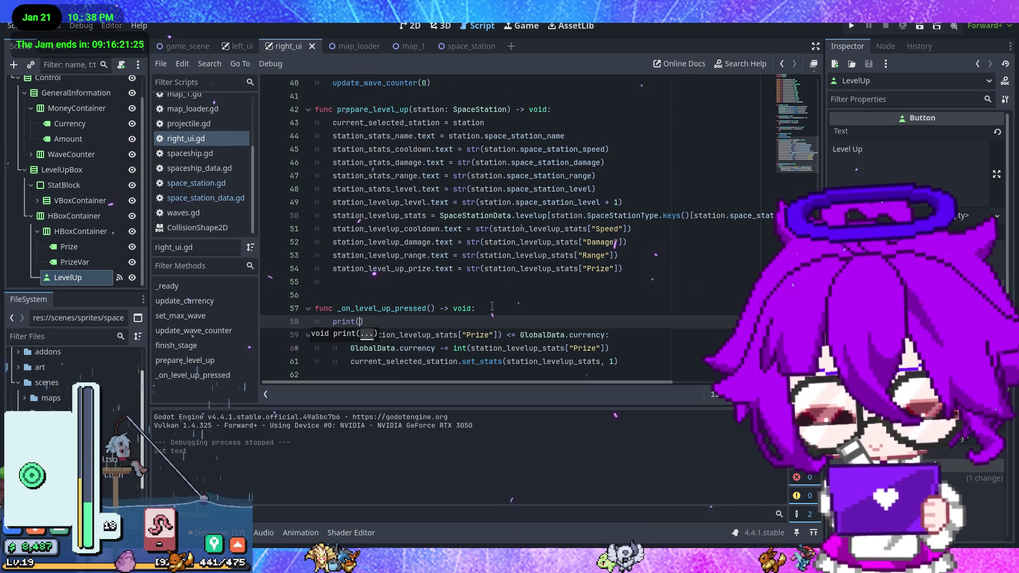
{"action": "left_click_drag", "start_coordinate": [503, 335], "coordinate": [347, 339]}
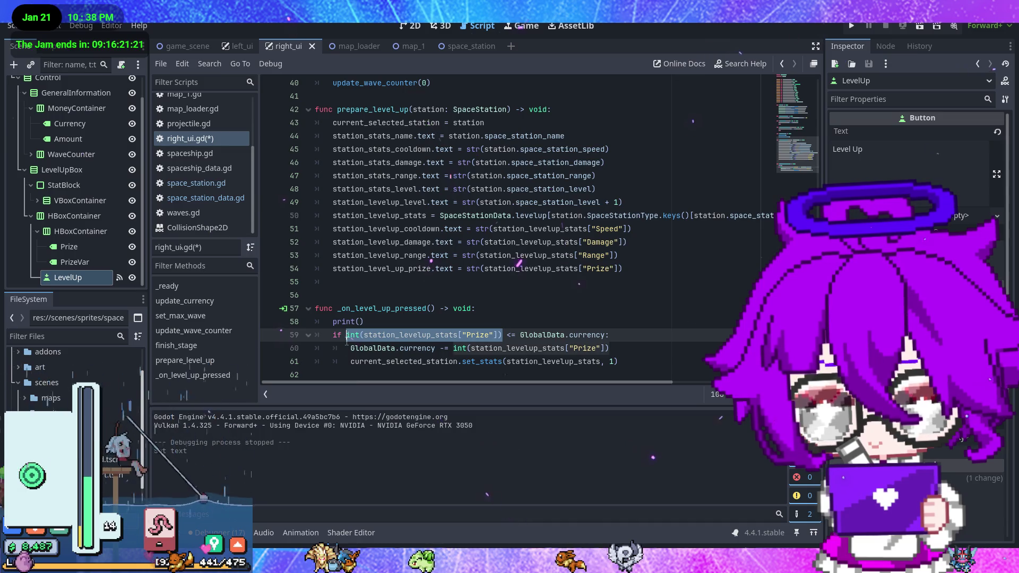
{"action": "key", "text": "ctrl+c"}
{"action": "left_click", "coordinate": [359, 322]}
{"action": "key", "text": "ctrl+v"}
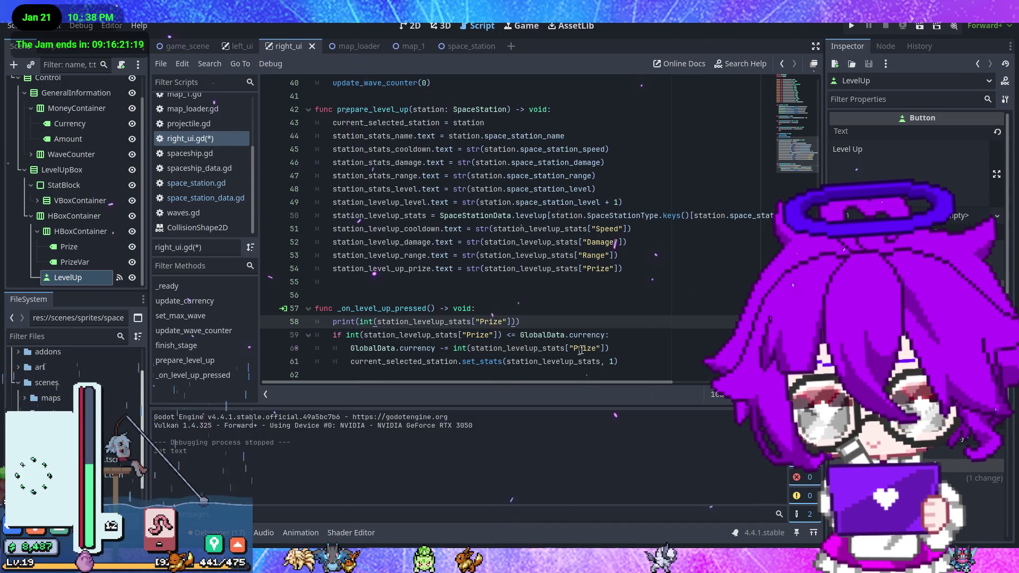
Add a second debug print for GlobalData.currency and save right_ui.gd.
{"action": "left_click_drag", "start_coordinate": [606, 338], "coordinate": [520, 336]}
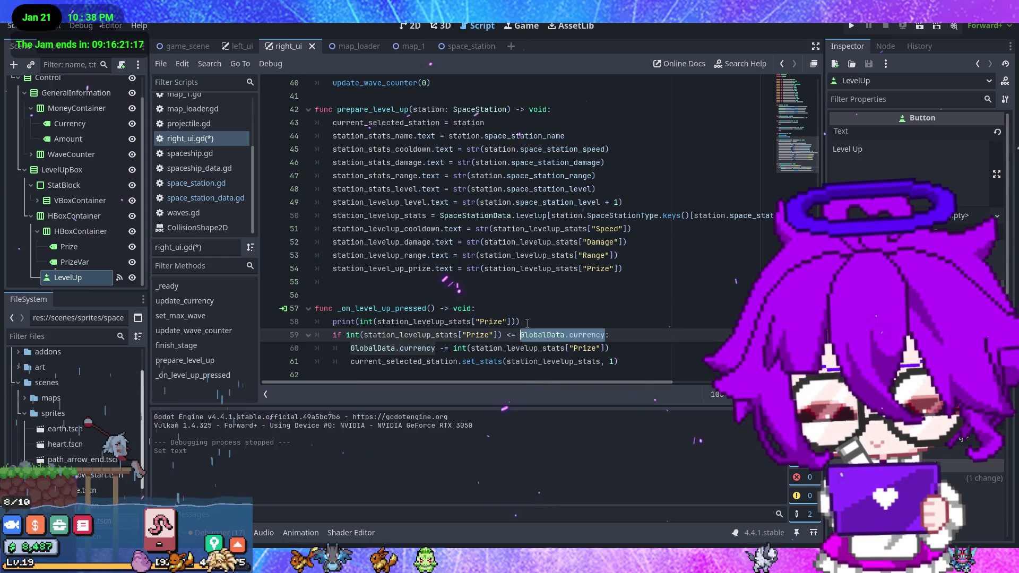
{"action": "left_click", "coordinate": [522, 323]}
{"action": "key", "text": "Return"}
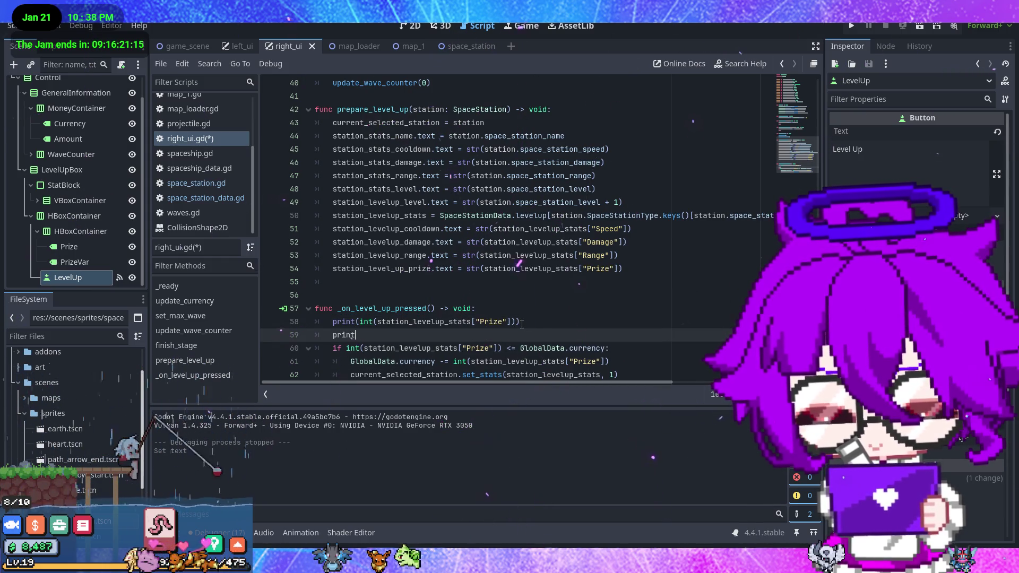
{"action": "type", "text": "(GlobalData.currency"}
{"action": "key", "text": "ctrl+s"}
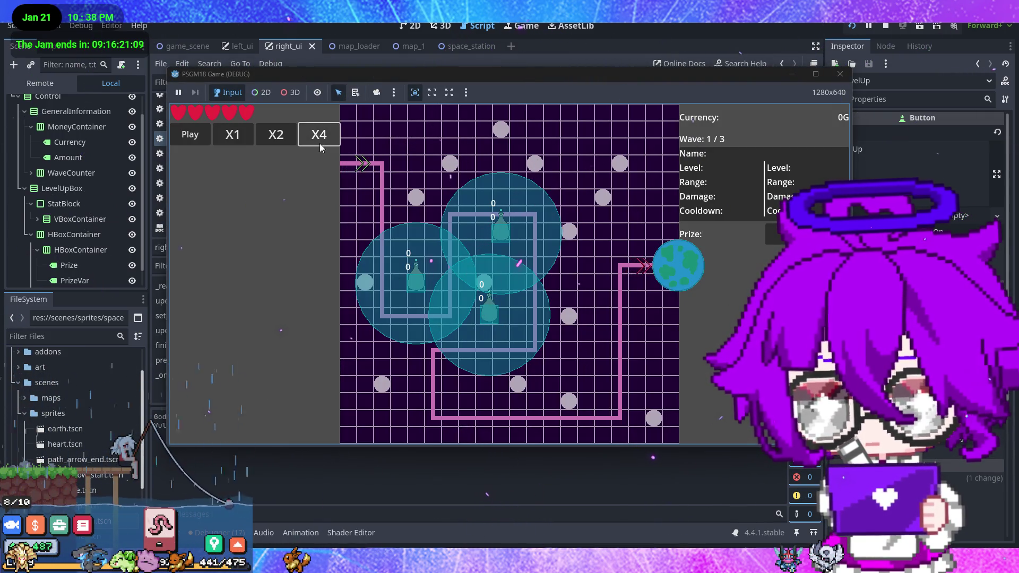
Start wave 2 and level up station Test 2, printing prize 48 and currency 425 to Output.
{"action": "left_click", "coordinate": [203, 141]}
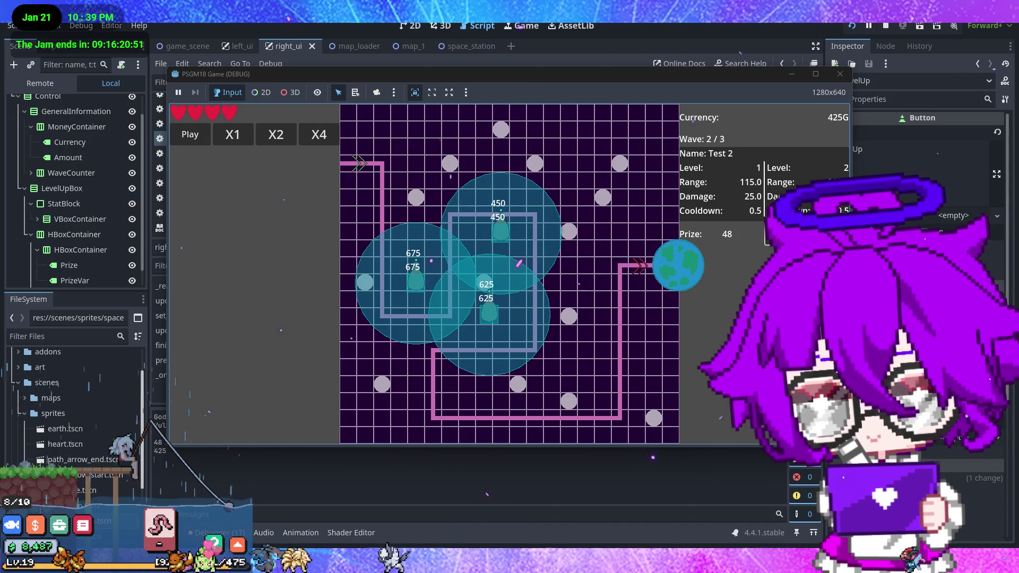
{"action": "left_click", "coordinate": [323, 422]}
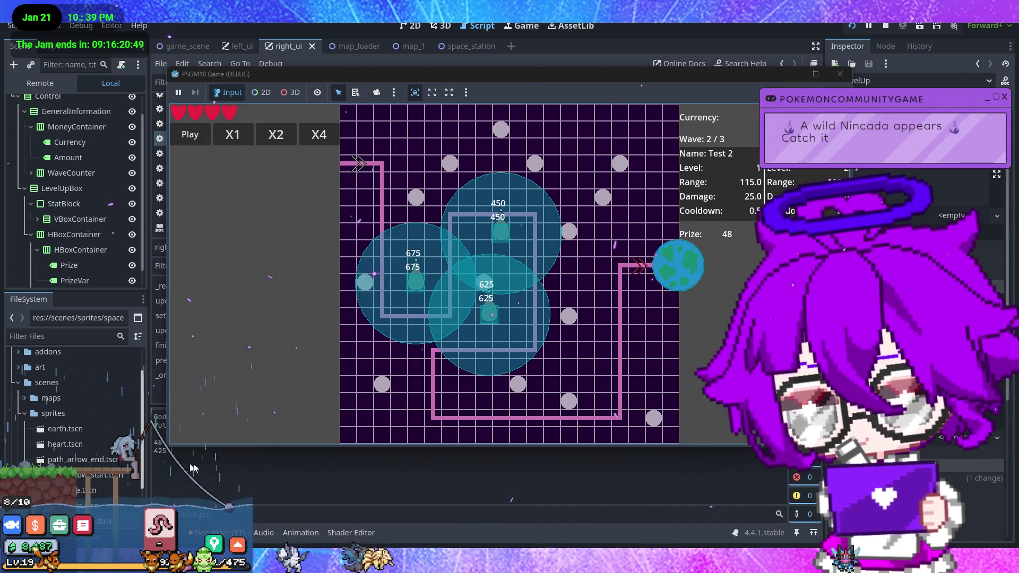
Stop the game, delete the two debug prints and add an update_currency call after the deduction.
{"action": "left_click", "coordinate": [831, 75]}
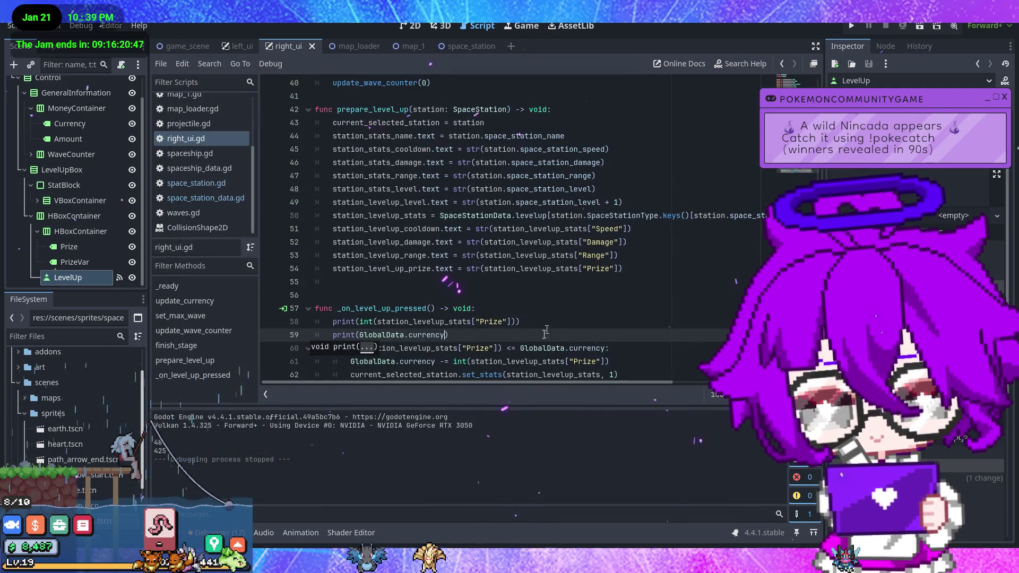
{"action": "key", "text": "ctrl+shift+k"}
{"action": "key", "text": "ctrl+shift+k"}
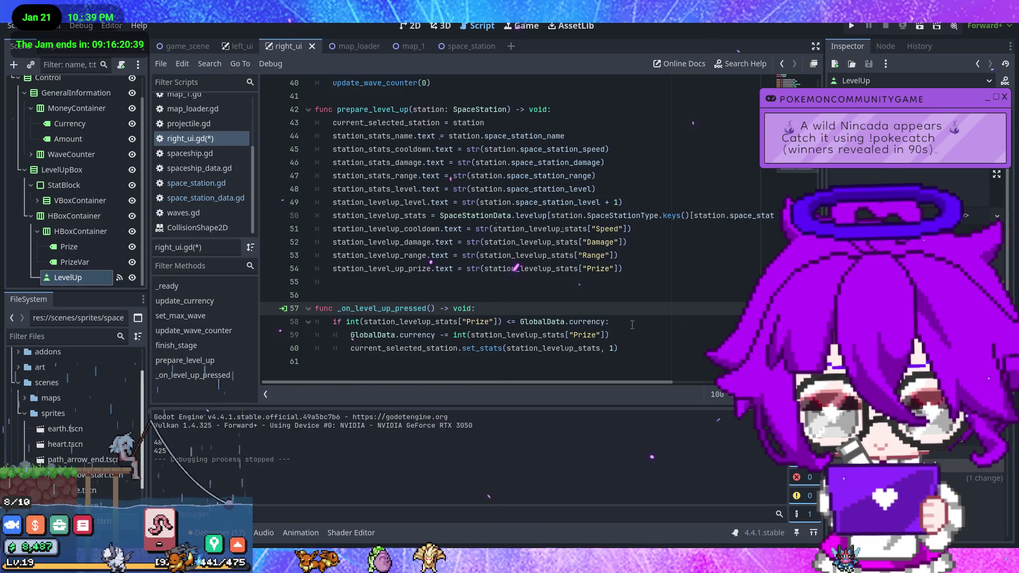
{"action": "left_click", "coordinate": [632, 335]}
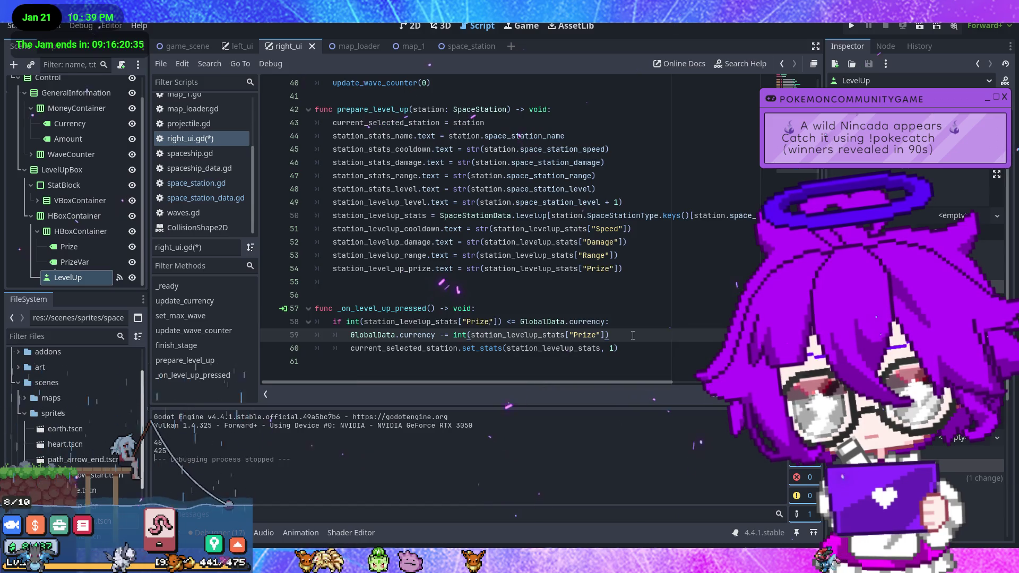
{"action": "key", "text": "Return"}
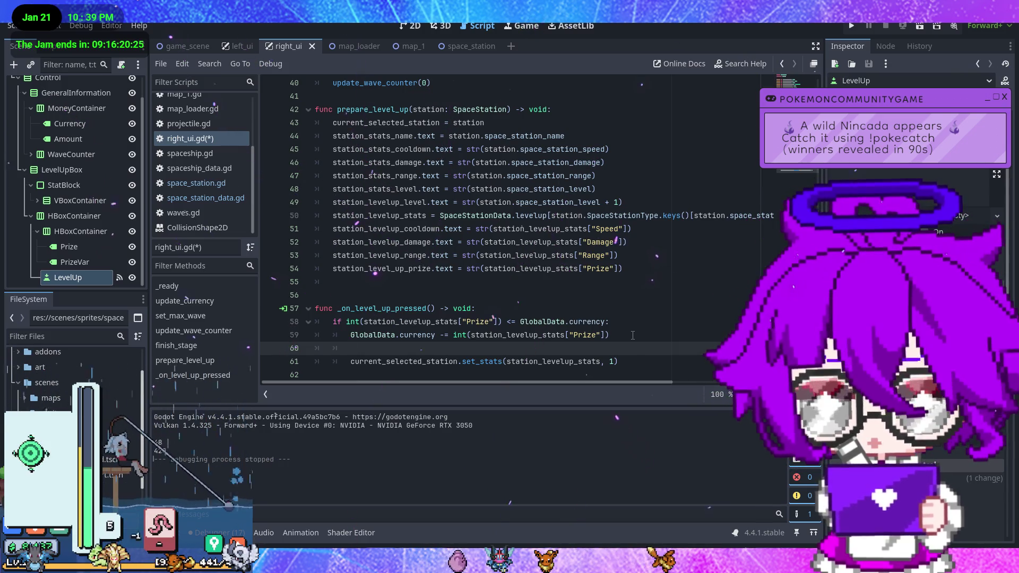
{"action": "scroll", "coordinate": [615, 240], "scroll_direction": "up", "scroll_amount": 5}
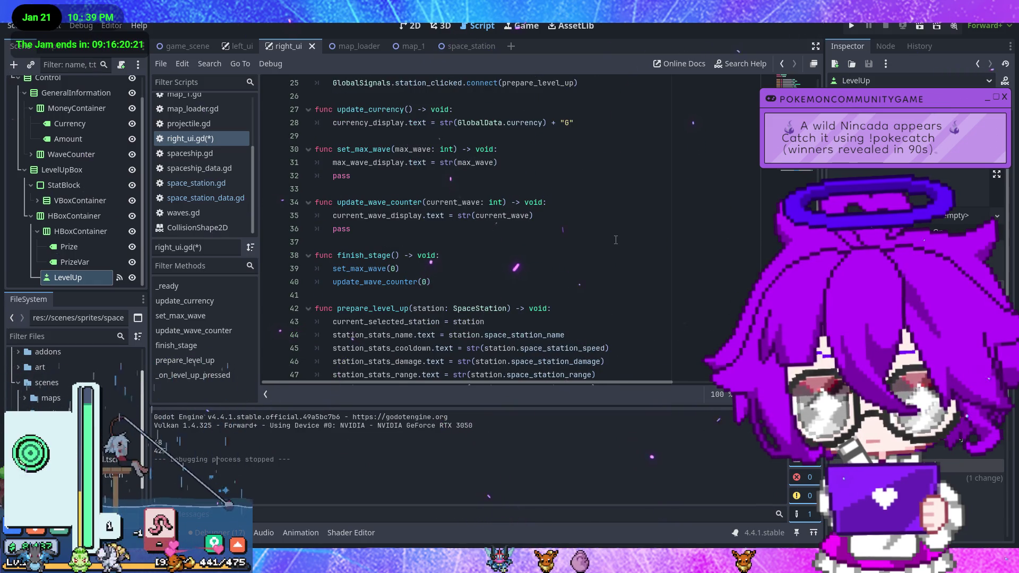
{"action": "scroll", "coordinate": [633, 277], "scroll_direction": "down", "scroll_amount": 5}
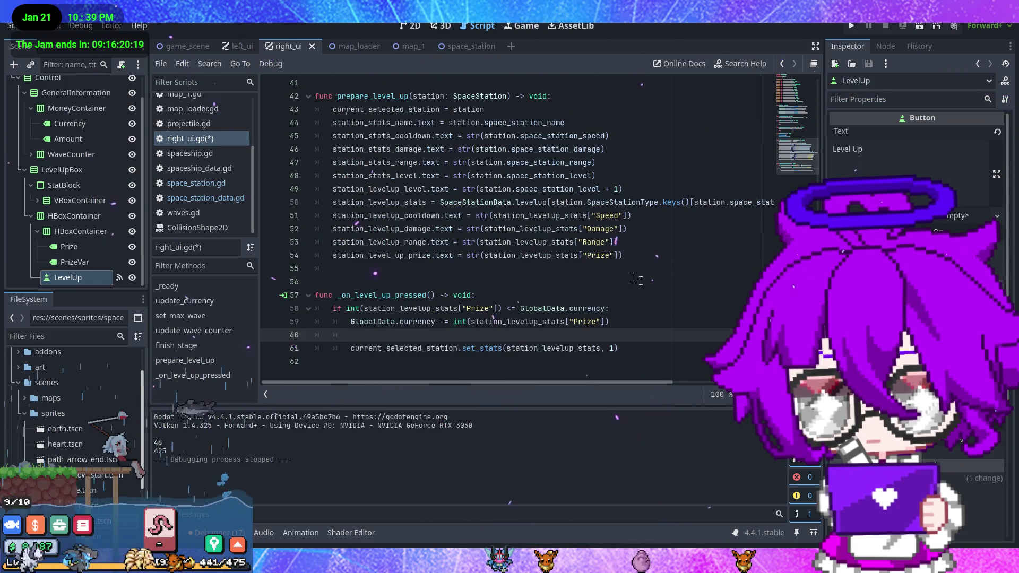
{"action": "type", "text": "pdate"}
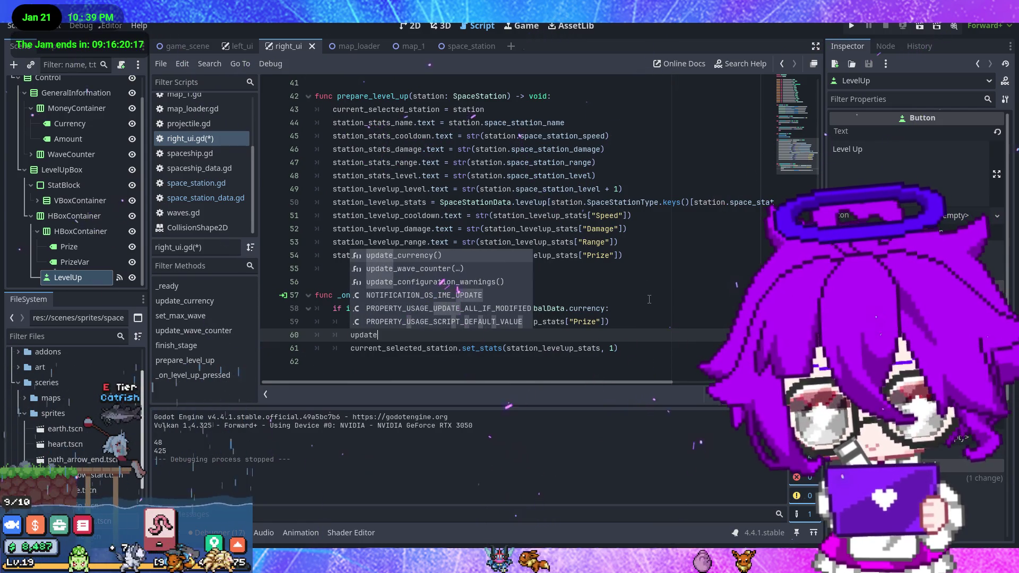
{"action": "key", "text": "Return"}
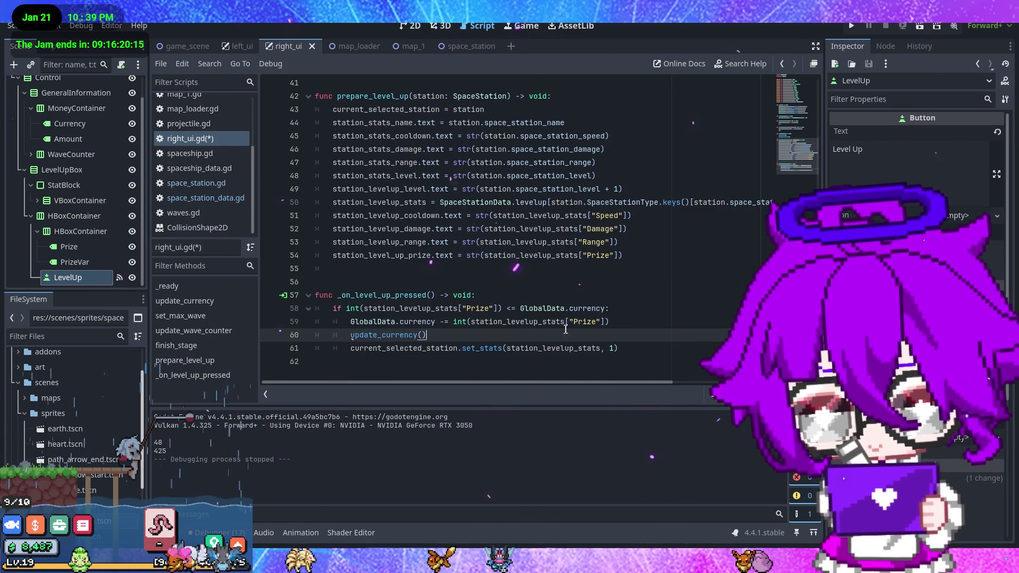
Call prepare_level_up(current_selected_station) after set_stats and save right_ui.gd.
{"action": "scroll", "coordinate": [473, 315], "scroll_direction": "up", "scroll_amount": 2}
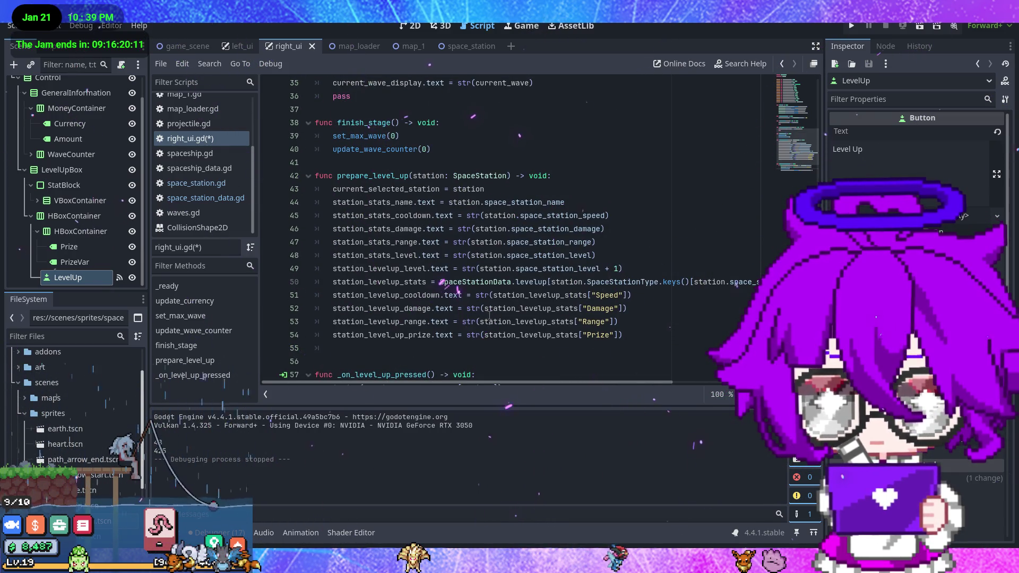
{"action": "scroll", "coordinate": [489, 314], "scroll_direction": "down", "scroll_amount": 2}
{"action": "left_click", "coordinate": [632, 348]}
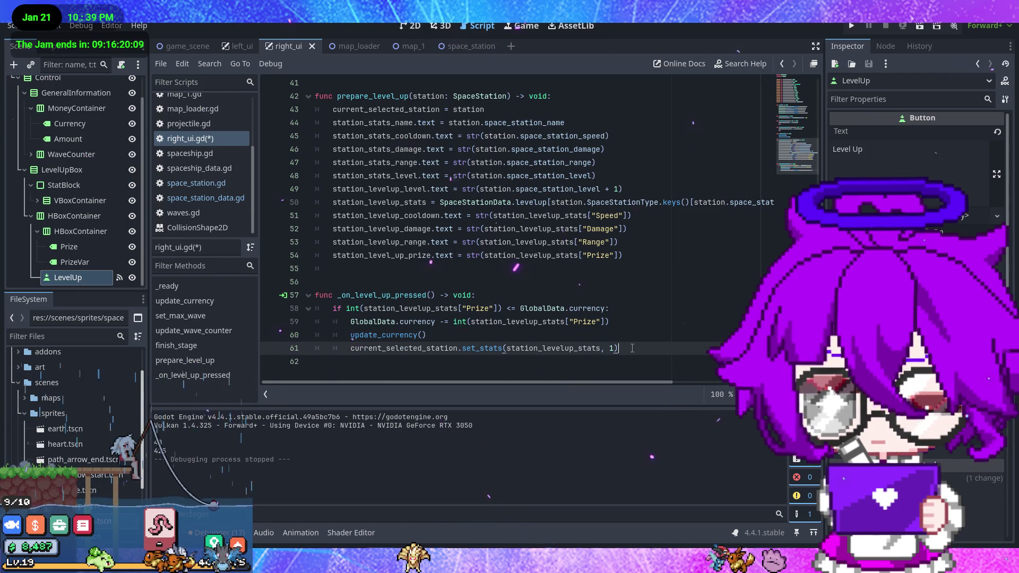
{"action": "key", "text": "Return"}
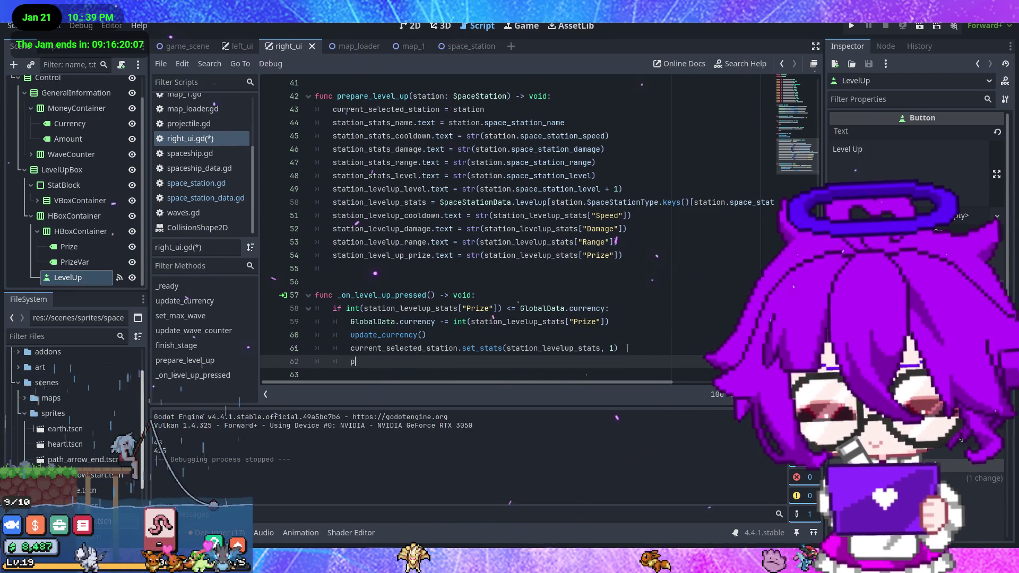
{"action": "key", "text": "Return"}
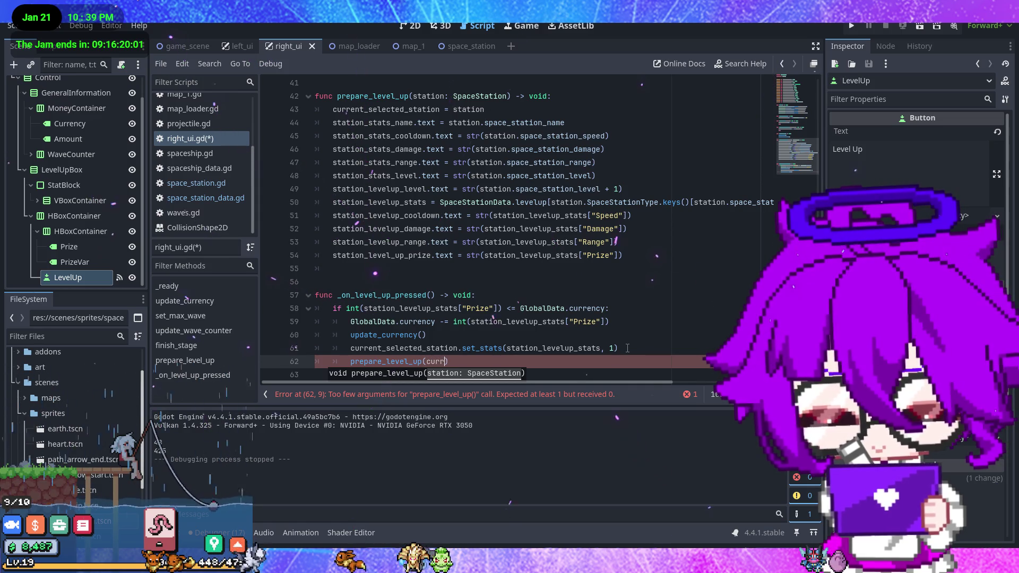
{"action": "type", "text": "e"}
{"action": "key", "text": "Return"}
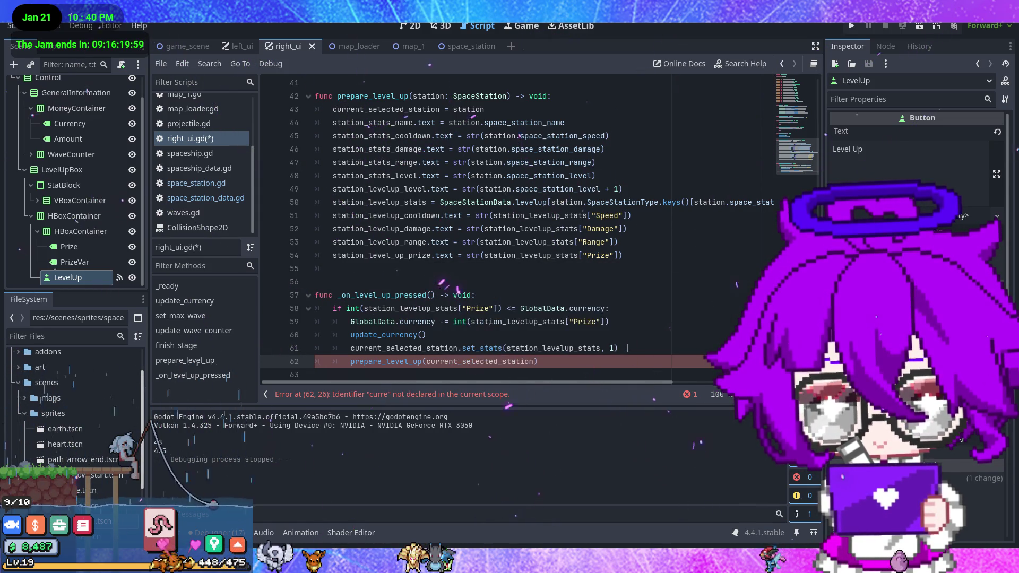
{"action": "key", "text": "ctrl+s"}
{"action": "left_click", "coordinate": [626, 348]}
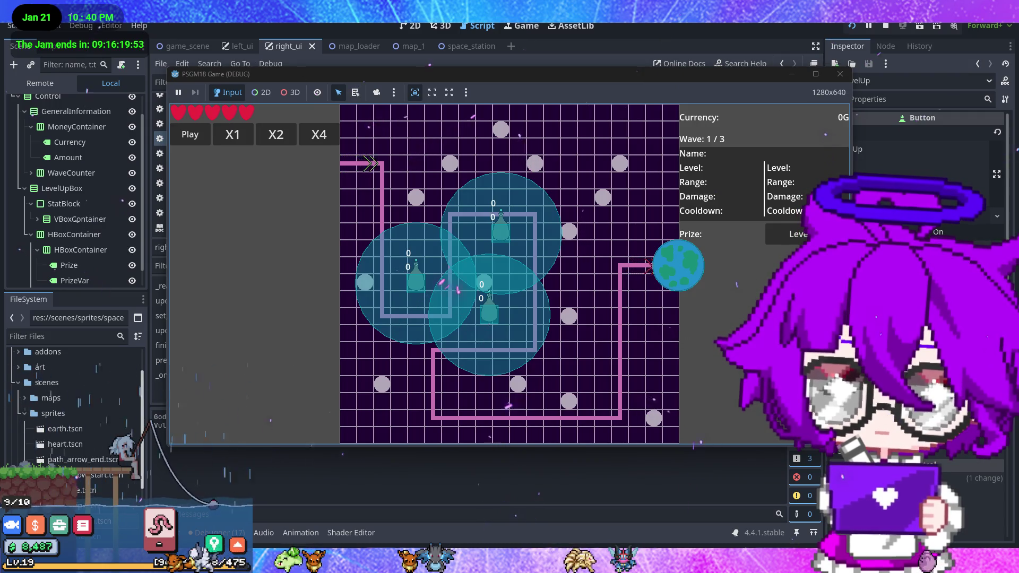
Play the first waves at four-times speed and level up the Test 1 station twice.
{"action": "left_click", "coordinate": [318, 141]}
{"action": "left_click", "coordinate": [191, 139]}
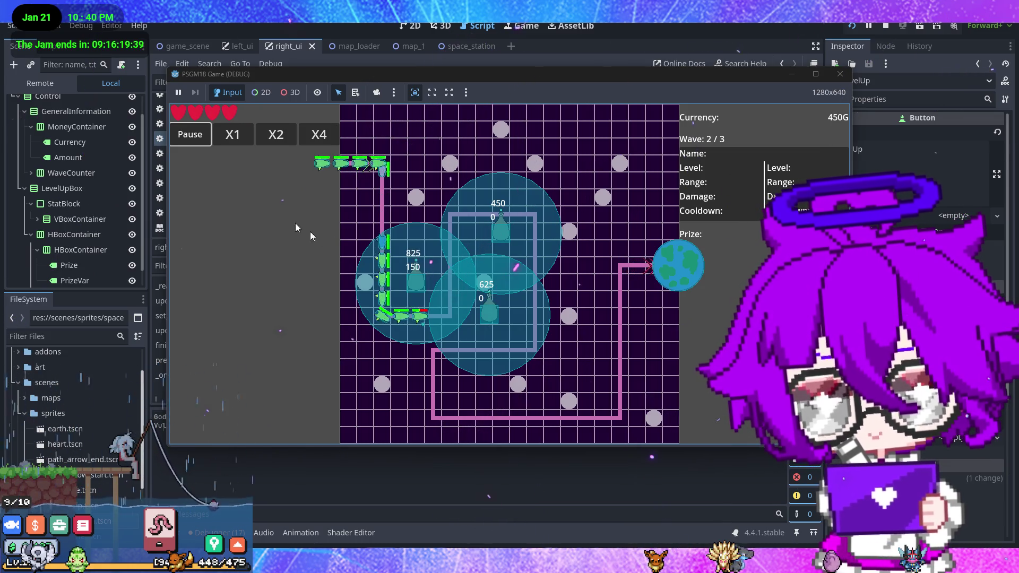
{"action": "left_click", "coordinate": [190, 134]}
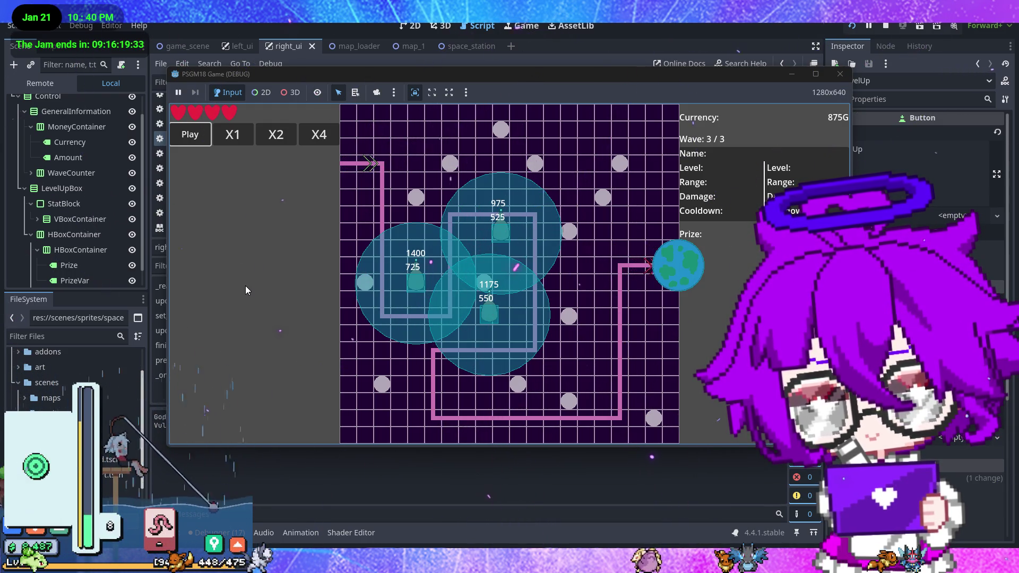
{"action": "left_click", "coordinate": [414, 281]}
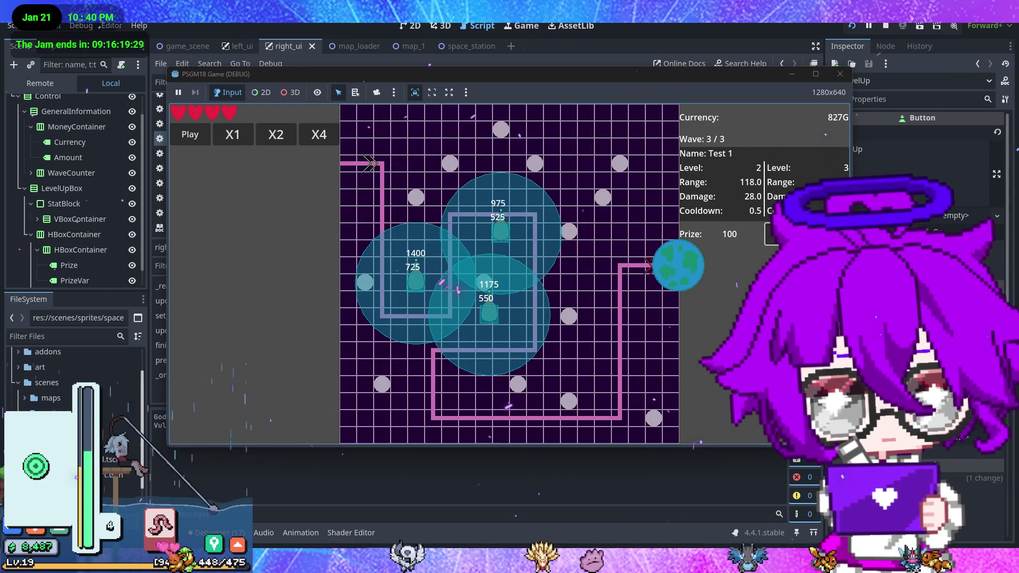
{"action": "left_click", "coordinate": [786, 234]}
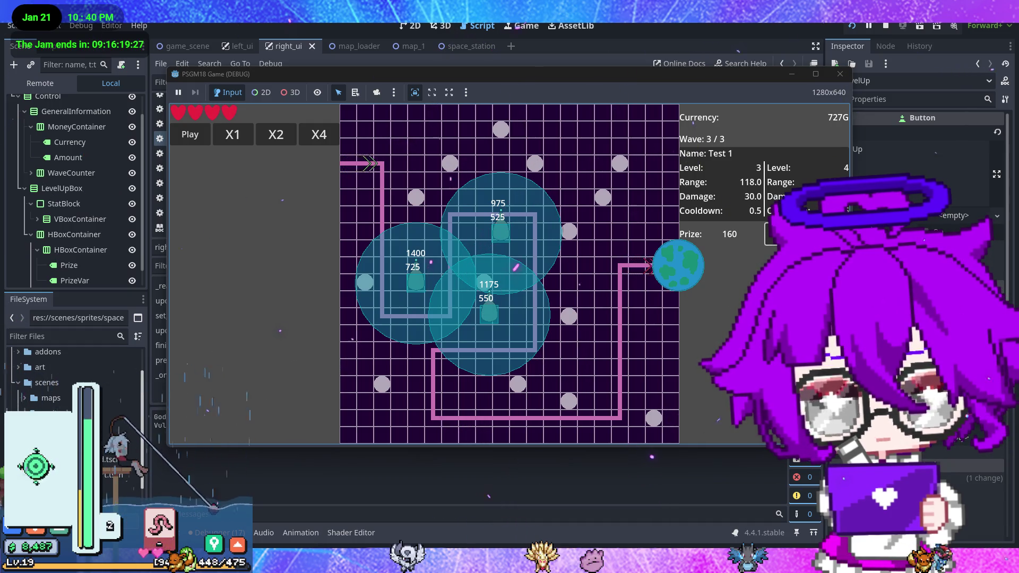
{"action": "left_click", "coordinate": [773, 234]}
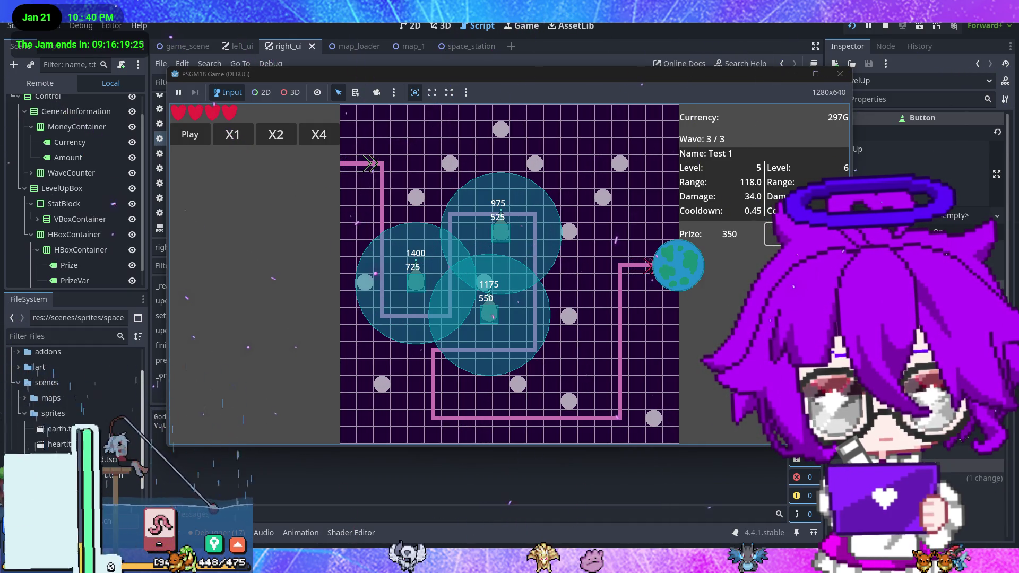
Inspect Test 2 and turret 3, play another wave, then close the game and switch to Obsidian.
{"action": "left_click", "coordinate": [503, 232]}
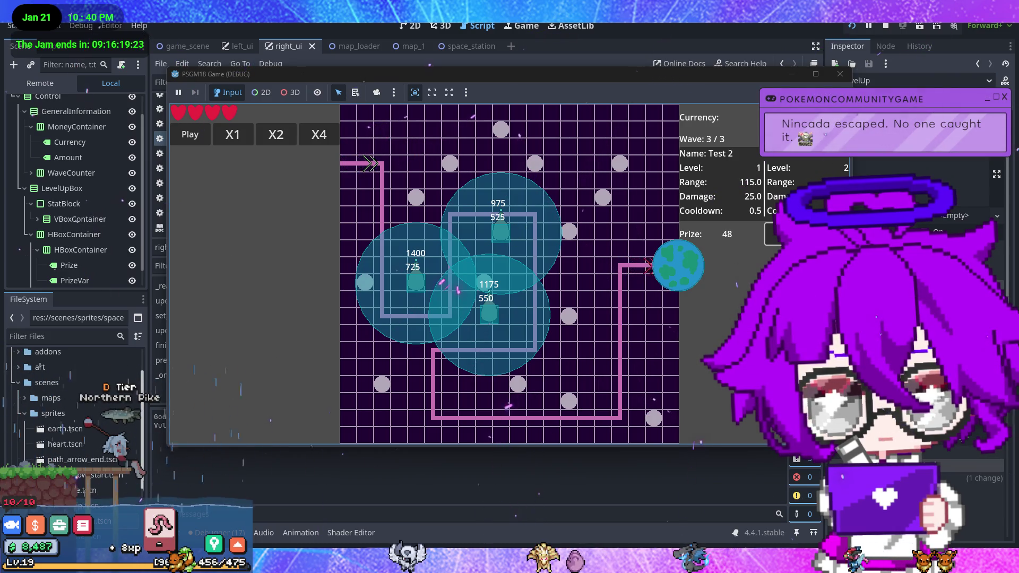
{"action": "left_click", "coordinate": [490, 297]}
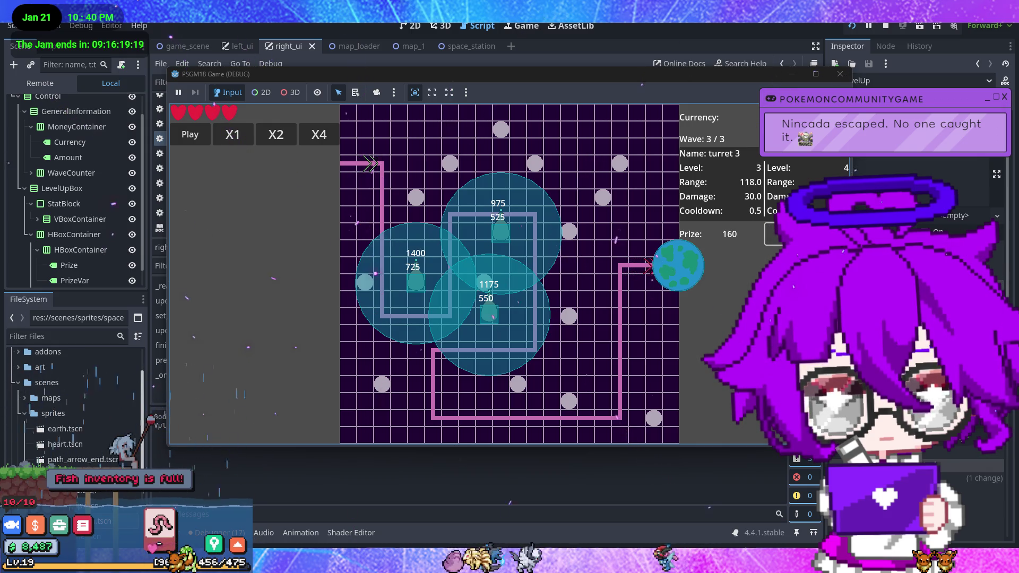
{"action": "left_click", "coordinate": [196, 139]}
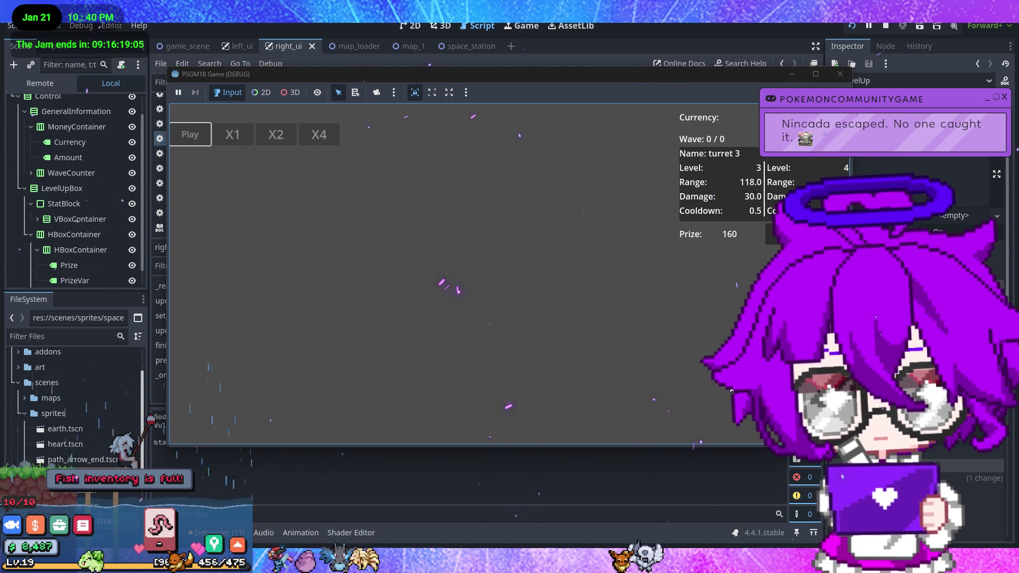
{"action": "left_click", "coordinate": [838, 78]}
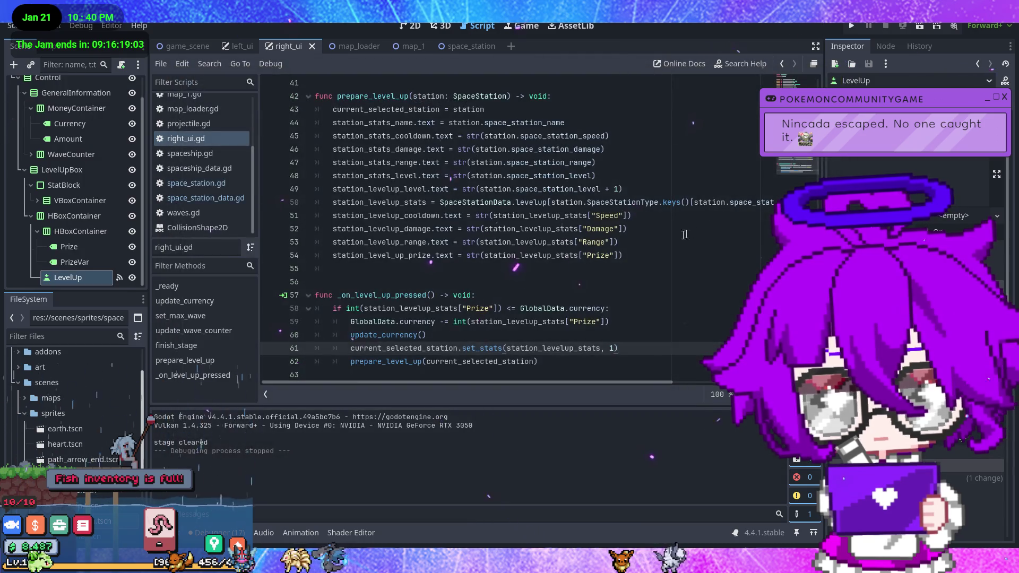
{"action": "left_click", "coordinate": [674, 255]}
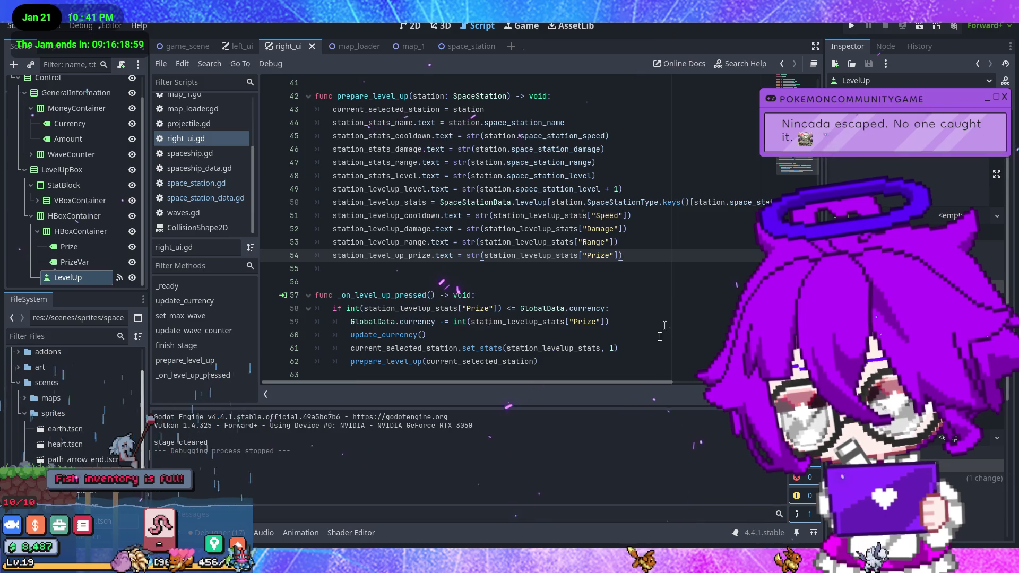
{"action": "key", "text": "alt+Tab"}
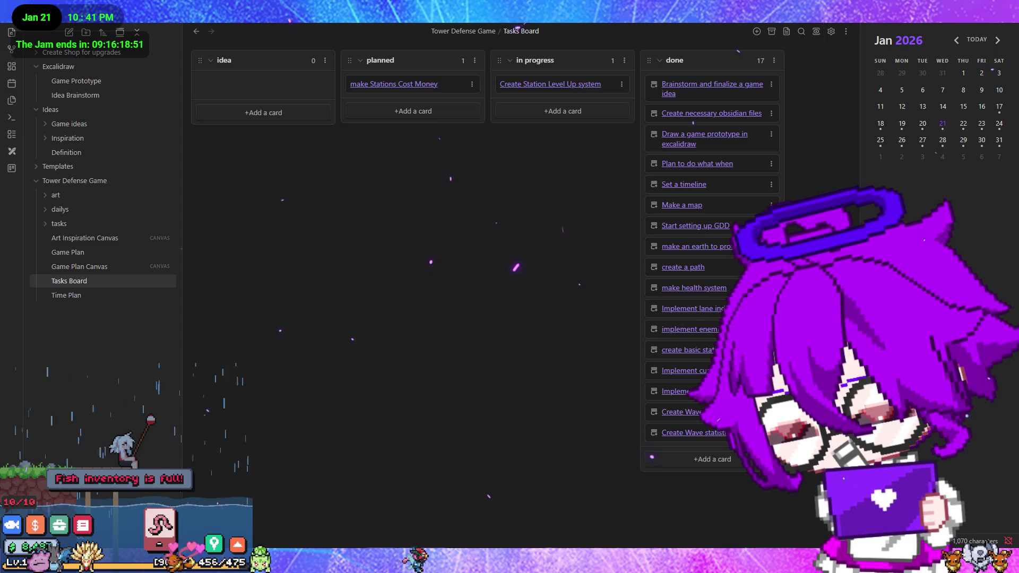
Review the Tasks Board, including the make Stations Cost Money card, and return to Godot.
{"action": "left_click", "coordinate": [15, 526]}
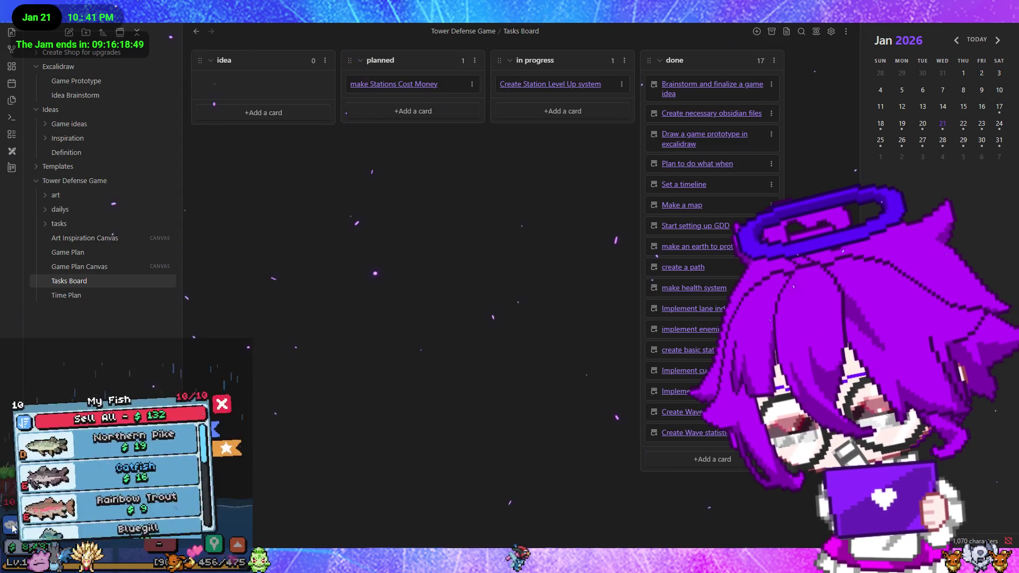
{"action": "left_click", "coordinate": [225, 410]}
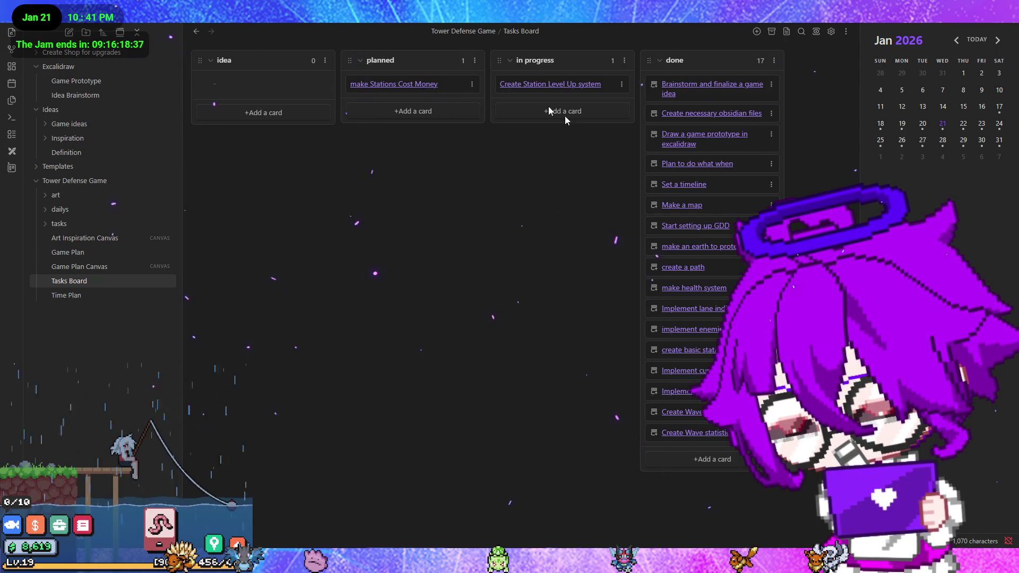
{"action": "mouse_move", "coordinate": [428, 91]}
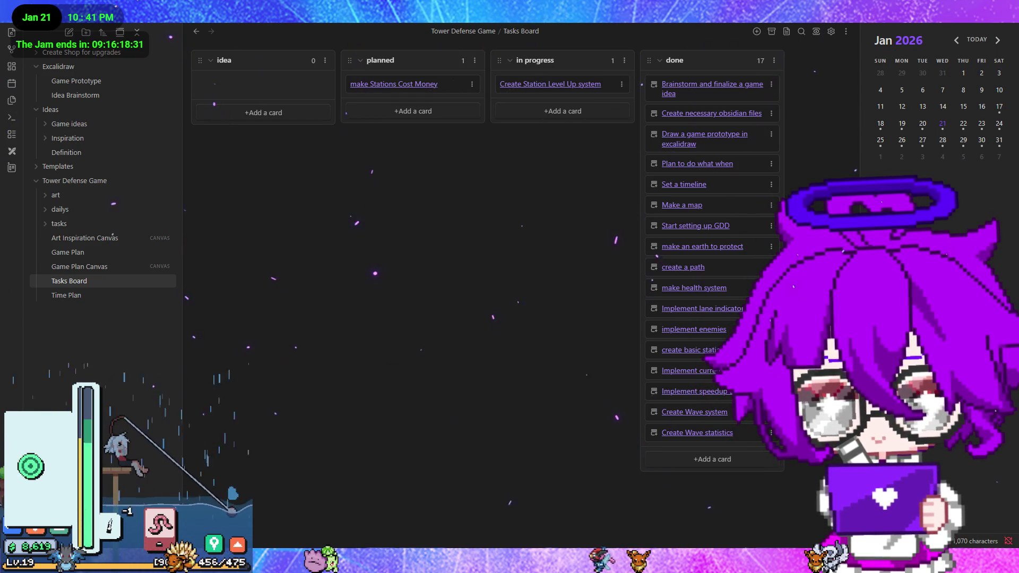
{"action": "key", "text": "alt+Tab"}
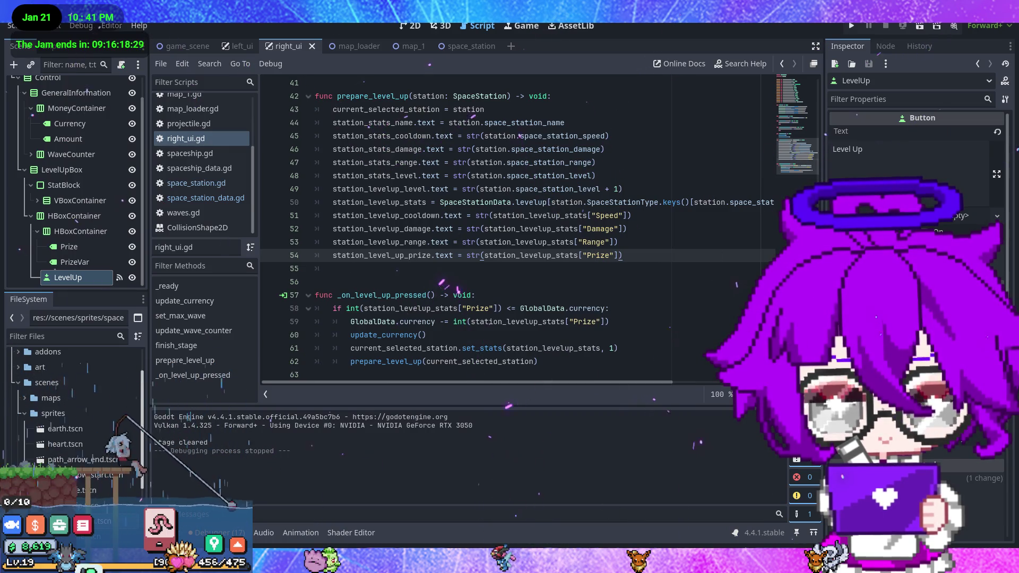
Open game_scene in the 2D view, zoom into the map, then switch to the Obsidian Tasks Board.
{"action": "left_click", "coordinate": [415, 32]}
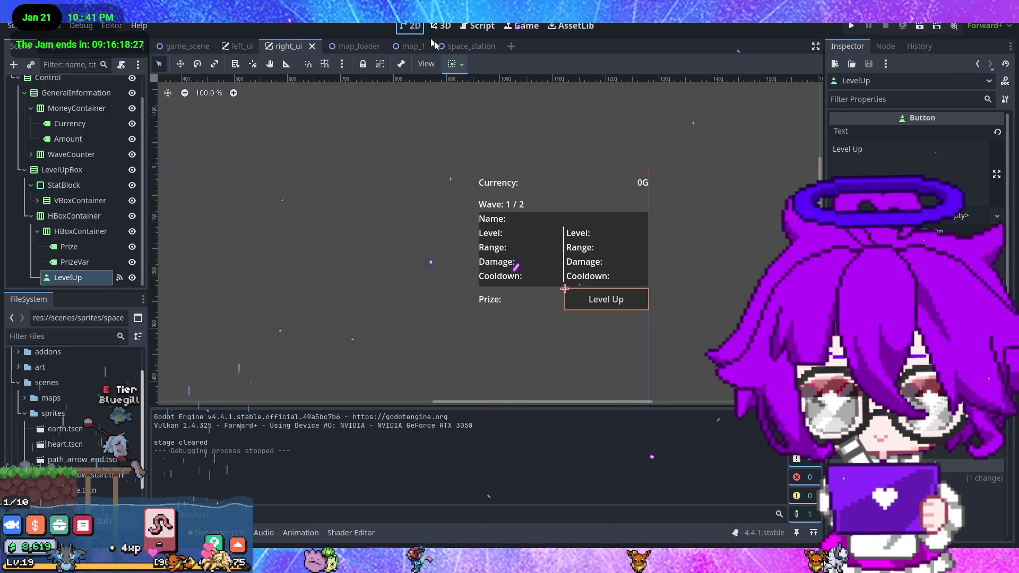
{"action": "left_click", "coordinate": [200, 47]}
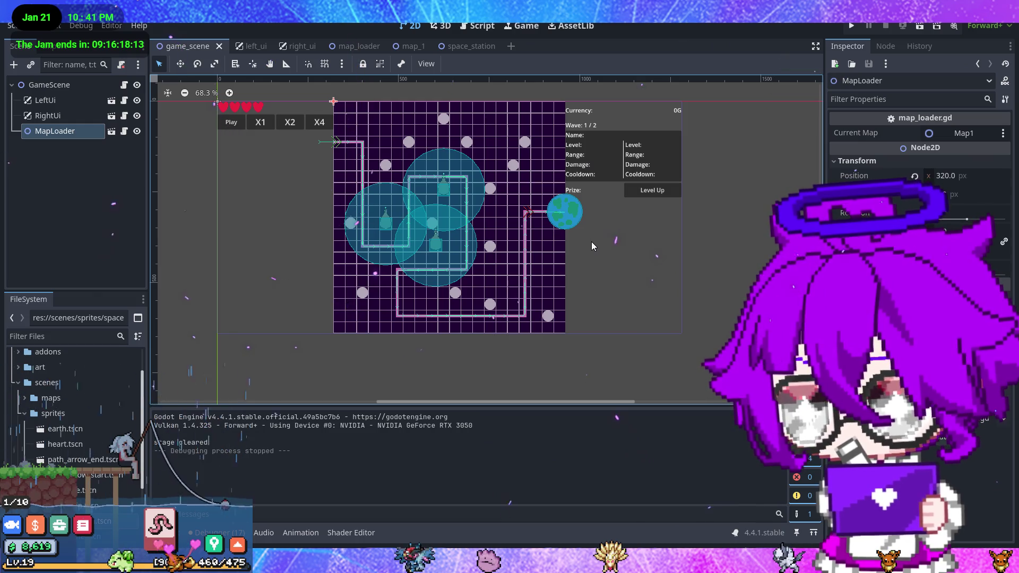
{"action": "scroll", "coordinate": [599, 274], "scroll_direction": "up", "scroll_amount": 1}
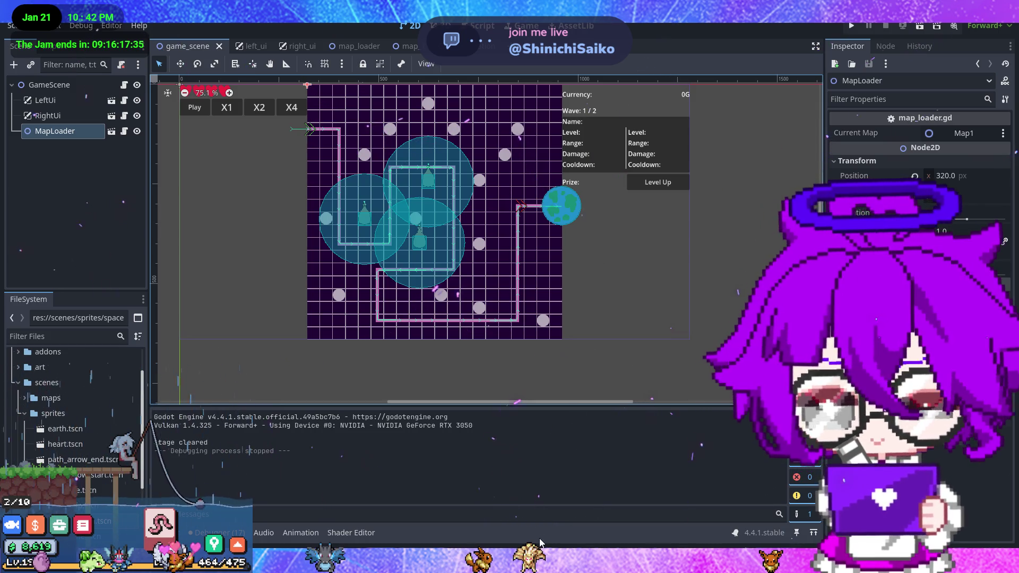
{"action": "key", "text": "alt+Tab"}
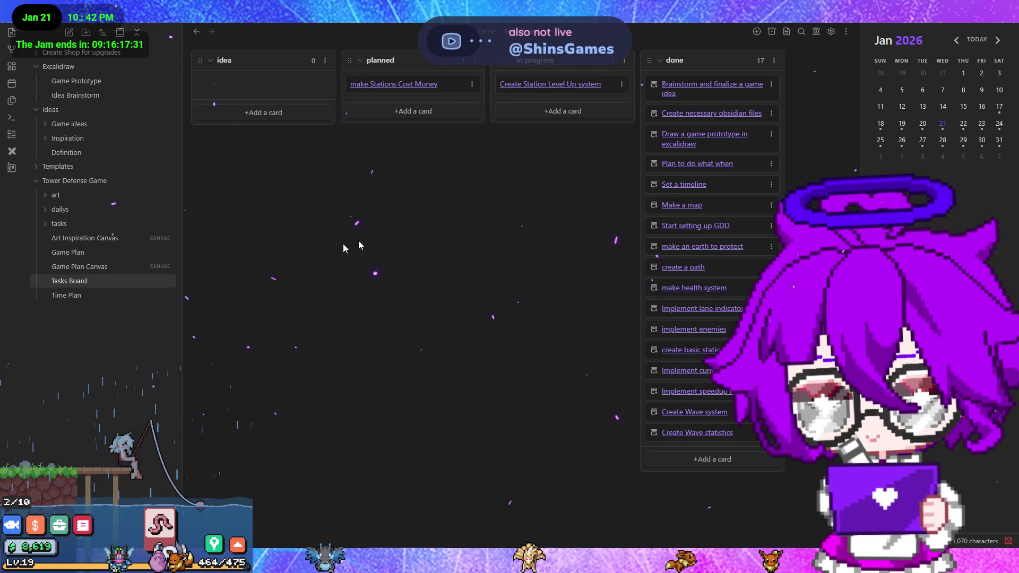
Read through the Time Plan note's task table, then return to Godot's game_scene.
{"action": "left_click", "coordinate": [95, 296]}
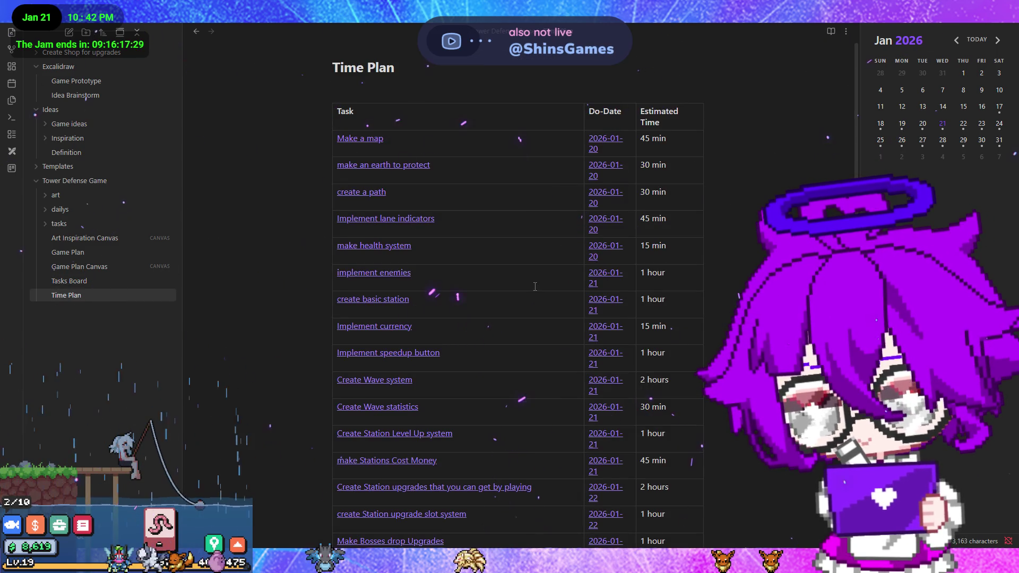
{"action": "scroll", "coordinate": [533, 282], "scroll_direction": "down", "scroll_amount": 5}
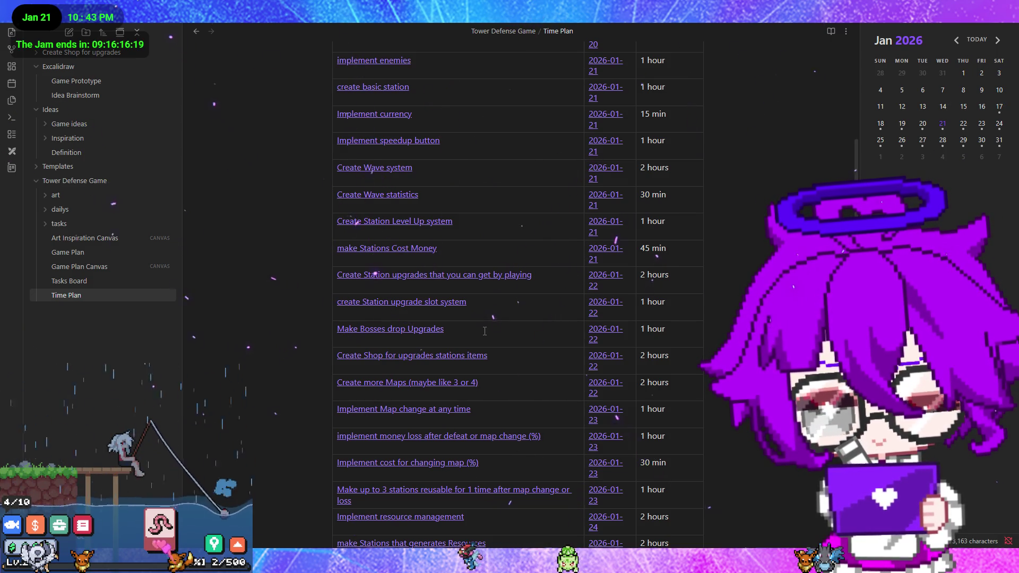
{"action": "scroll", "coordinate": [510, 364], "scroll_direction": "down", "scroll_amount": 2}
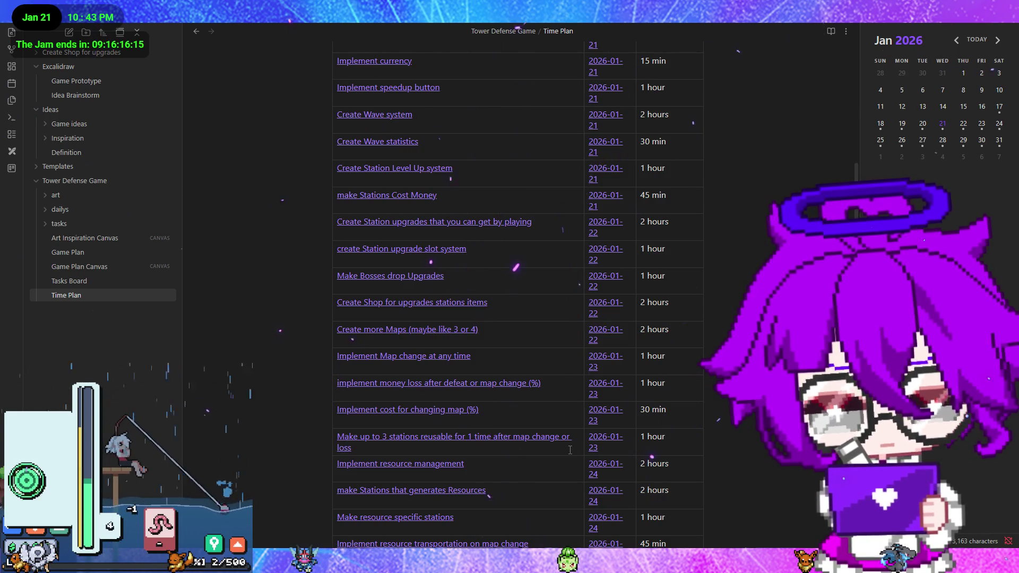
{"action": "scroll", "coordinate": [570, 450], "scroll_direction": "down", "scroll_amount": 2}
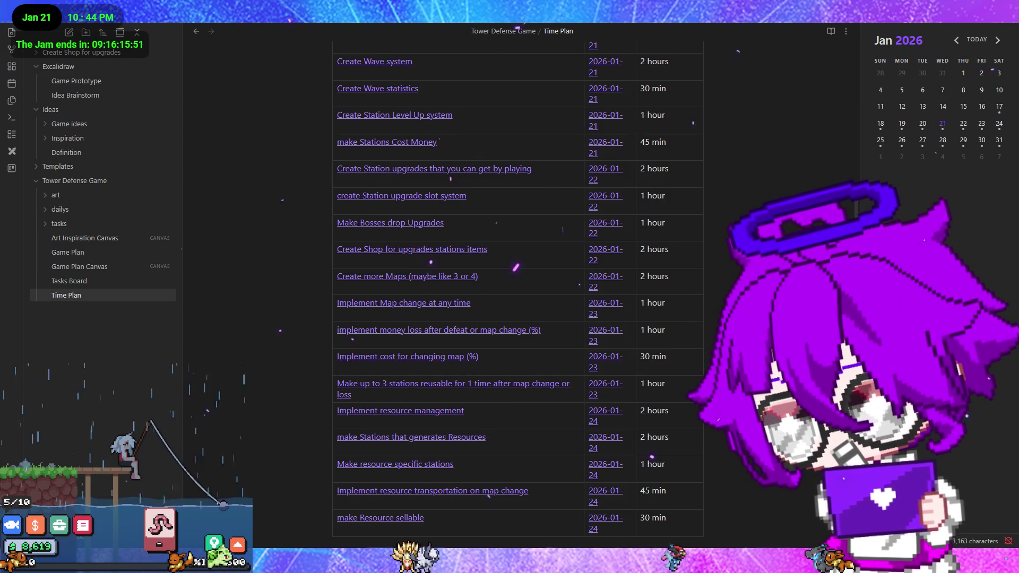
{"action": "key", "text": "alt+Tab"}
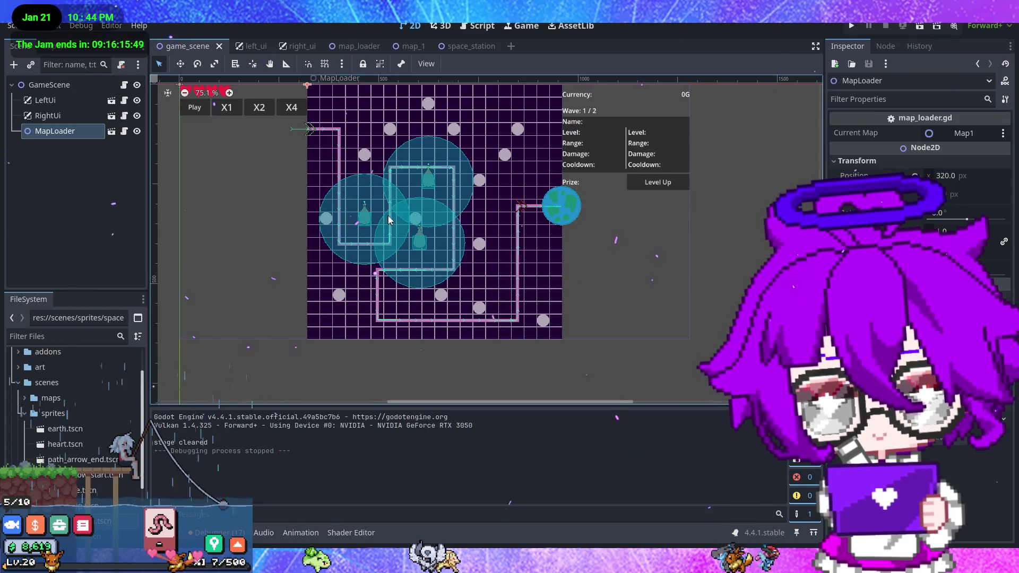